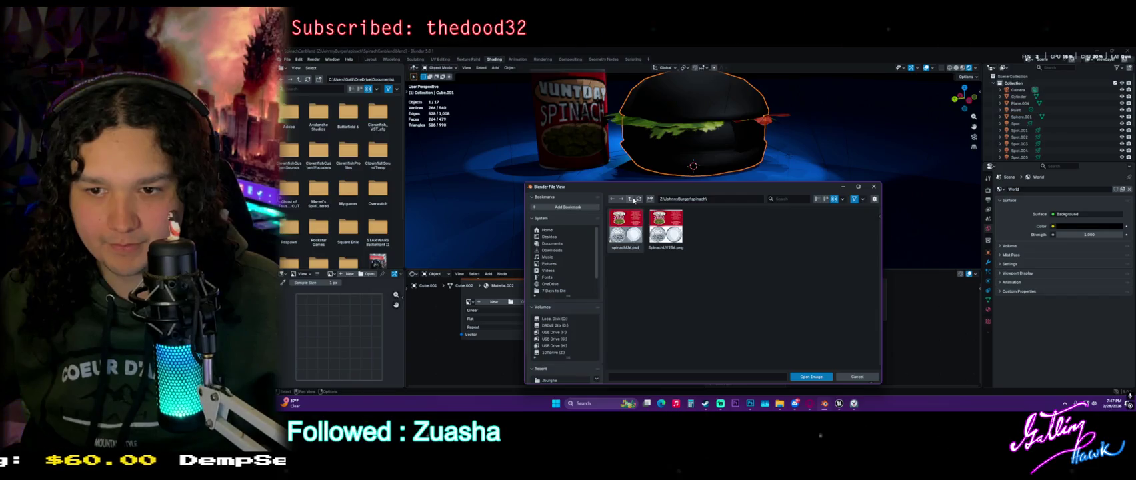
Load JTESTBurger.png from the Jburghe folder as the burger's image texture.
double_click(627, 225)
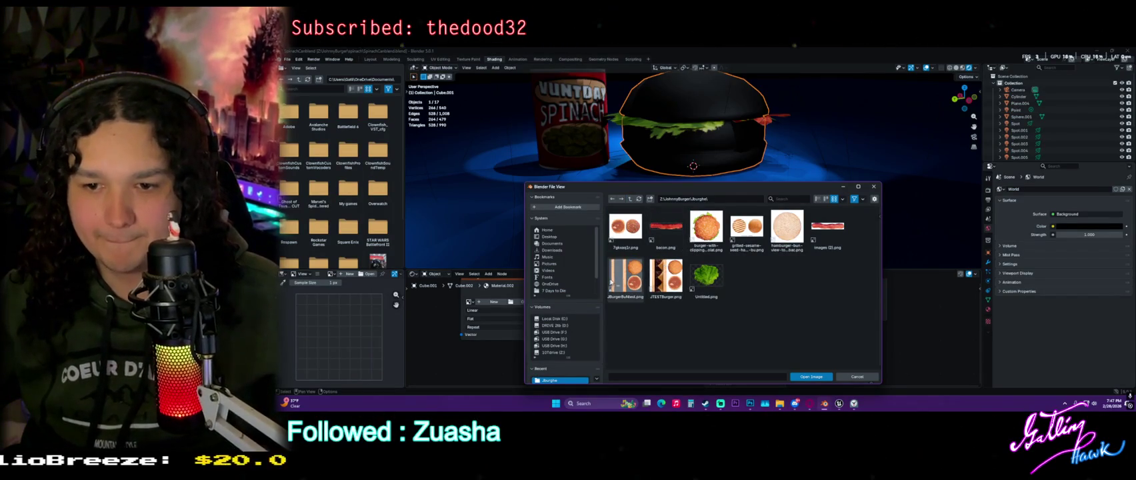
double_click(666, 276)
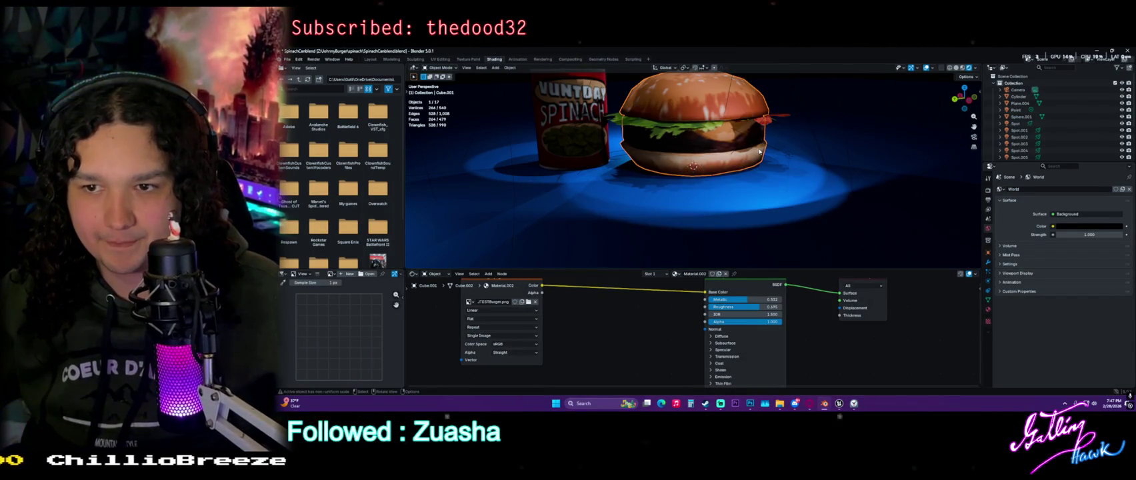
scroll(756, 157, up, 4)
scroll(747, 170, down, 1)
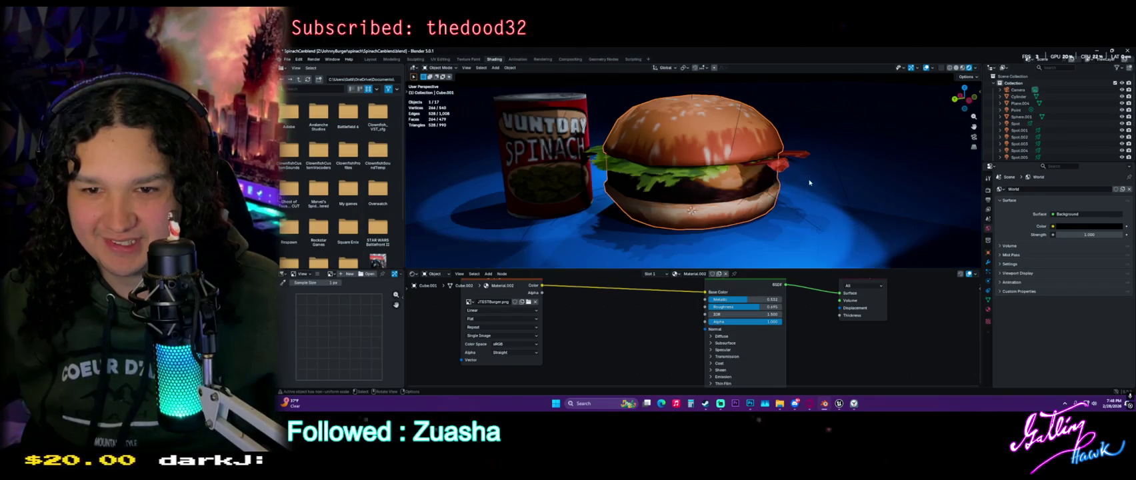
Raise the burger material's Metallic to 0.475, then return to the Layout workspace.
mouse_move(809, 182)
mouse_down()
mouse_move(650, 178)
mouse_move(737, 189)
mouse_move(595, 202)
mouse_up()
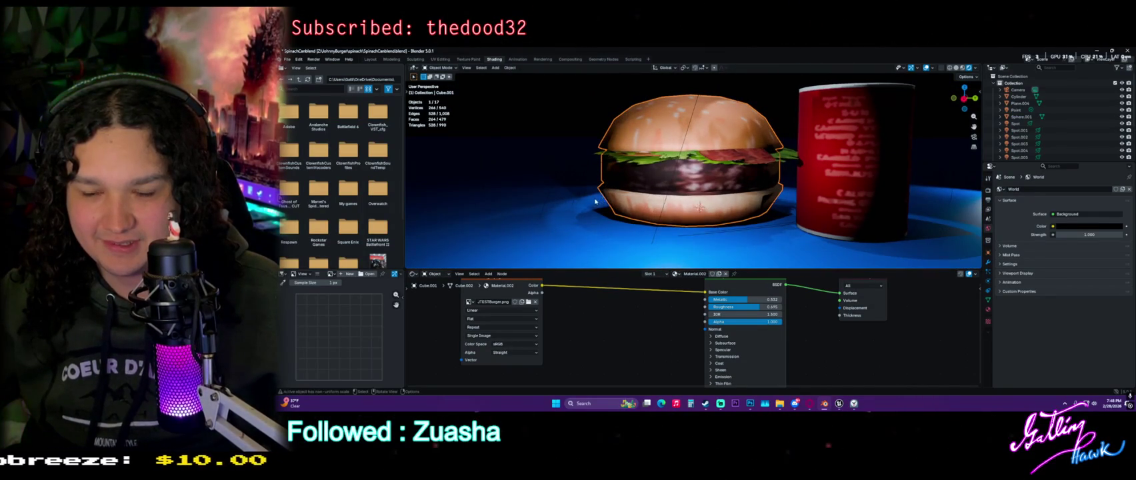
mouse_move(740, 299)
mouse_down()
mouse_move(763, 299)
mouse_move(720, 307)
mouse_move(754, 307)
mouse_move(741, 307)
mouse_up()
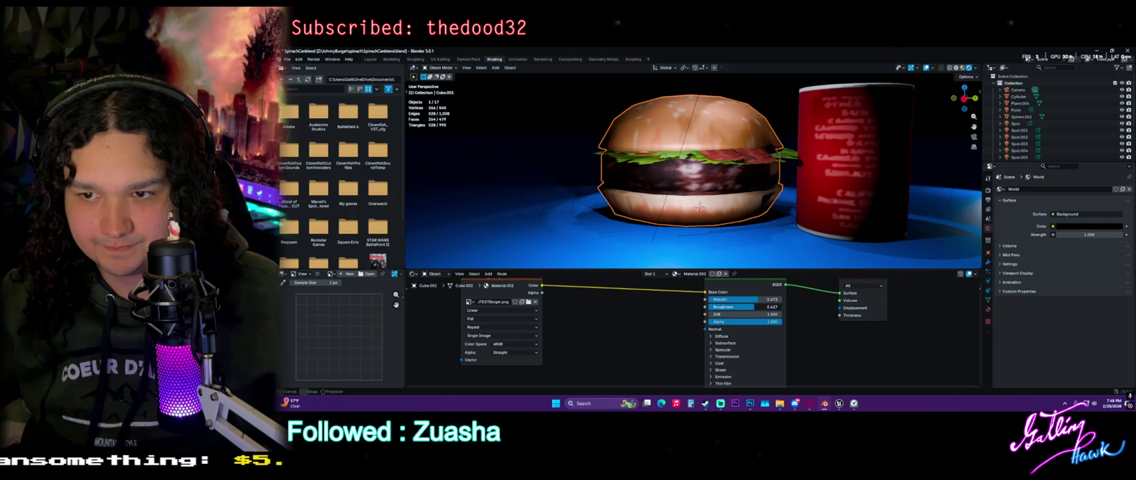
drag(645, 179, 466, 172)
click(369, 60)
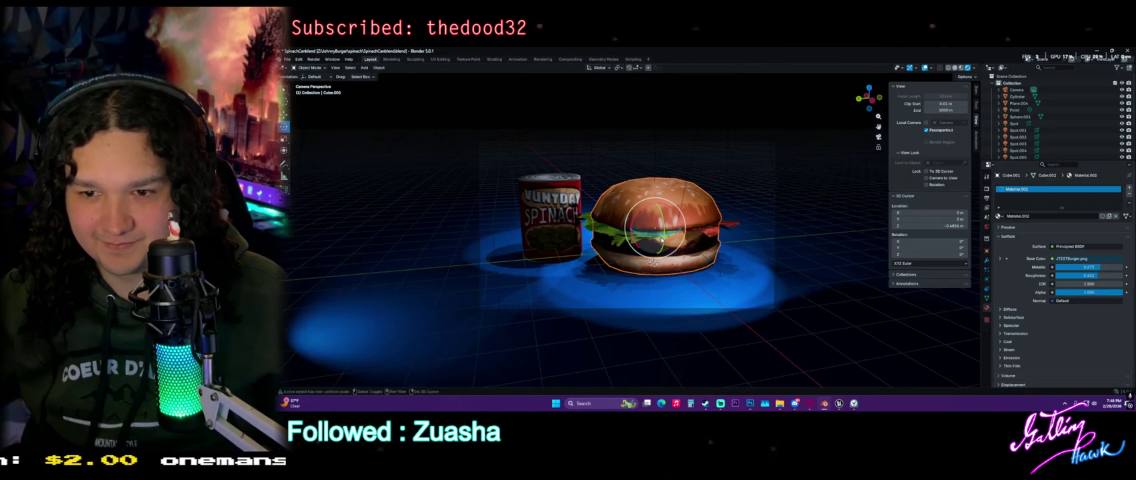
Lock the camera to the view, frame the burger and spinach can, and render with F12.
key(KP_0)
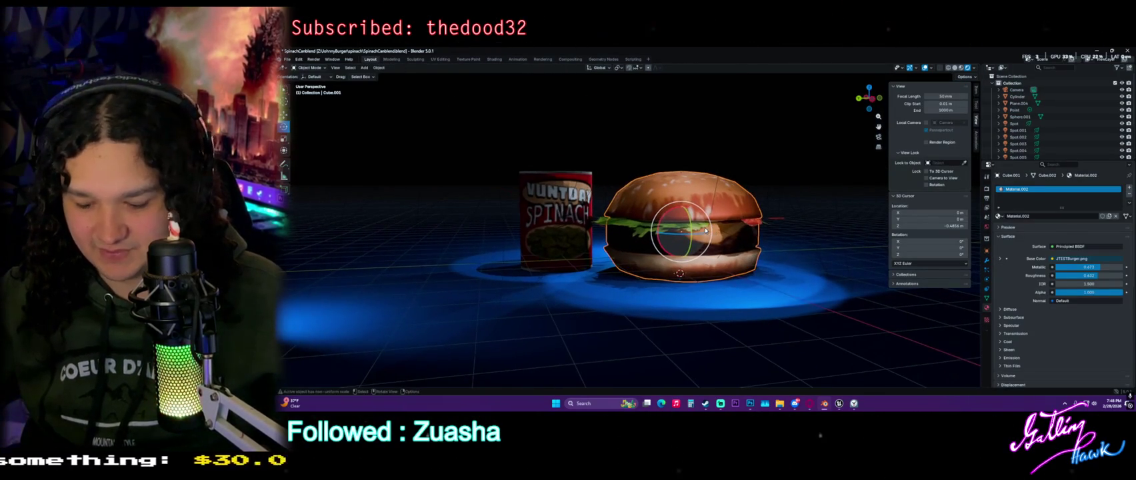
click(926, 178)
scroll(710, 157, up, 2)
click(560, 103)
key(F12)
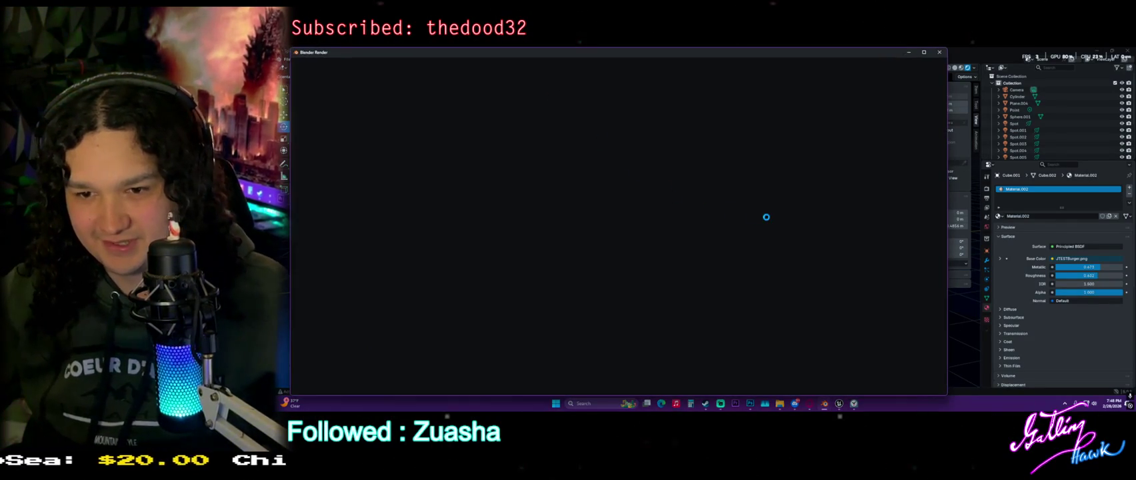
scroll(734, 212, down, 2)
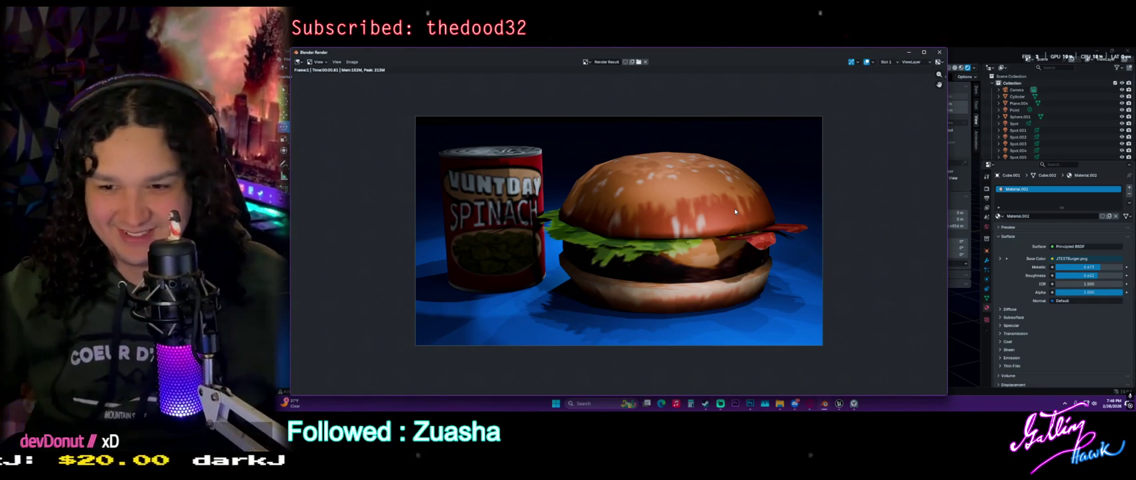
click(938, 52)
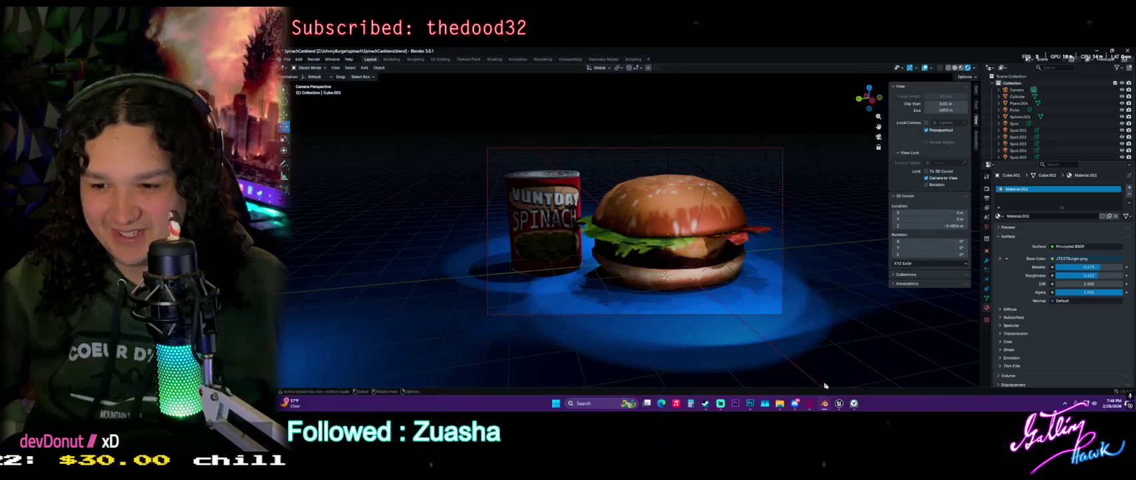
In Unreal Engine, fly to a level overview and open the Content Drawer's new-asset menu.
click(839, 403)
drag(723, 316, 687, 286)
mouse_move(611, 343)
mouse_down()
mouse_move(593, 333)
mouse_move(611, 344)
mouse_up()
key(ctrl+space)
right_click(696, 319)
right_click(500, 313)
right_click(499, 313)
Dismiss Unreal's new-asset menu and minimize the editor, back to Blender's camera view of the burger.
click(466, 311)
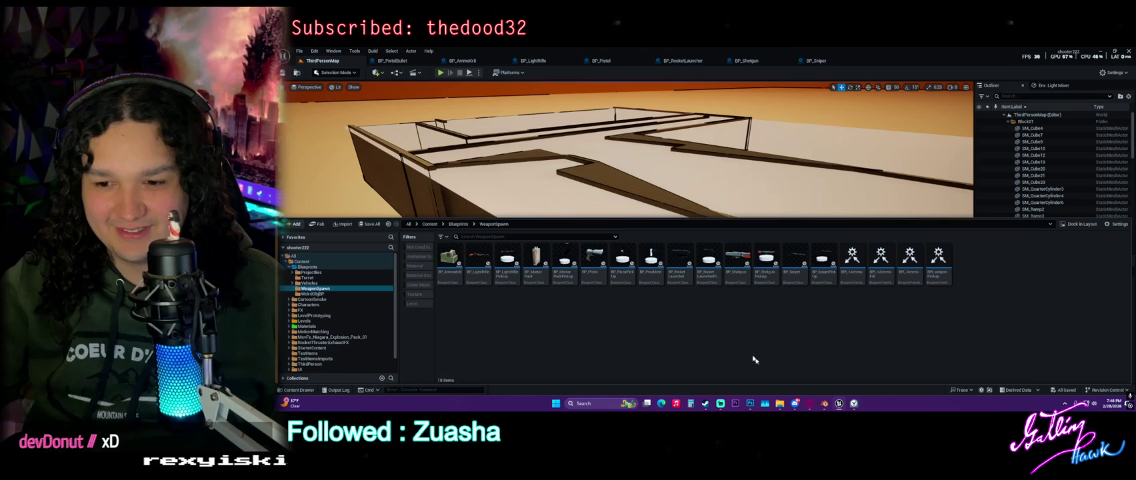
right_click(672, 338)
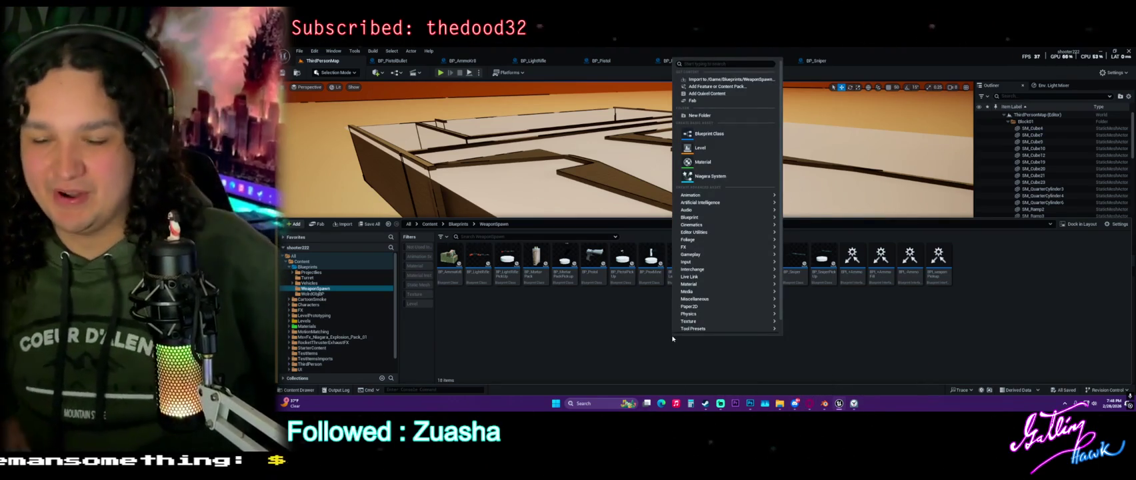
click(1102, 52)
drag(754, 240, 731, 235)
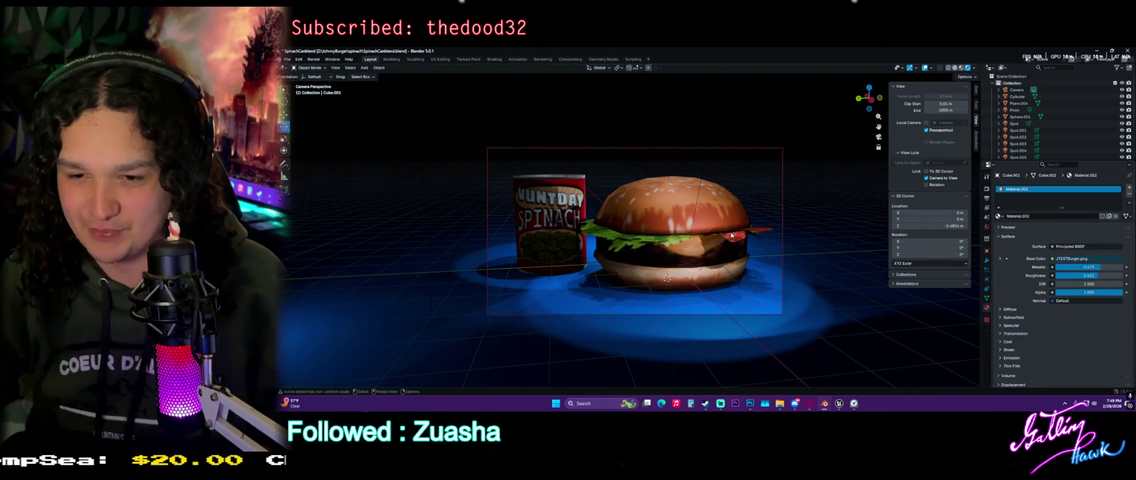
In the UV Editing workspace showing bacon.png, select the bacon plane in Object Mode.
click(440, 59)
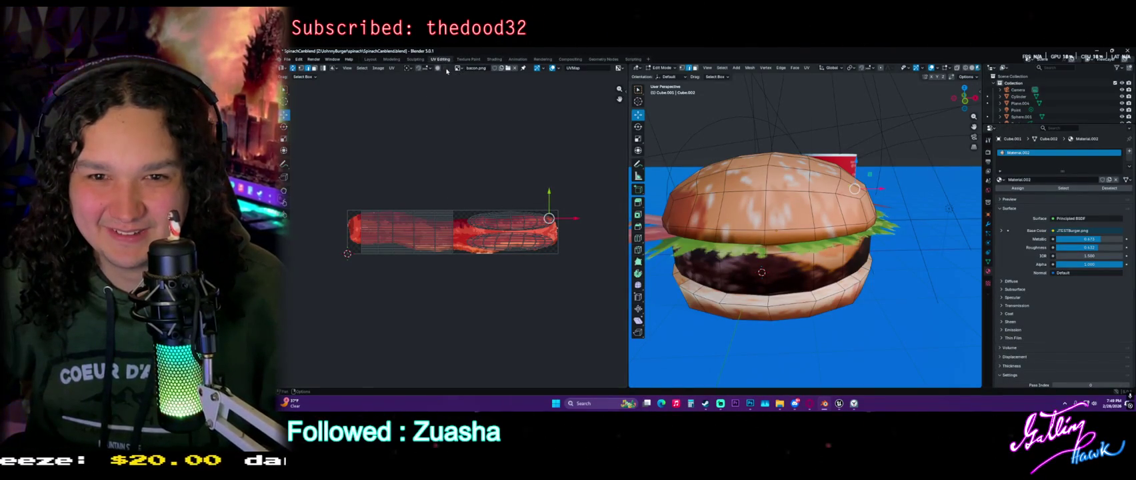
scroll(809, 240, up, 2)
scroll(810, 240, down, 5)
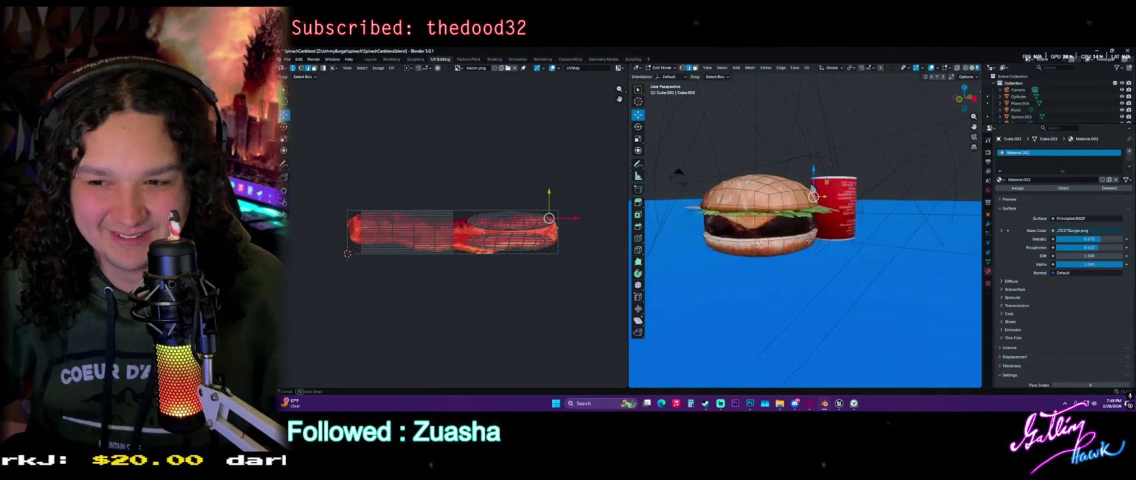
scroll(810, 241, down, 1)
scroll(812, 245, up, 4)
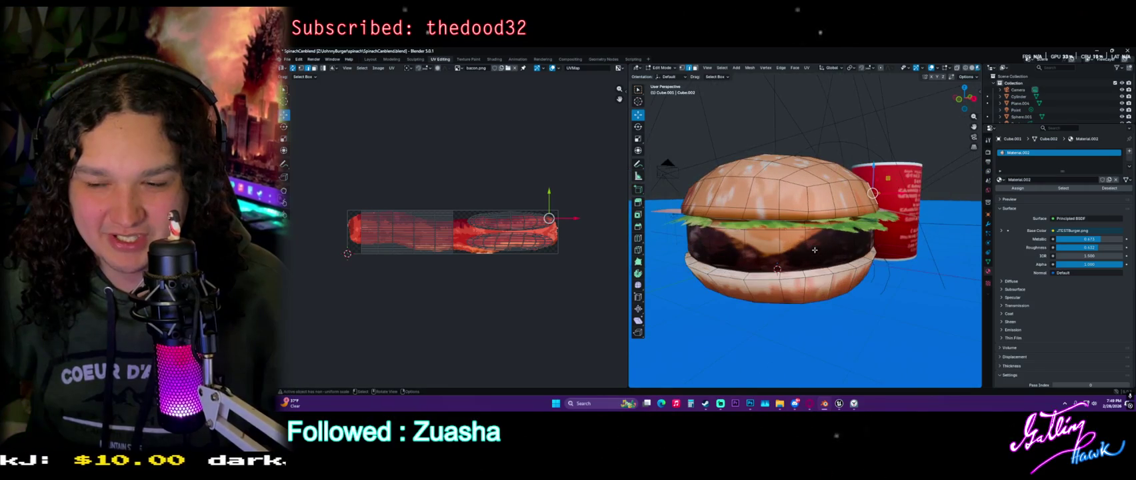
mouse_move(814, 249)
mouse_down()
mouse_move(754, 249)
mouse_move(791, 222)
mouse_up()
key(Tab)
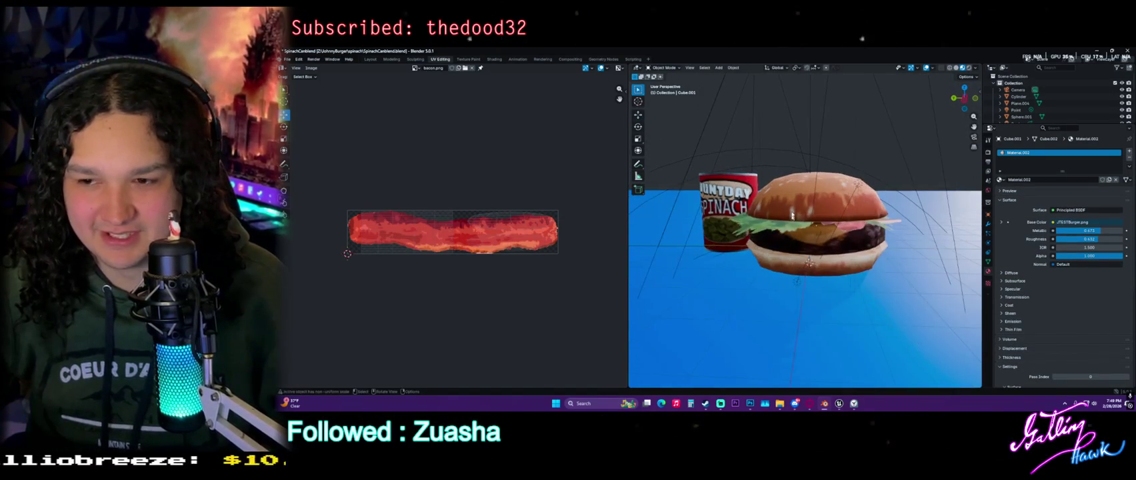
click(792, 222)
Copy Cube.001 through Plane.003 from the Outliner and paste a placed duplicate set.
drag(1029, 124, 1029, 268)
click(1020, 177)
shift+click(1017, 204)
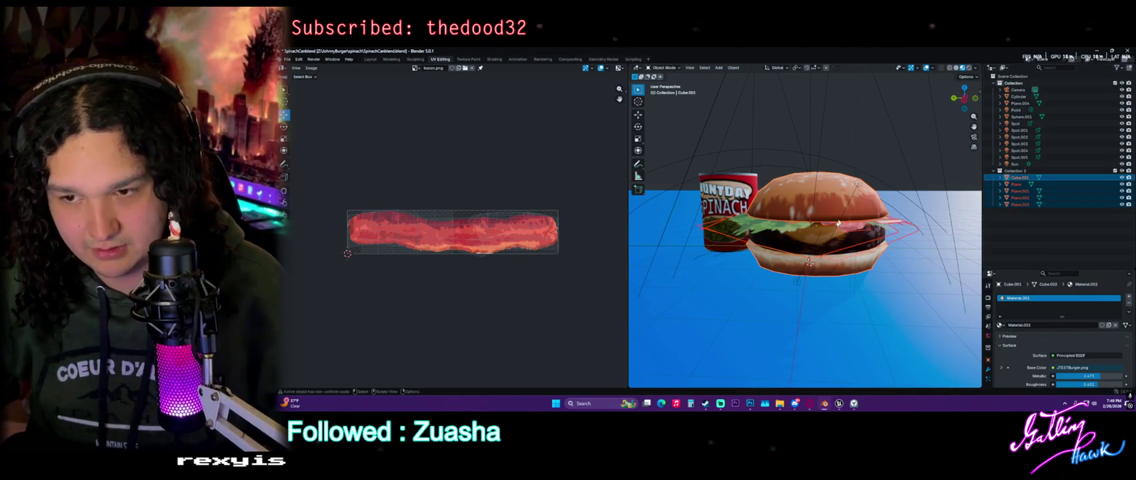
scroll(815, 251, down, 6)
key(ctrl+c)
key(ctrl+v)
key(g)
click(820, 256)
scroll(844, 264, up, 3)
key(ctrl+z)
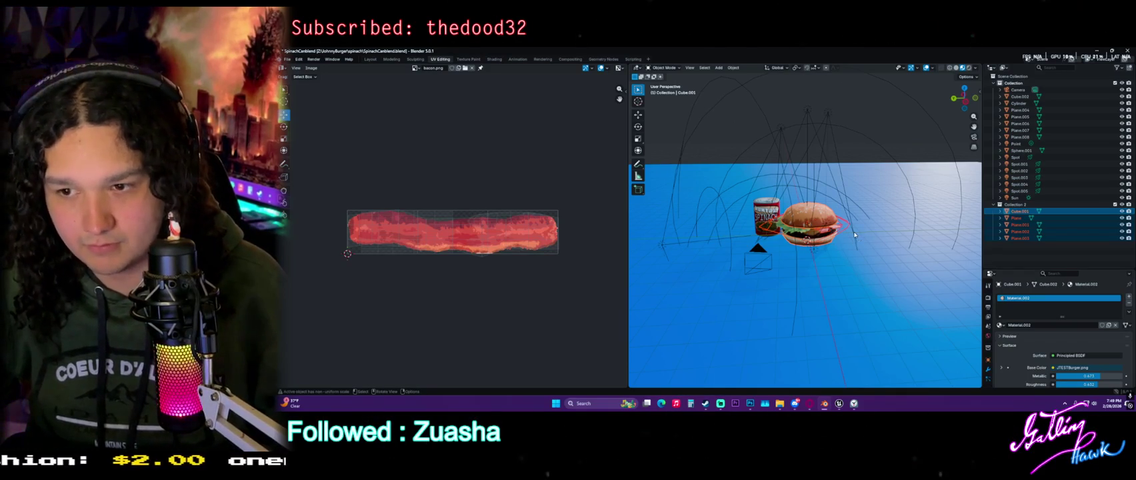
scroll(853, 235, up, 3)
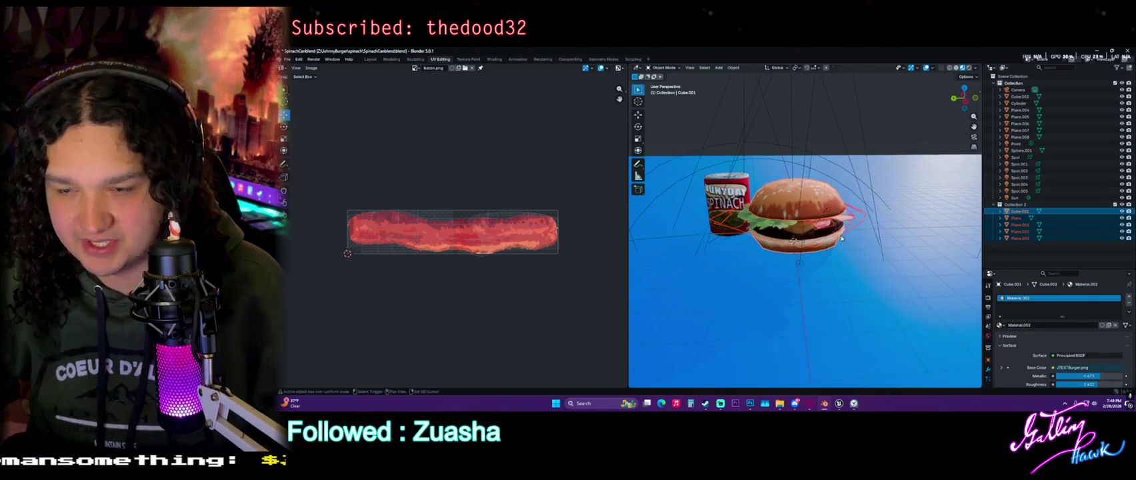
Join the selected planes into the burger mesh Cube.001.
right_click(810, 228)
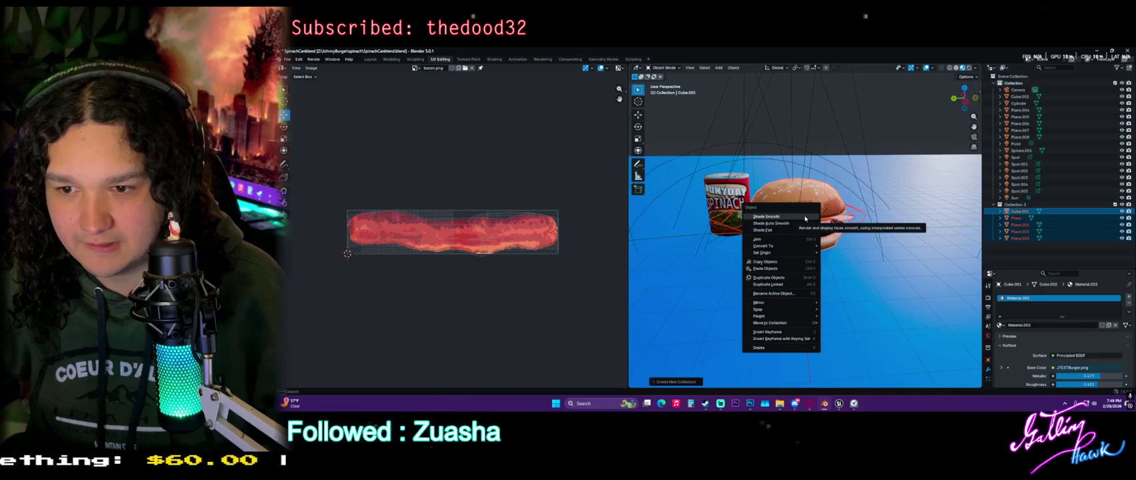
click(811, 239)
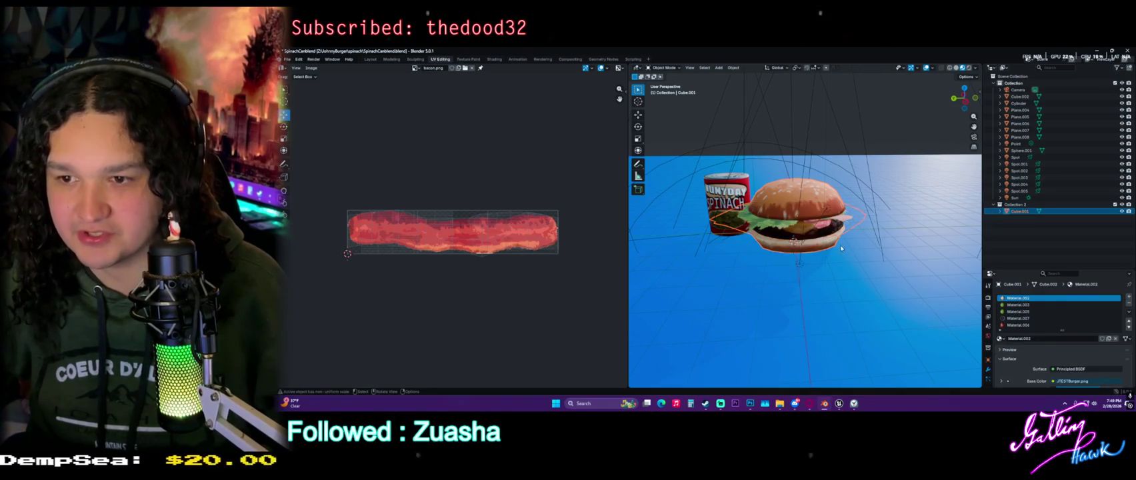
mouse_move(811, 236)
mouse_down()
mouse_move(816, 207)
mouse_move(866, 234)
mouse_up()
Inspect the joined burger's UVs in Edit Mode, then return to the Layout workspace.
key(KP_Decimal)
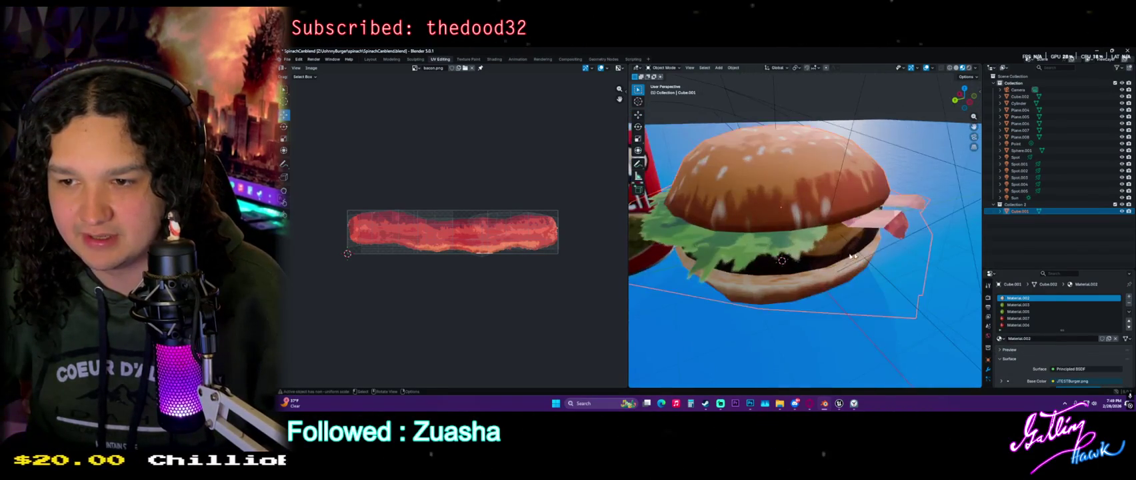
key(Tab)
scroll(895, 250, down, 8)
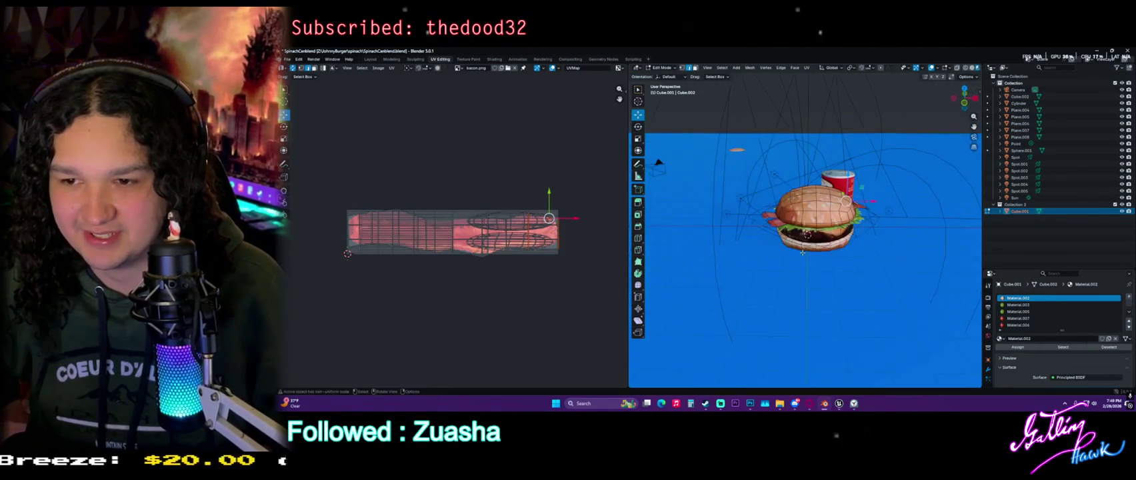
key(Tab)
drag(822, 222, 767, 216)
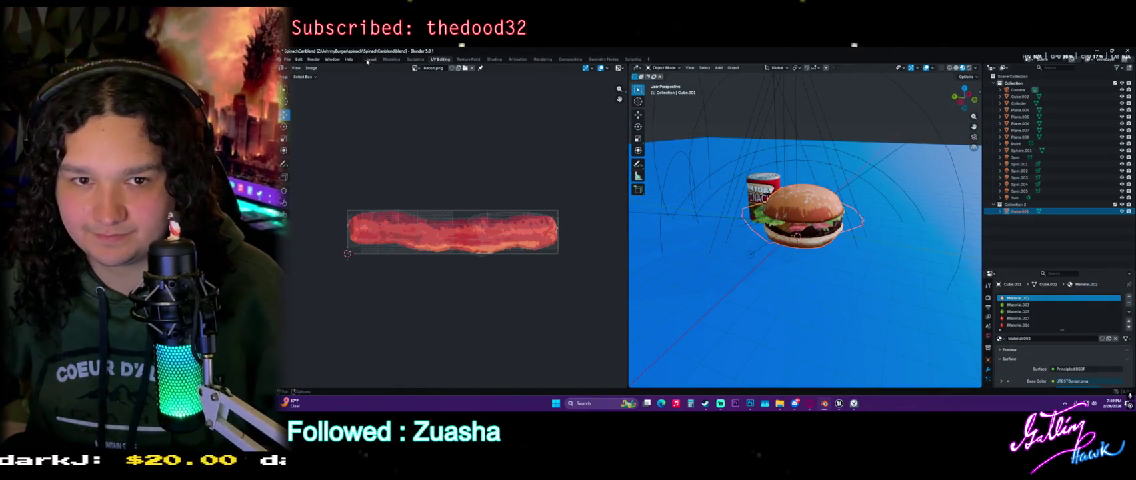
click(370, 59)
scroll(723, 253, down, 3)
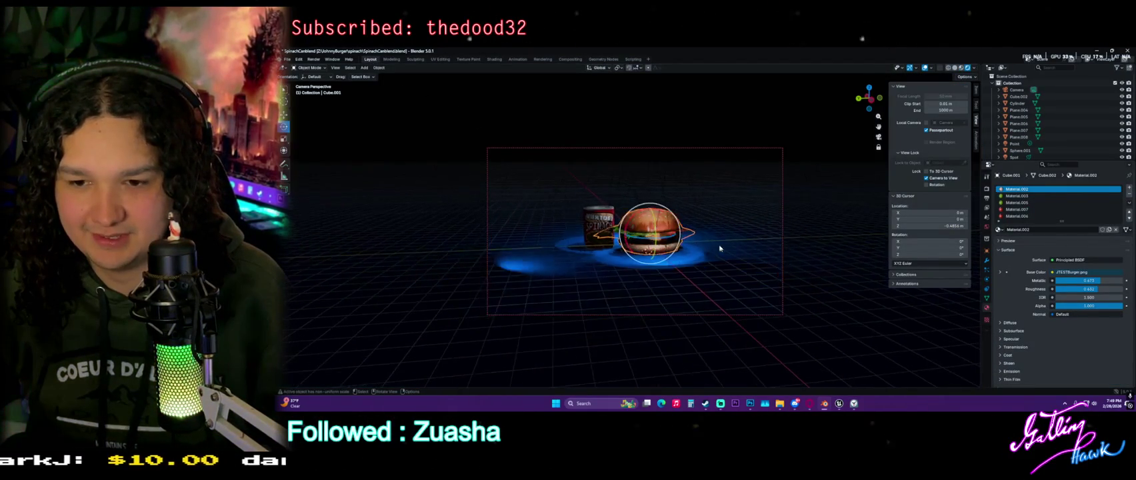
Select the spotlight Spot.002 and pan the camera view.
scroll(720, 249, up, 3)
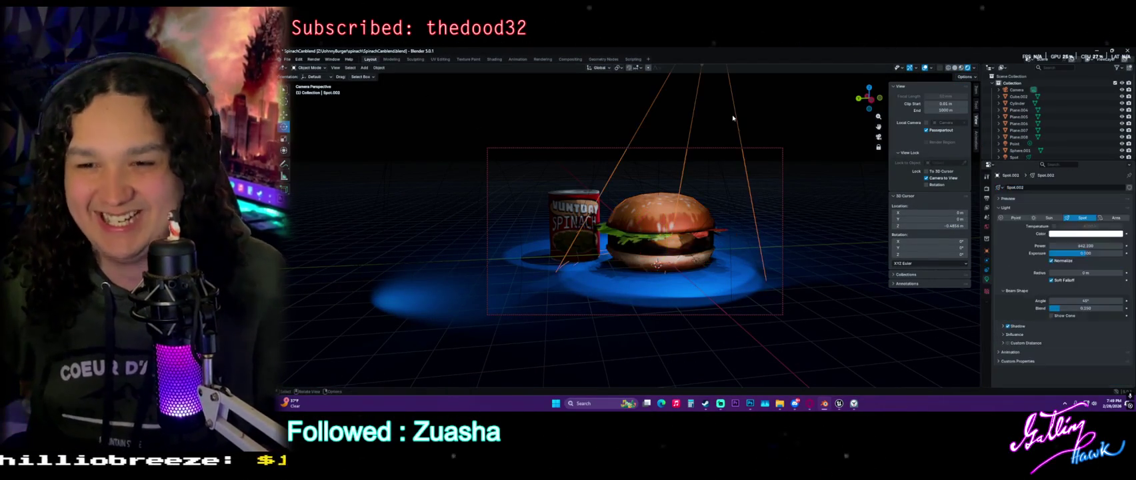
click(734, 118)
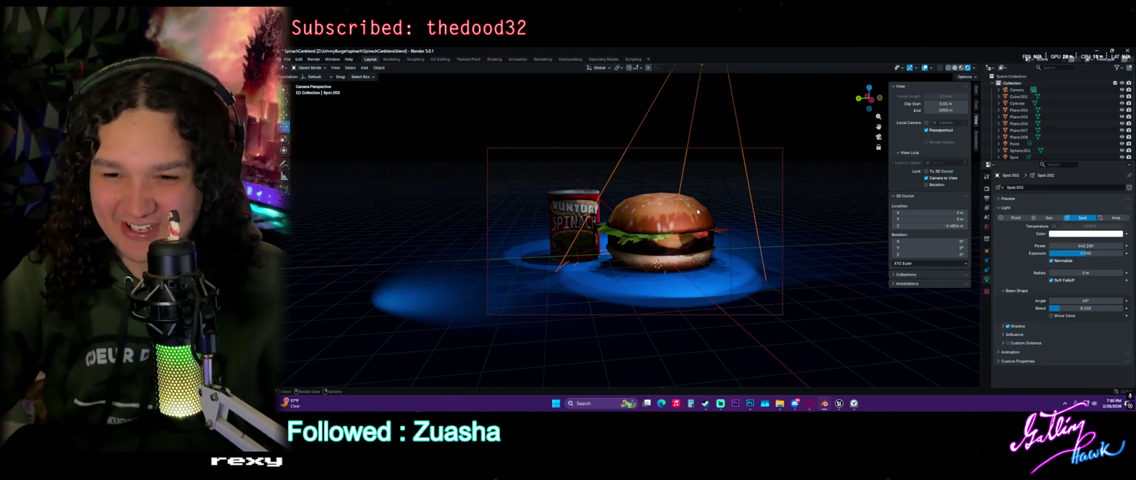
mouse_move(723, 171)
mouse_down()
mouse_move(704, 218)
mouse_move(691, 204)
mouse_move(575, 225)
mouse_move(675, 250)
mouse_up()
scroll(688, 212, up, 3)
Select the burger and rotate it around its Z axis to its new facing.
click(674, 250)
drag(650, 217, 610, 215)
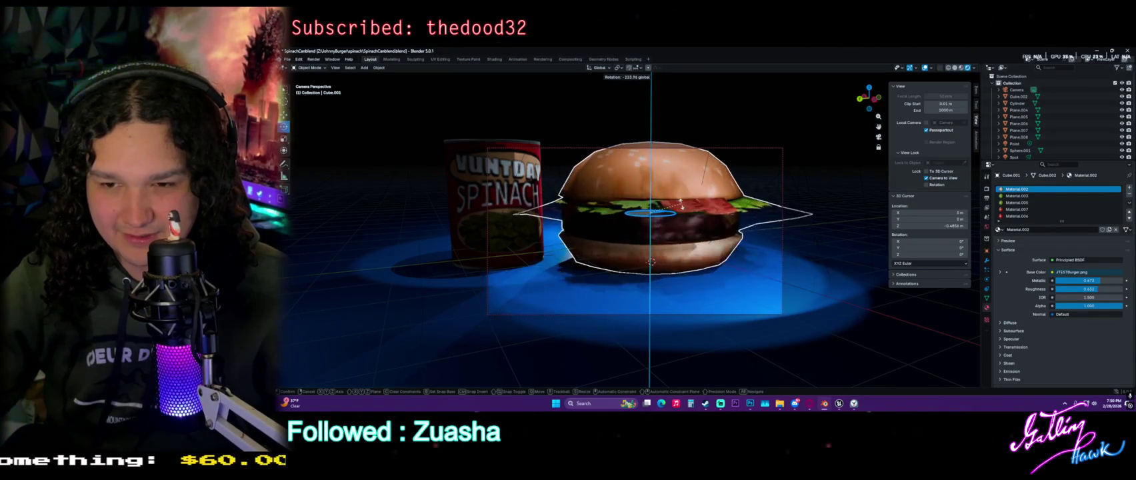
drag(694, 211, 683, 256)
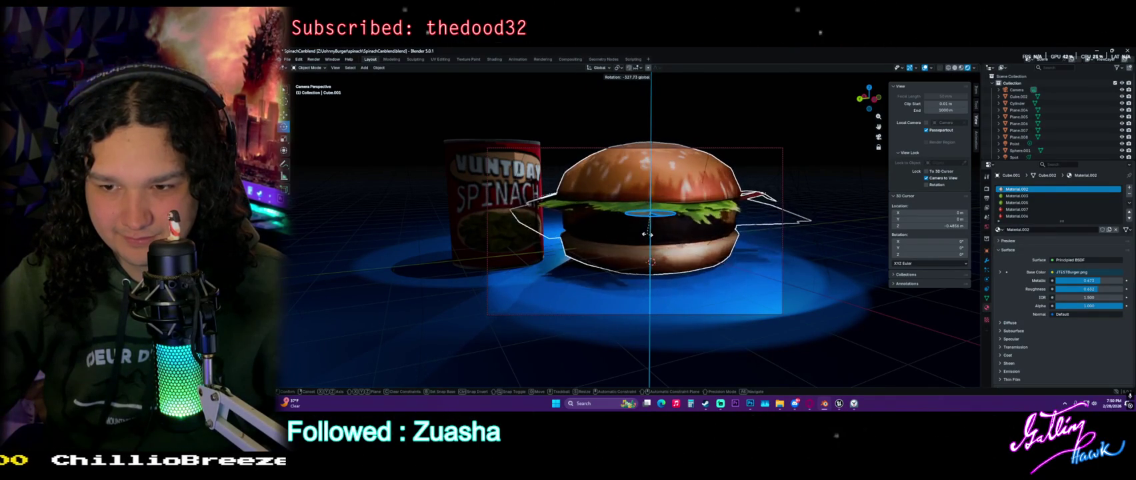
click(666, 246)
scroll(674, 254, down, 3)
drag(680, 258, 691, 216)
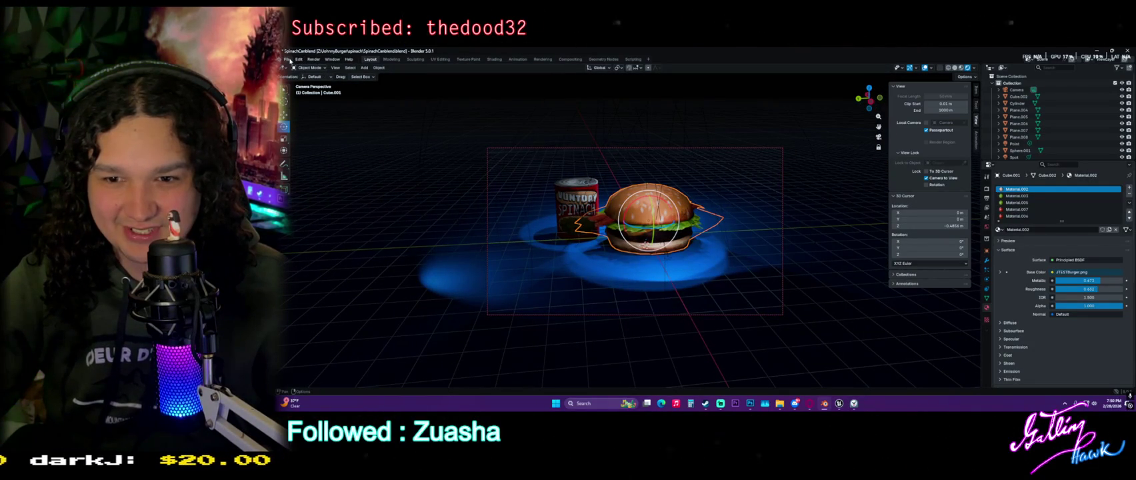
key(Tab)
Select all the burger's geometry and apply a bevel to its edges.
key(a)
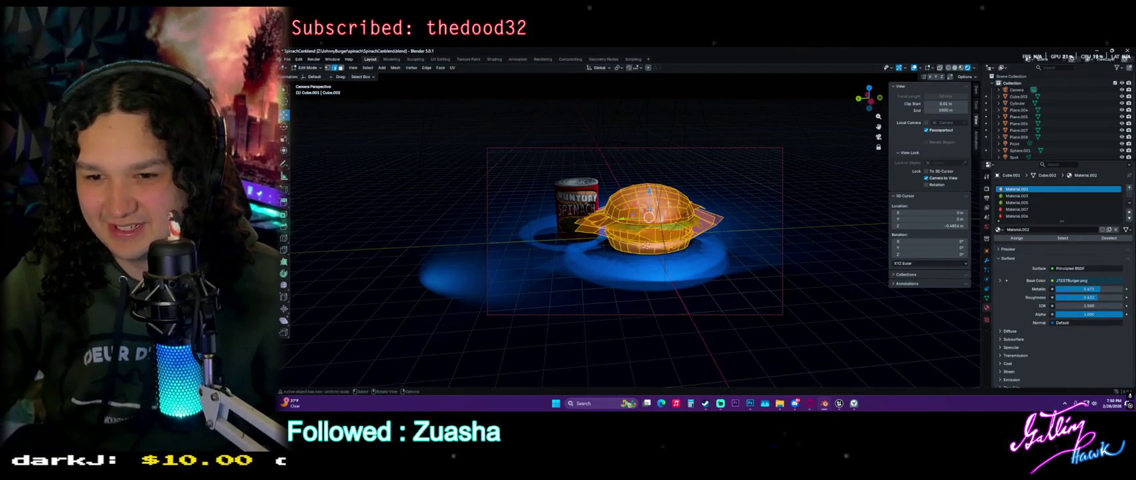
key(ctrl+e)
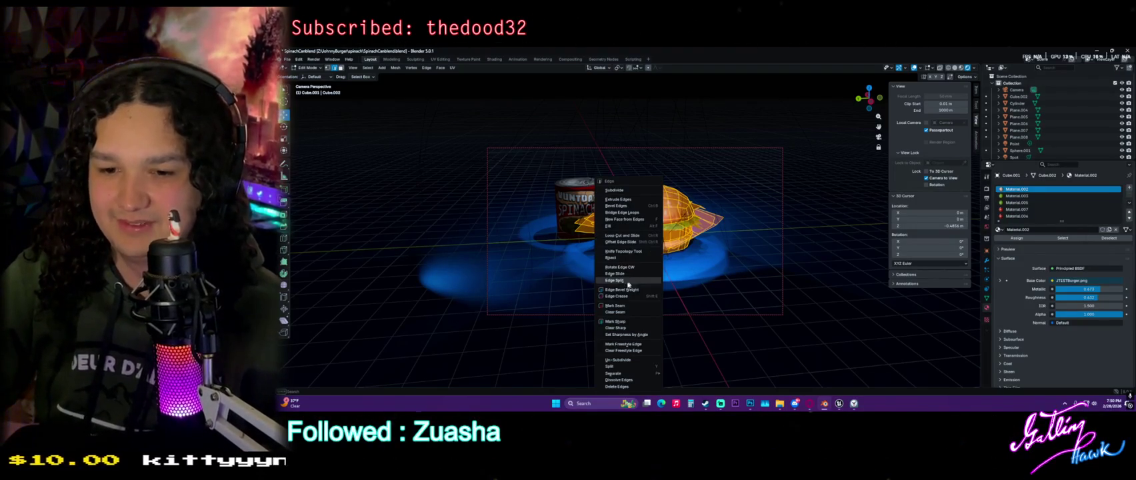
click(660, 209)
scroll(665, 220, up, 3)
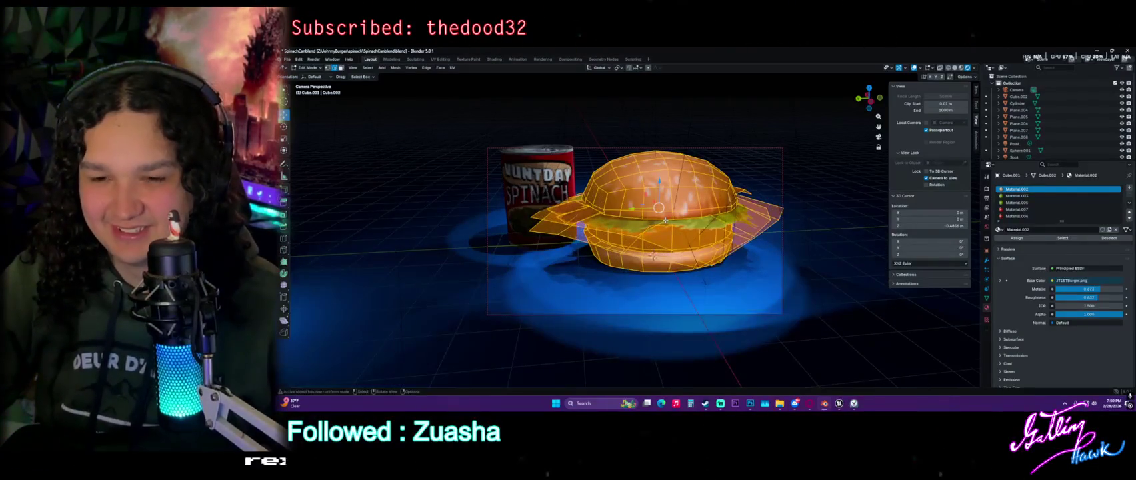
scroll(665, 220, down, 2)
key(shift+a)
key(Escape)
Snap the 3D cursor to the burger's selected geometry, then unhide all geometry.
key(shift+s)
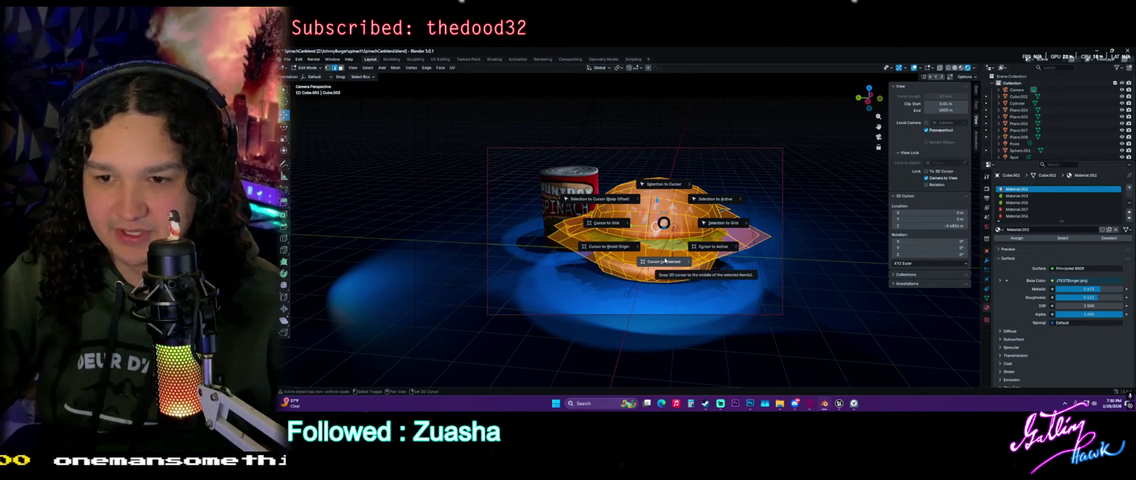
click(664, 261)
key(shift+h)
key(h)
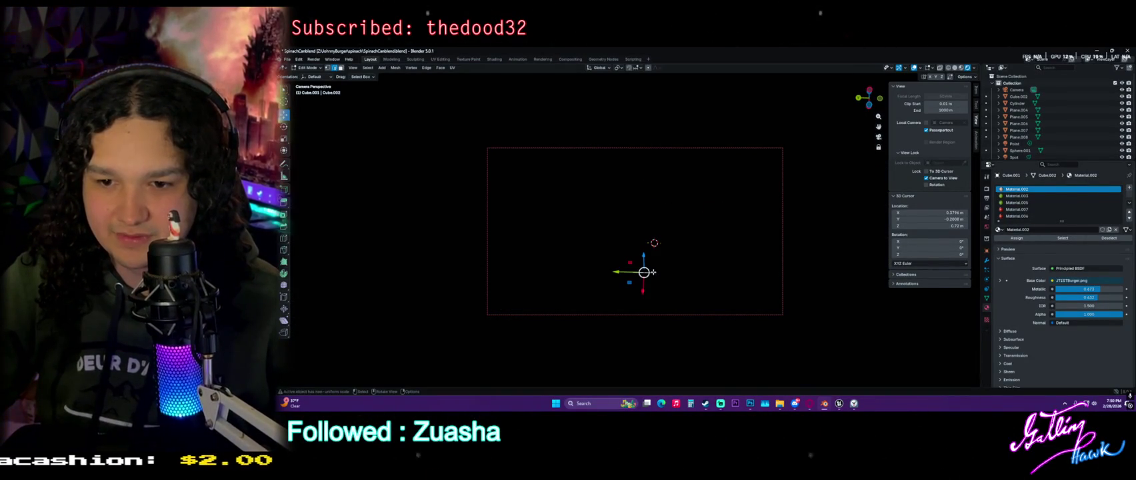
click(327, 68)
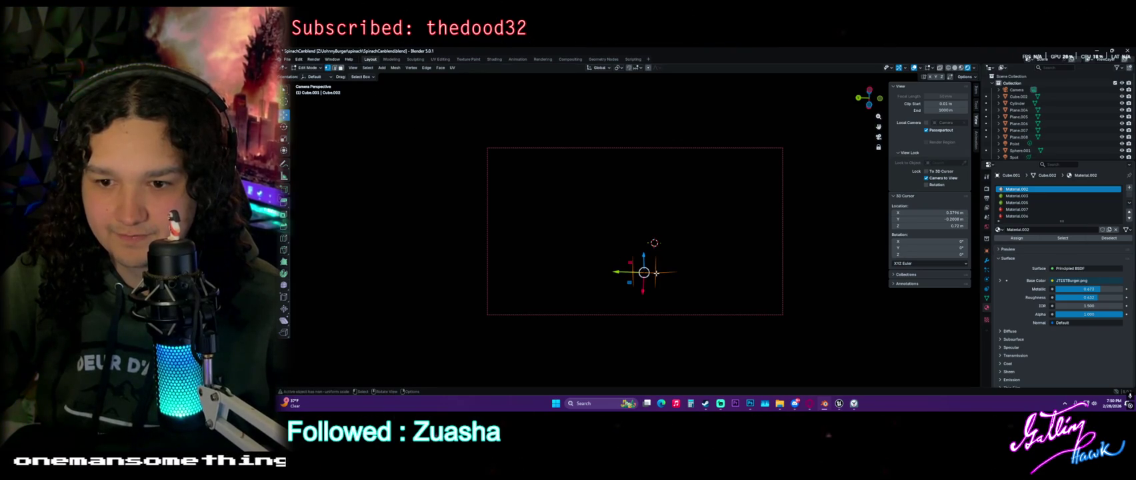
key(alt+h)
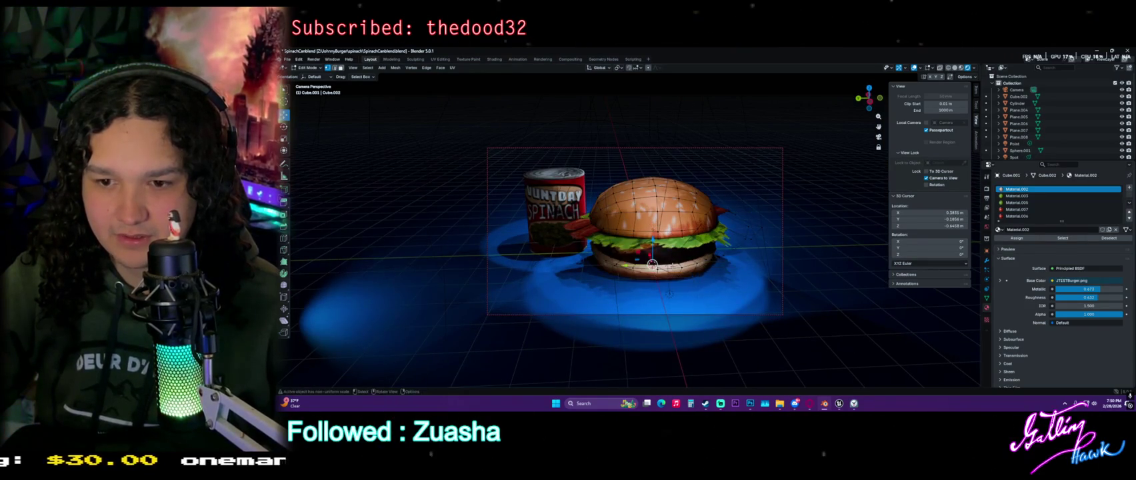
In Object Mode, set the burger's origin to the 3D cursor.
key(Tab)
right_click(633, 227)
mouse_move(634, 256)
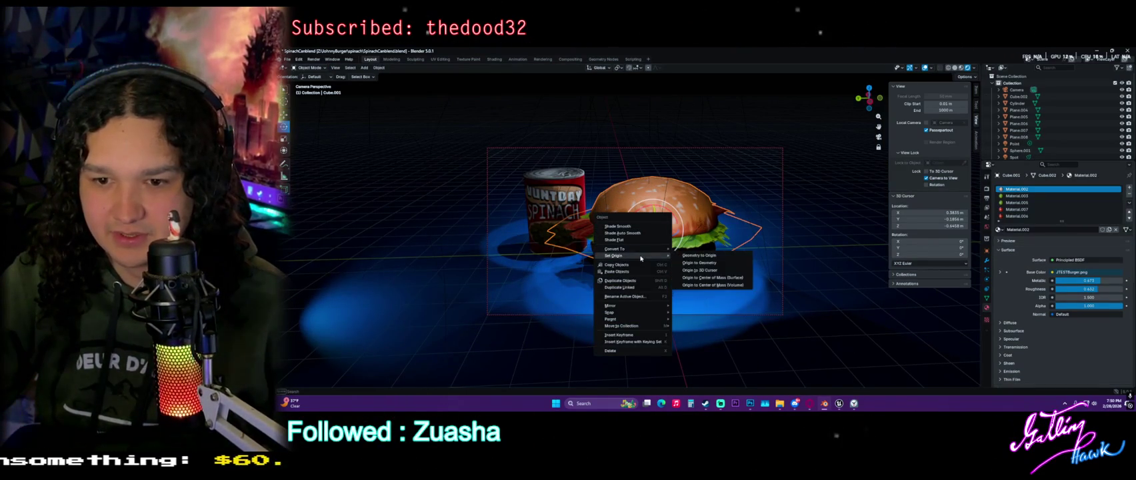
click(736, 270)
key(ctrl+z)
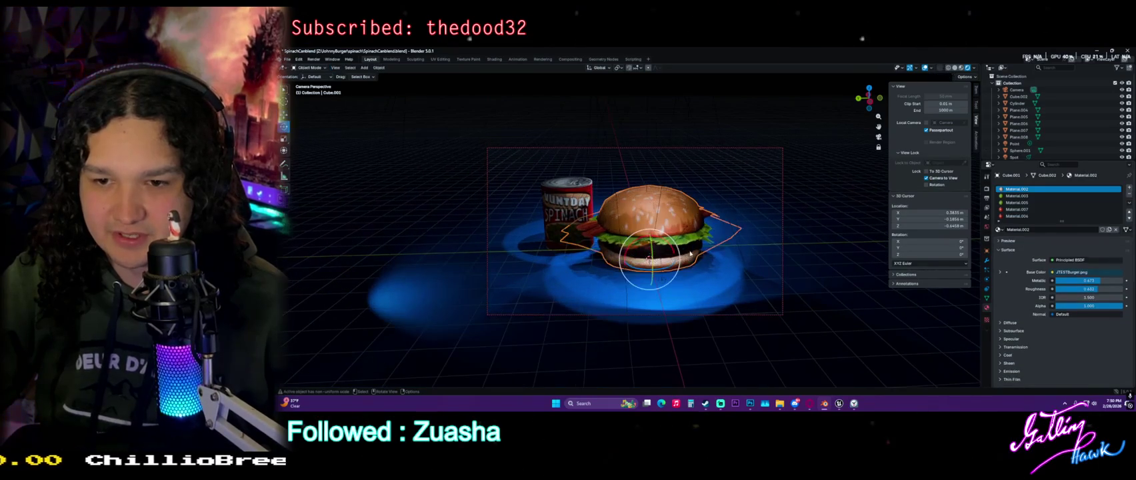
Export the burger as FBX named TheJohnnyBurger.fbx, then reveal the desktop.
click(290, 59)
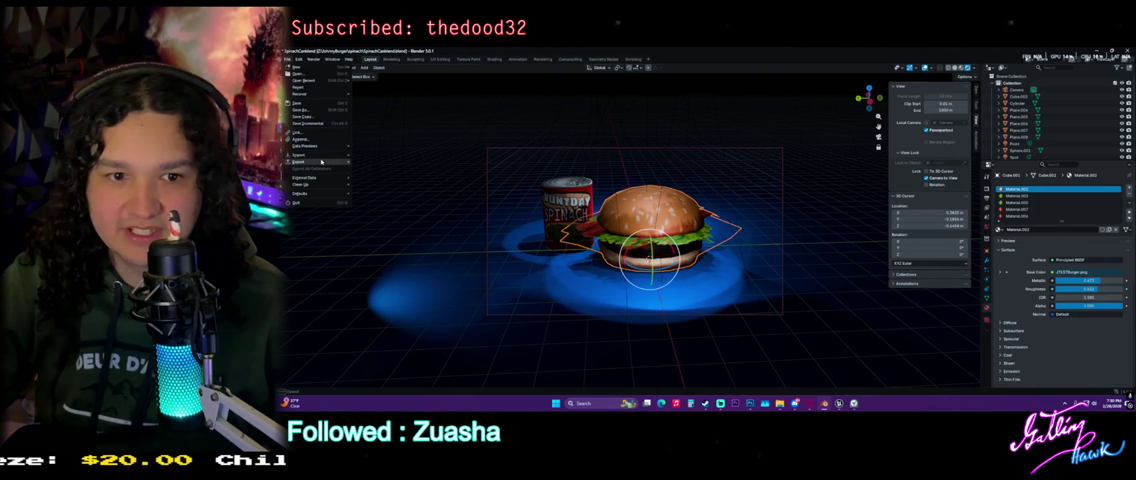
mouse_move(320, 162)
click(387, 216)
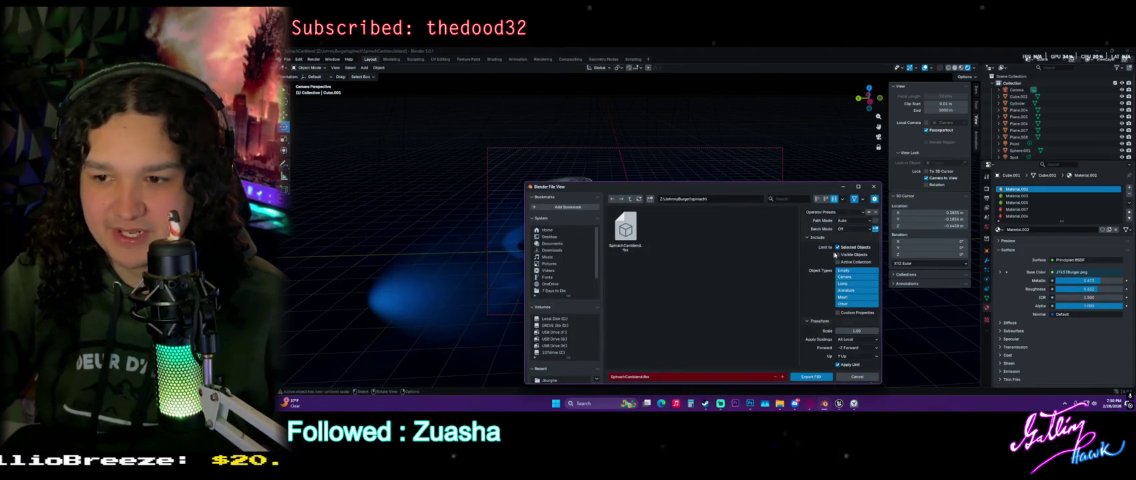
click(643, 377)
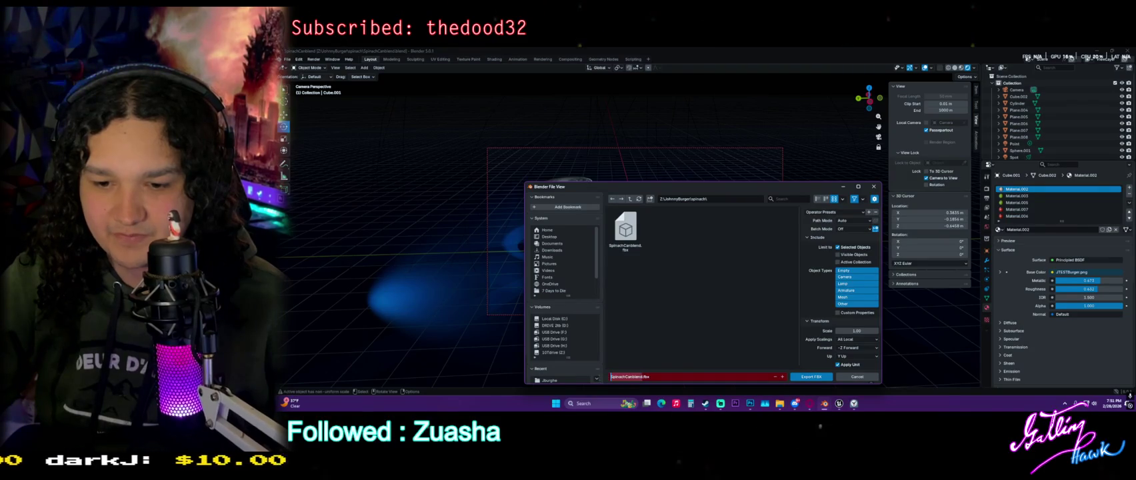
text(TheJohnnyBurge)
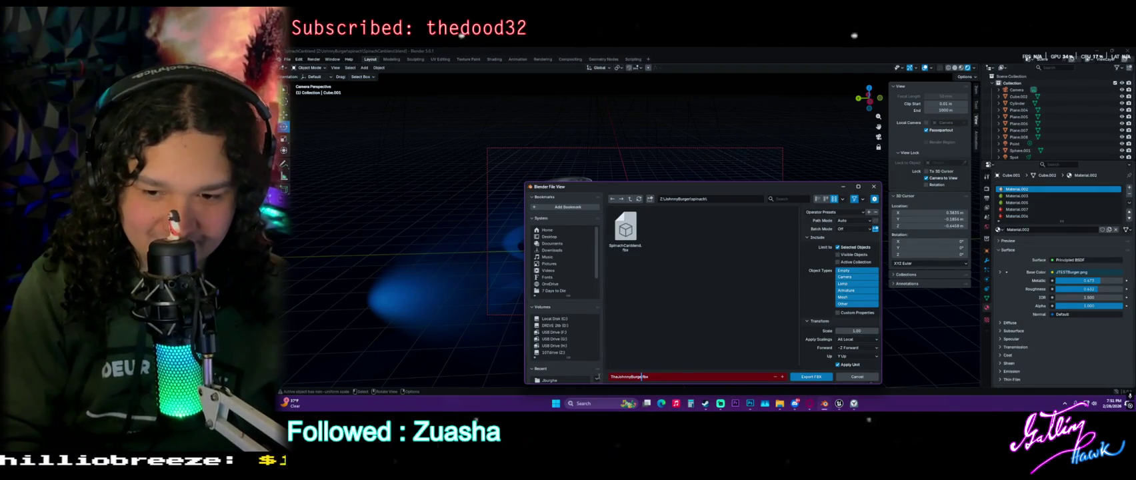
key(Return)
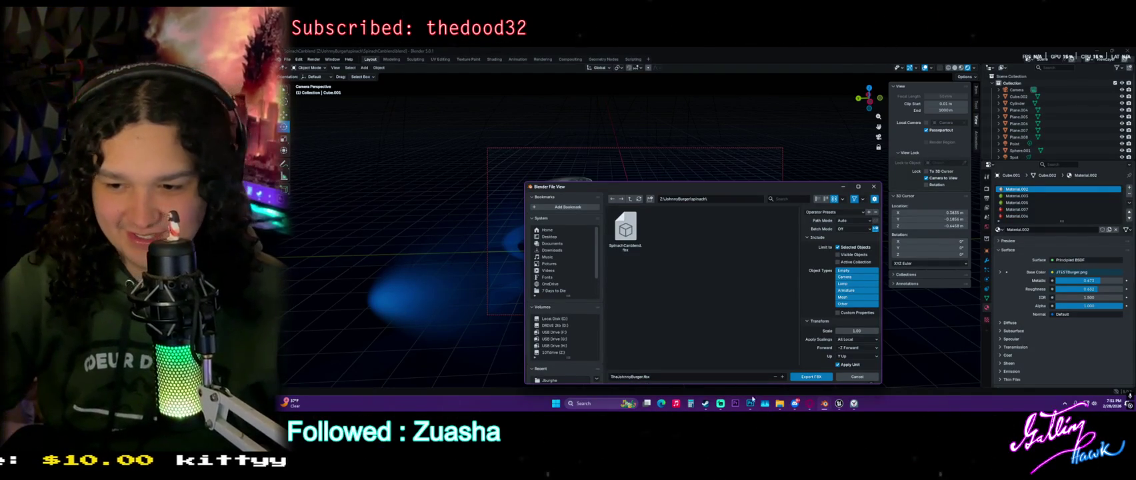
click(811, 377)
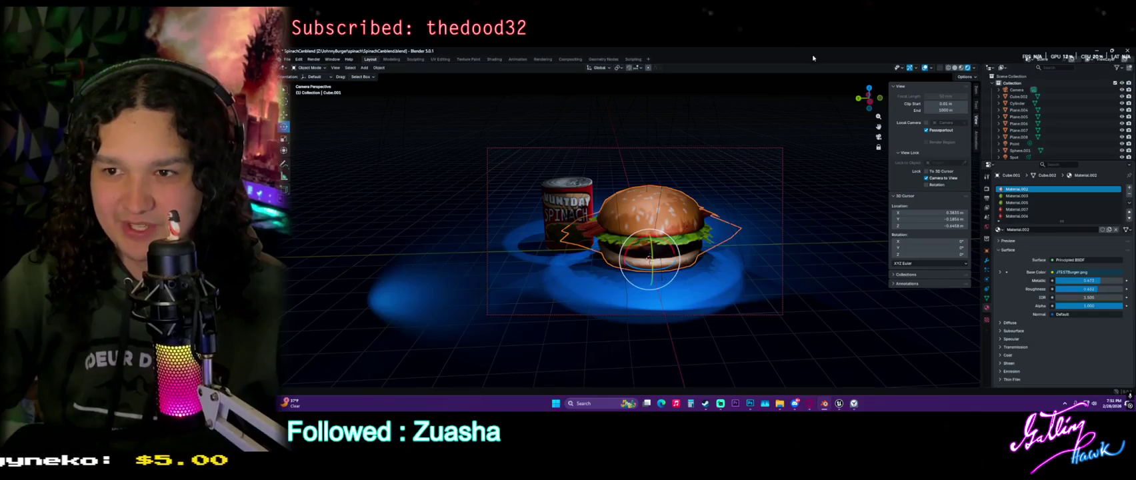
key(super+d)
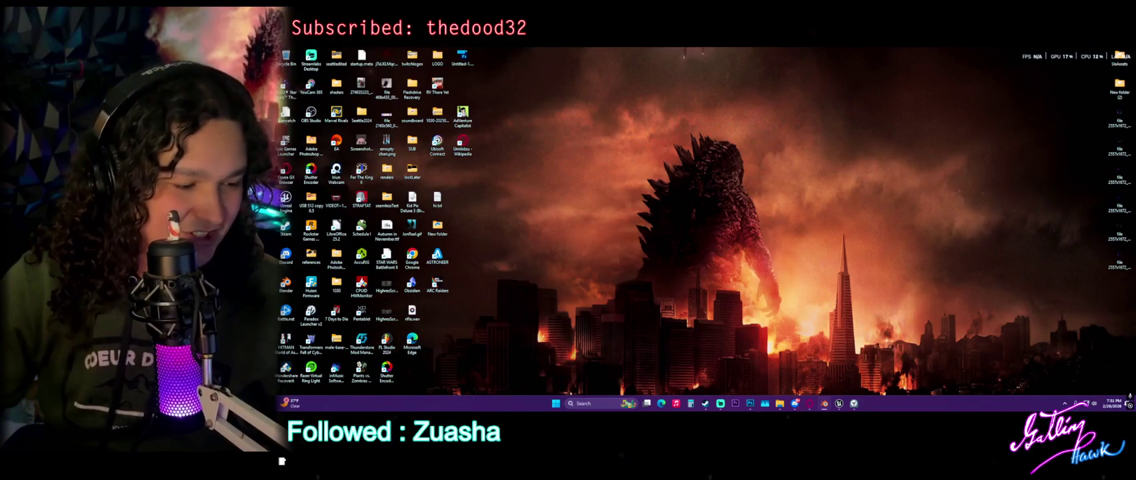
Restore Unreal, fly into ThirdPersonMap, and open the Content Drawer with BP_PistolPickUp selected.
key(super+d)
scroll(711, 189, down, 3)
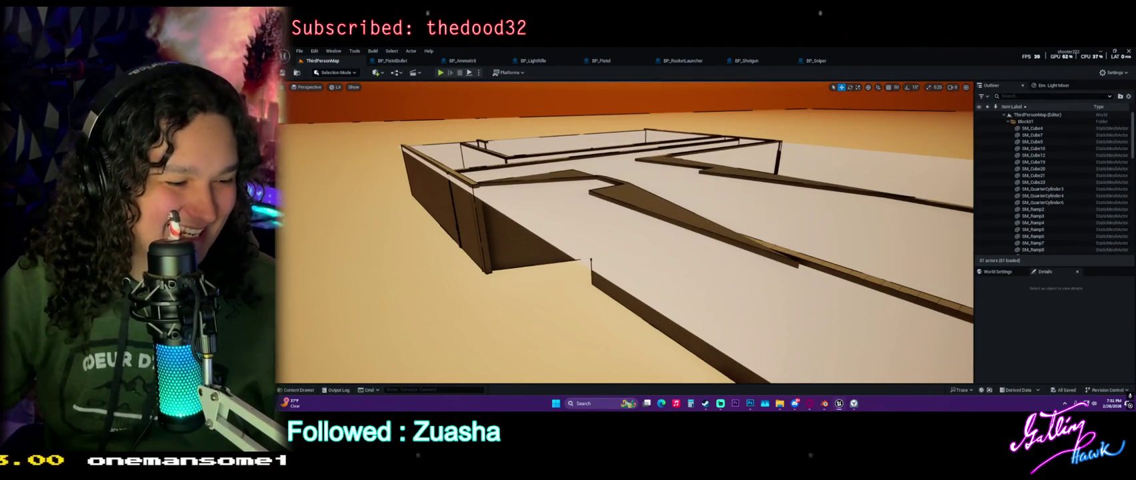
mouse_move(604, 222)
mouse_down()
mouse_move(580, 196)
mouse_move(593, 214)
mouse_move(547, 200)
mouse_move(614, 220)
mouse_move(636, 246)
mouse_up()
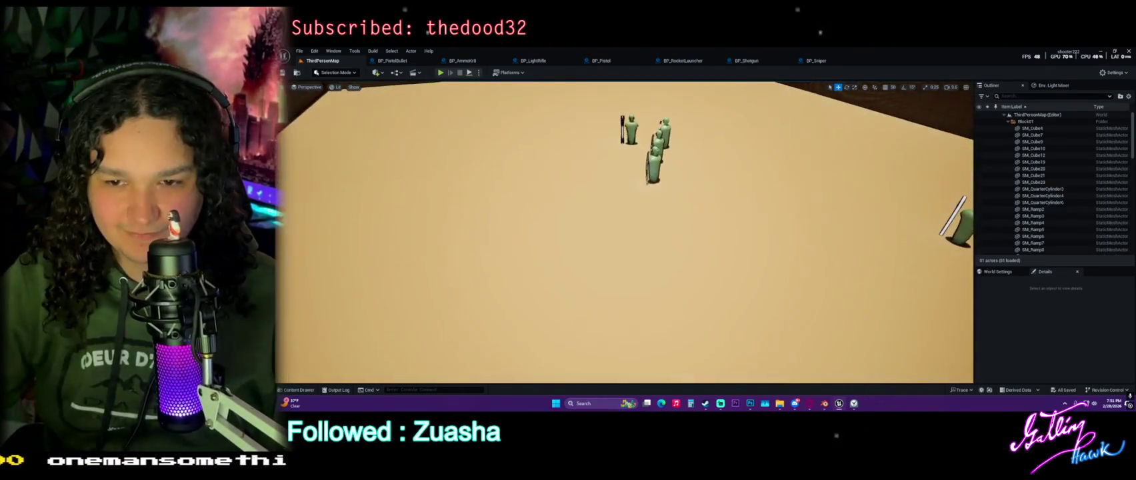
key(ctrl+space)
click(622, 256)
mouse_move(779, 402)
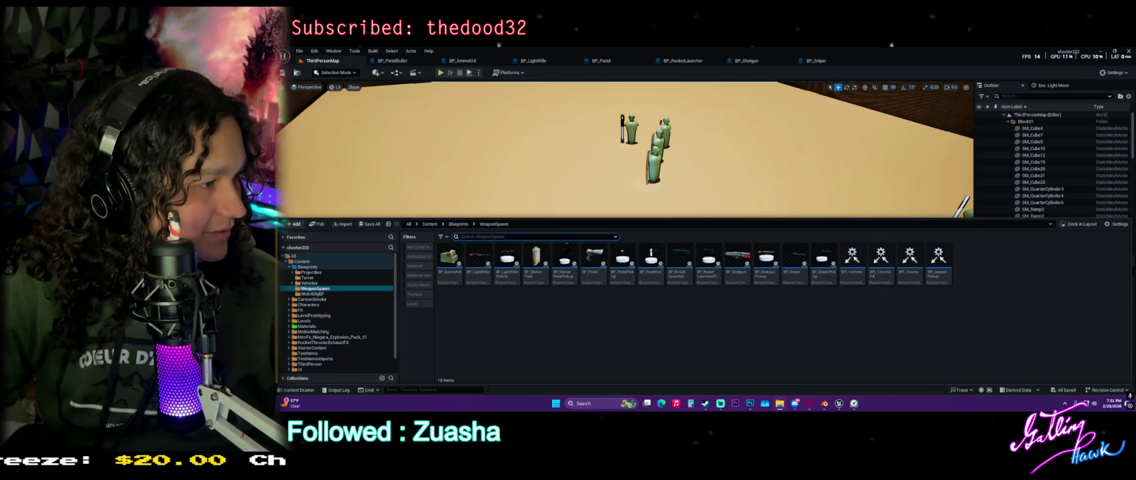
Open and dismiss the WeaponSpawn folder's new-asset menu.
right_click(611, 297)
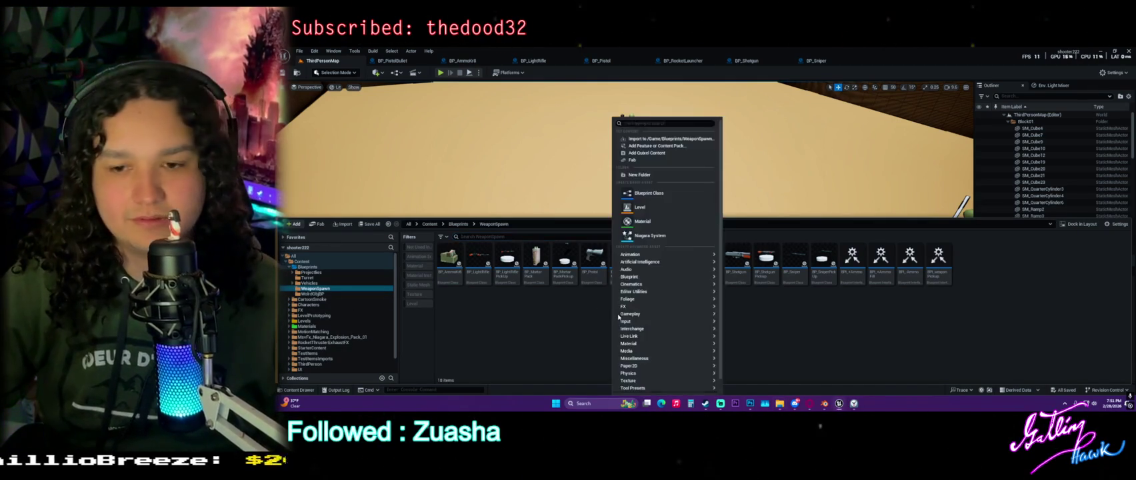
mouse_move(617, 307)
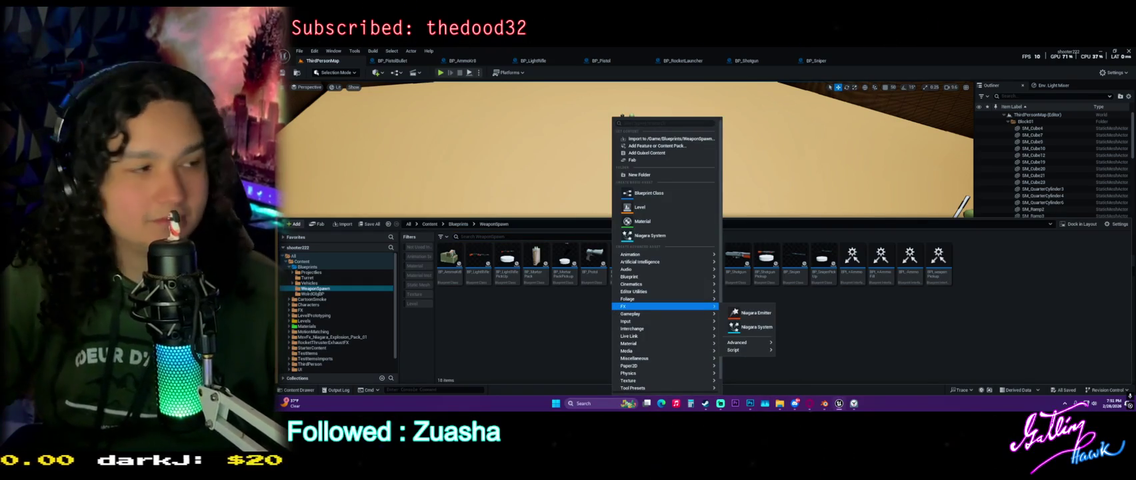
key(Escape)
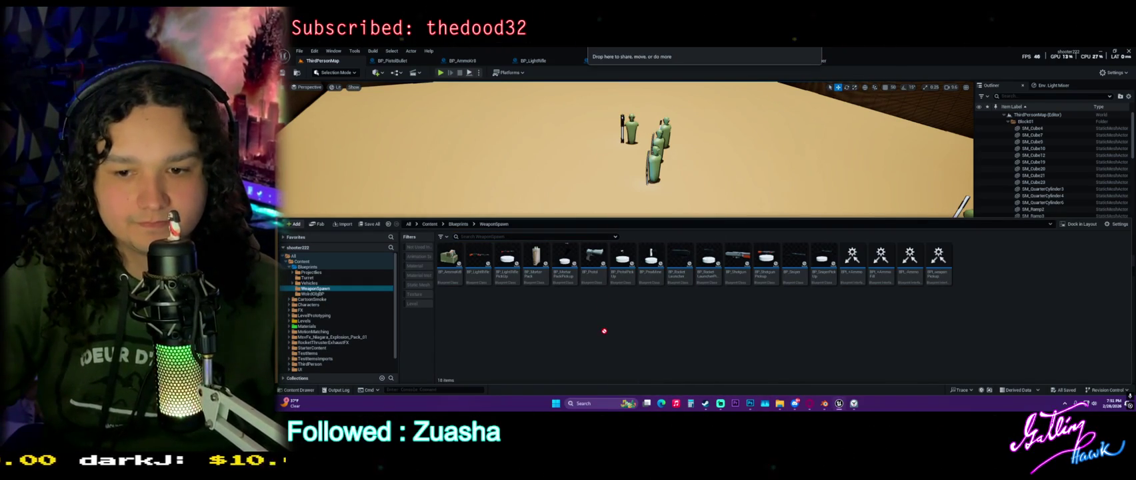
drag(617, 314, 617, 318)
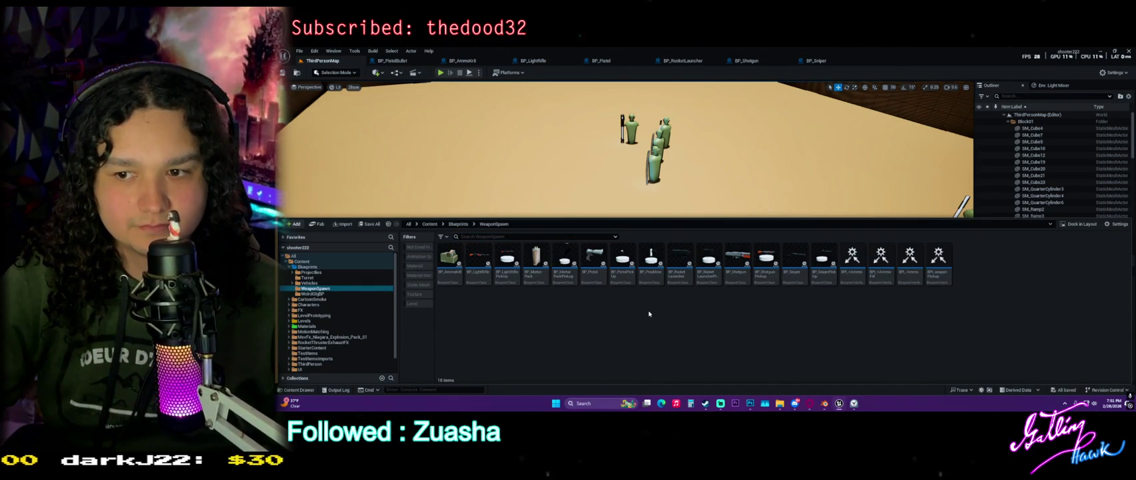
right_click(649, 313)
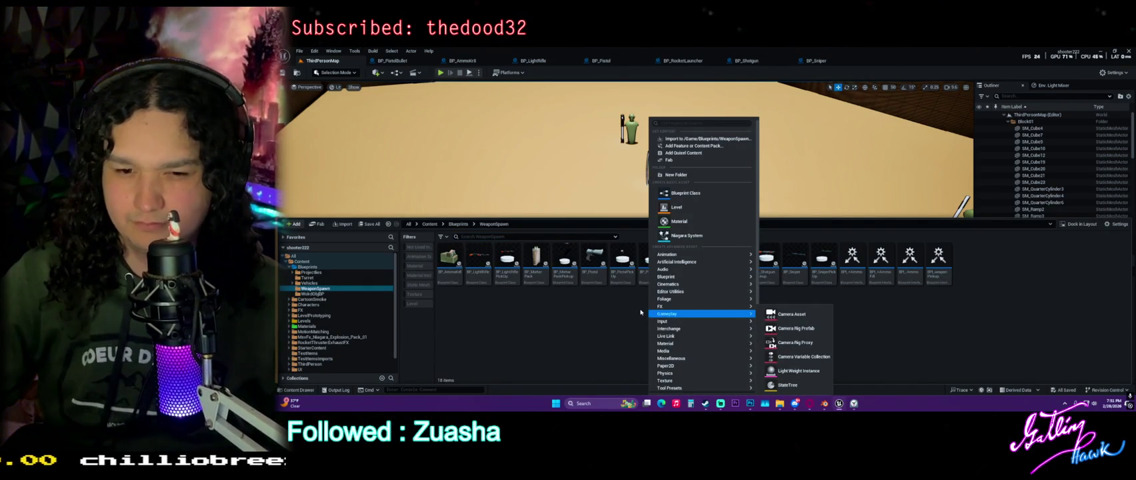
click(603, 318)
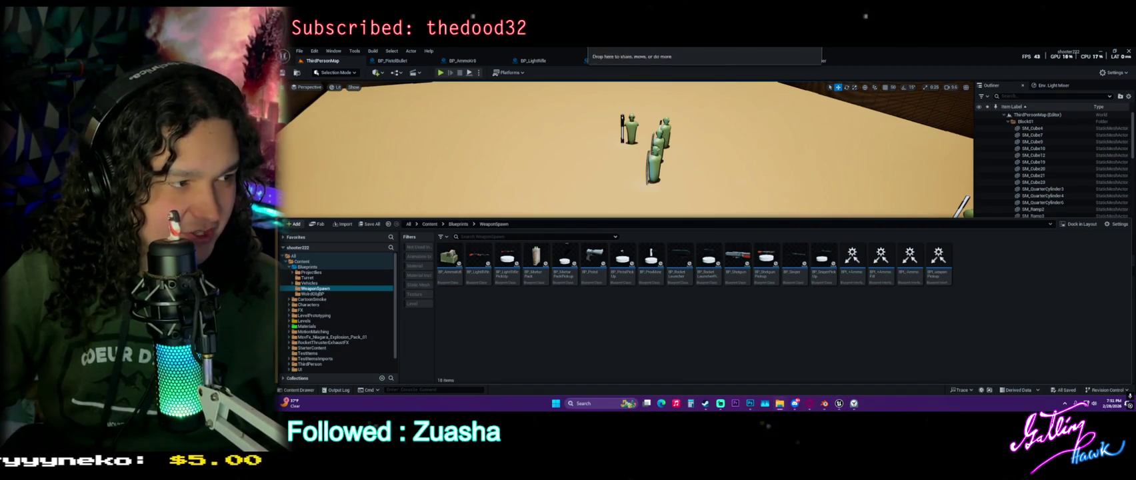
Drag TheJohnnyBurger.fbx into the WeaponSpawn folder and confirm the import.
drag(535, 348, 587, 333)
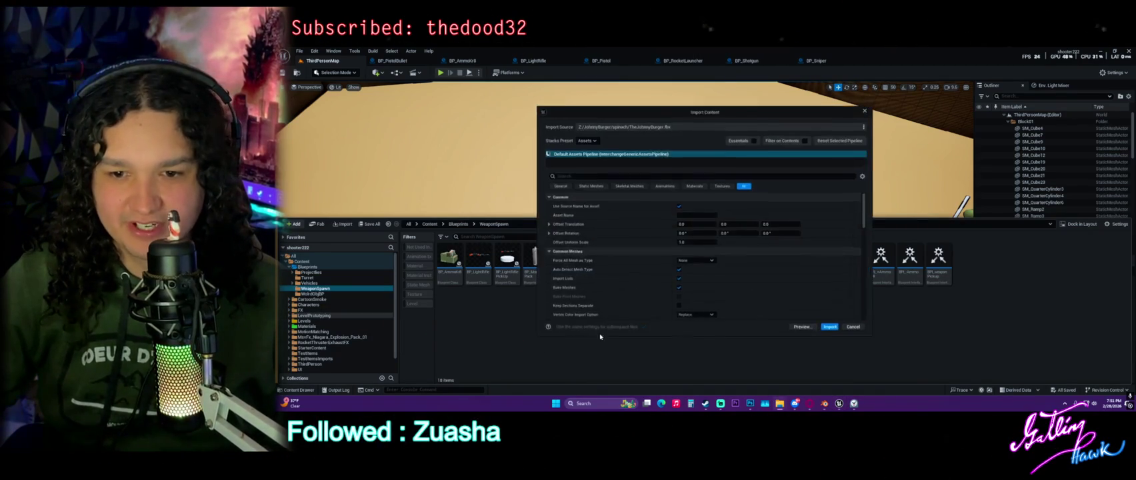
click(829, 327)
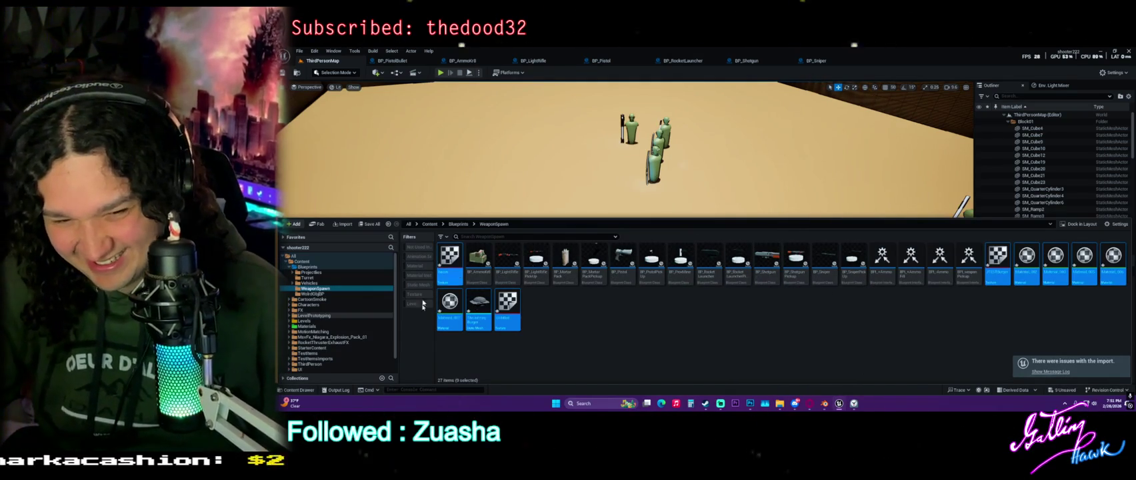
mouse_move(478, 303)
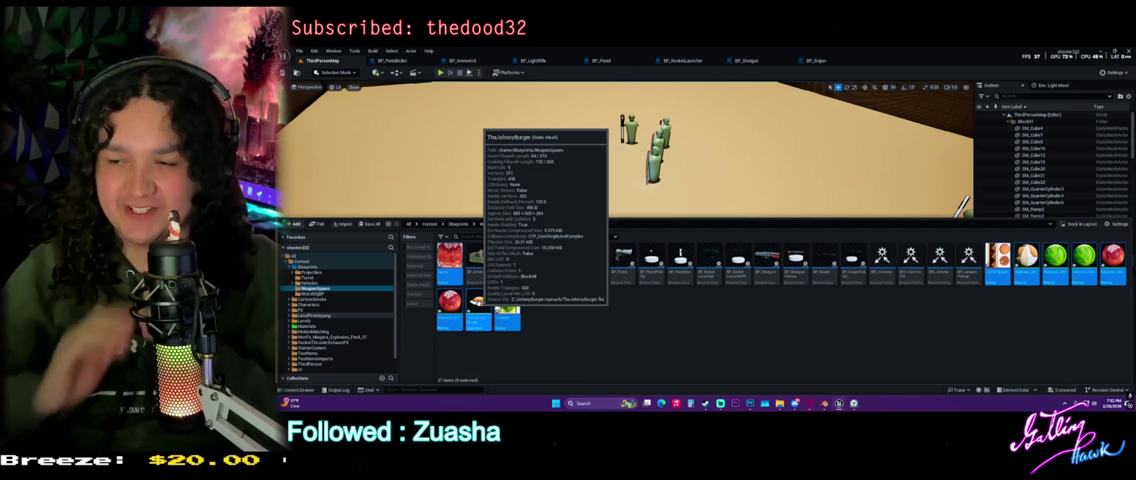
Open TheJohnnyBurger in the mesh editor, then open its bun material Material_002 from WeaponSpawn.
click(478, 305)
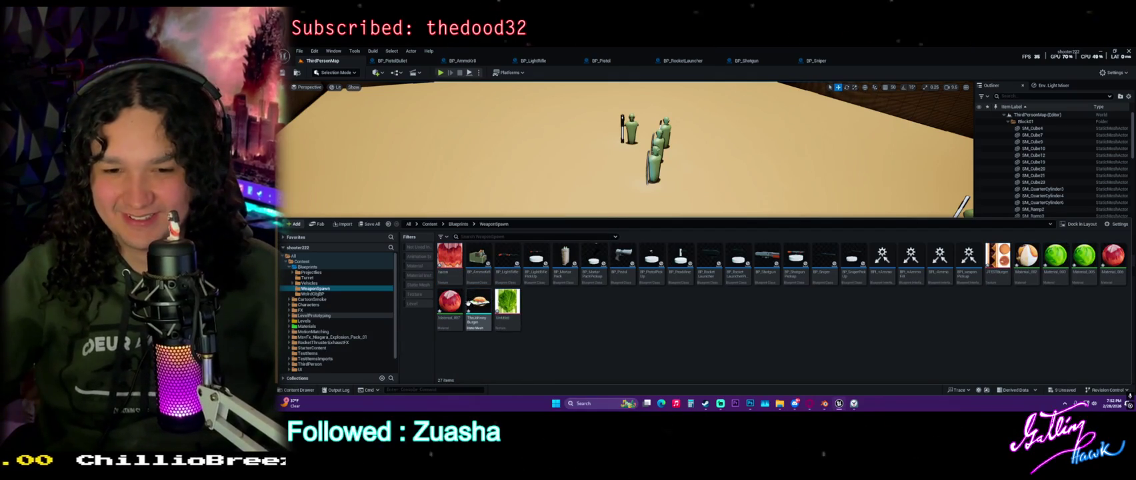
double_click(479, 305)
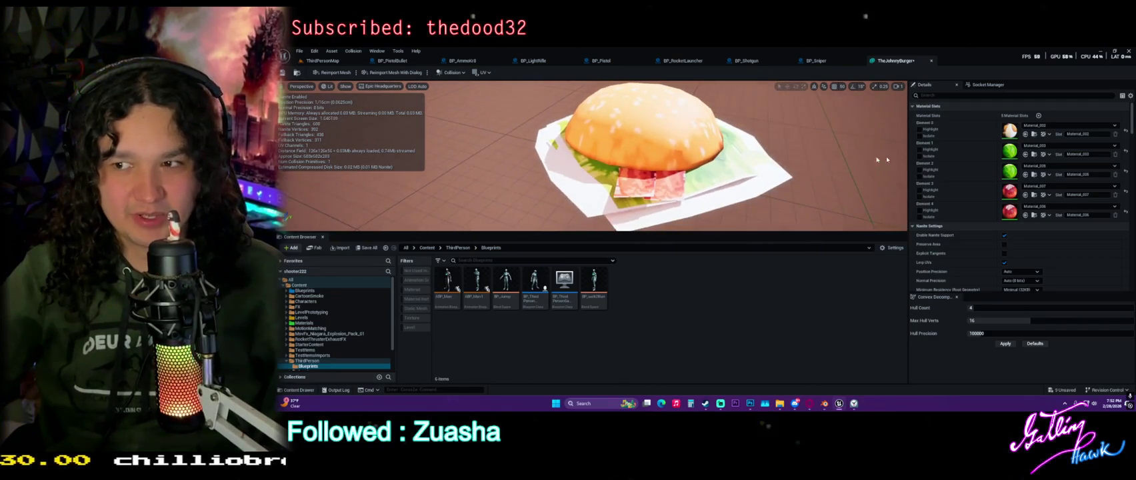
click(1033, 134)
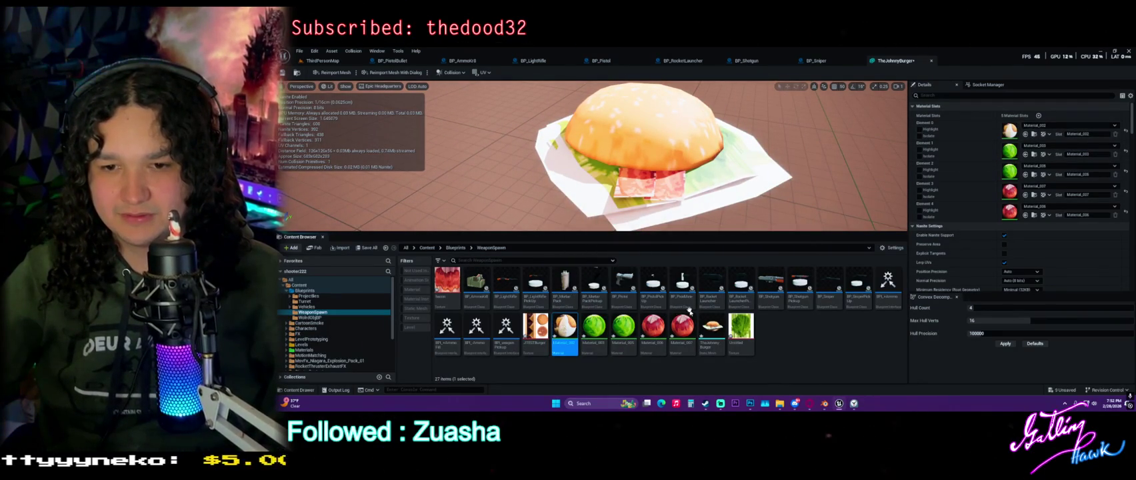
key(Return)
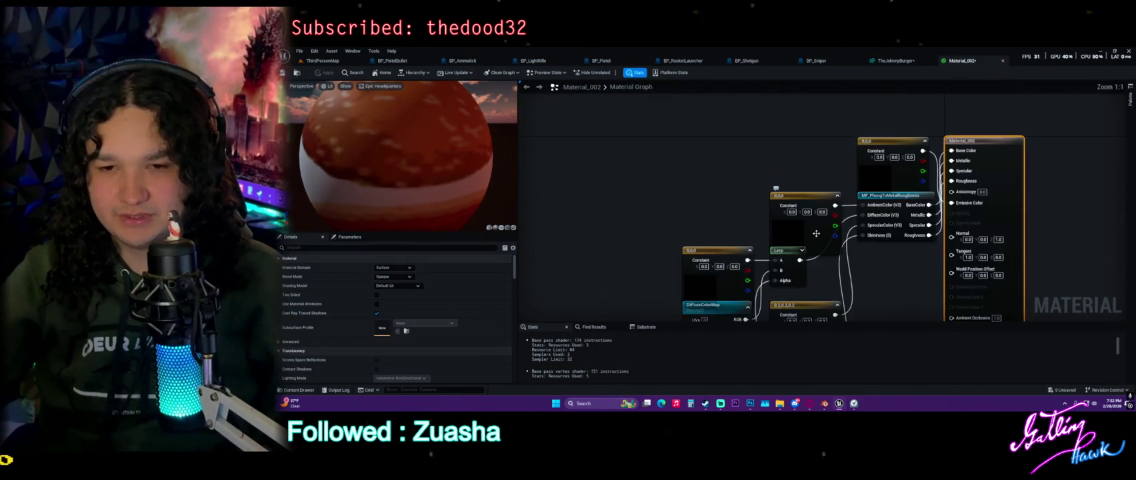
Move the Material_002 nodes aside and delete the MF_PhongToMetalRoughness function node.
mouse_move(678, 140)
mouse_down()
mouse_move(934, 297)
mouse_move(889, 305)
mouse_up()
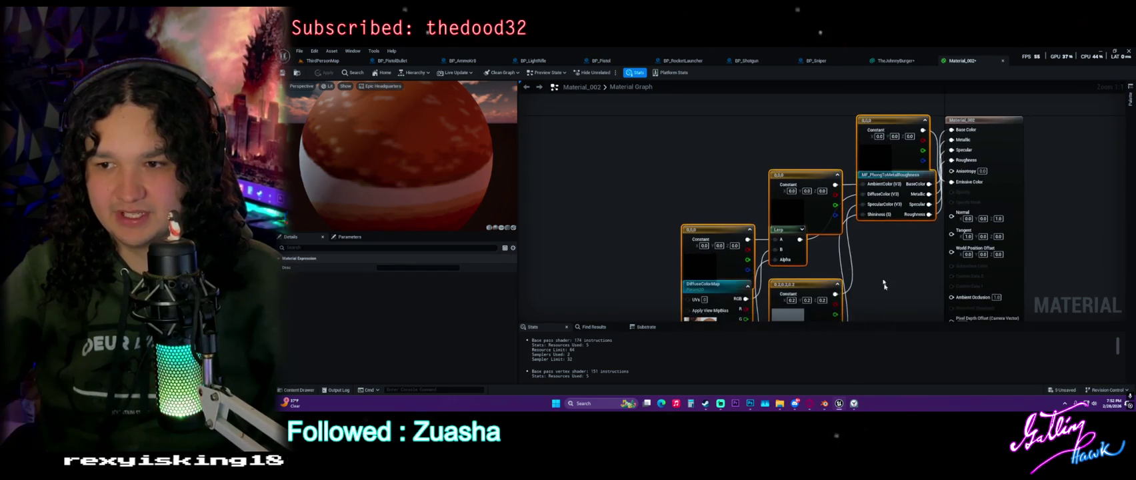
scroll(851, 259, down, 3)
mouse_move(690, 253)
mouse_down()
mouse_move(606, 197)
mouse_move(652, 236)
mouse_move(639, 220)
mouse_up()
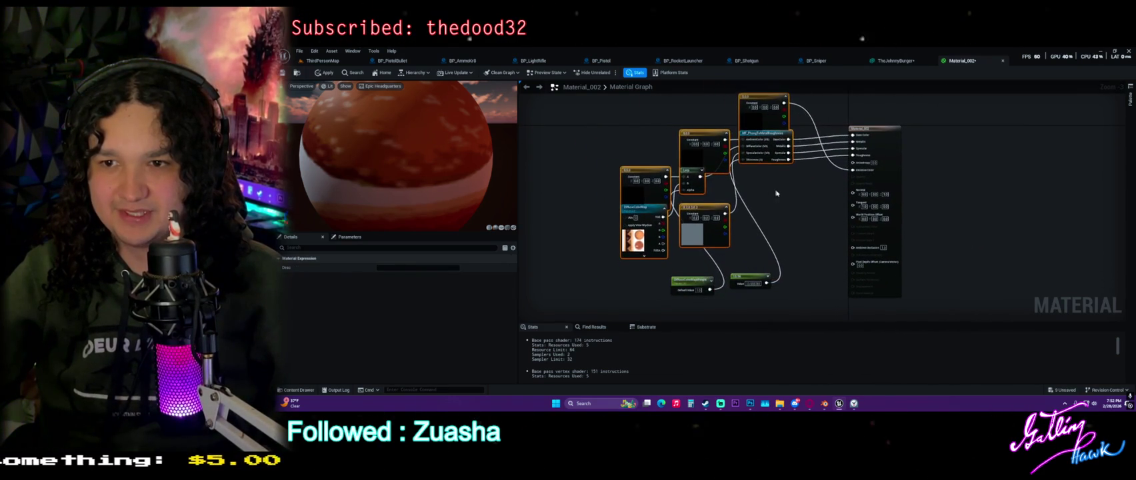
scroll(820, 207, up, 2)
click(843, 230)
scroll(854, 253, up, 1)
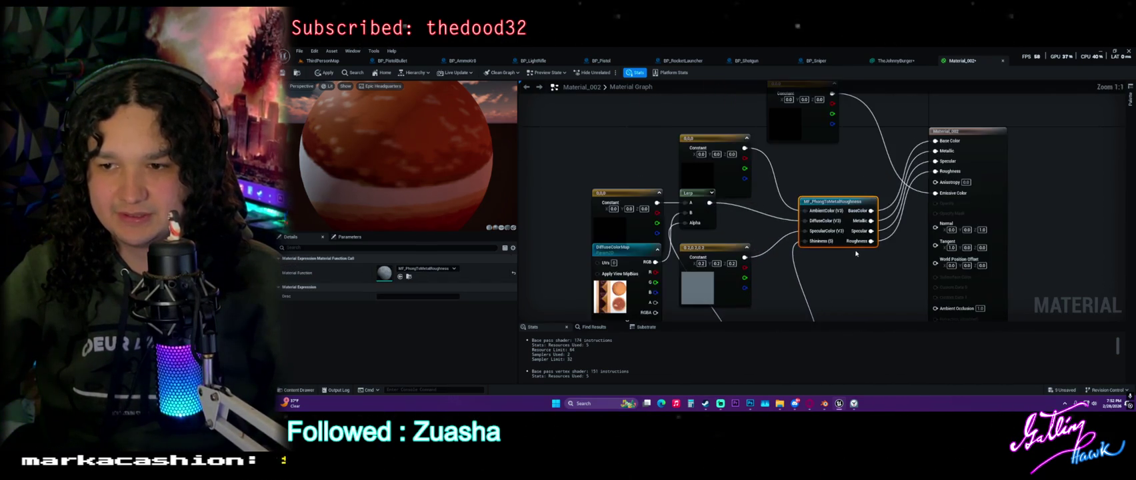
key(Delete)
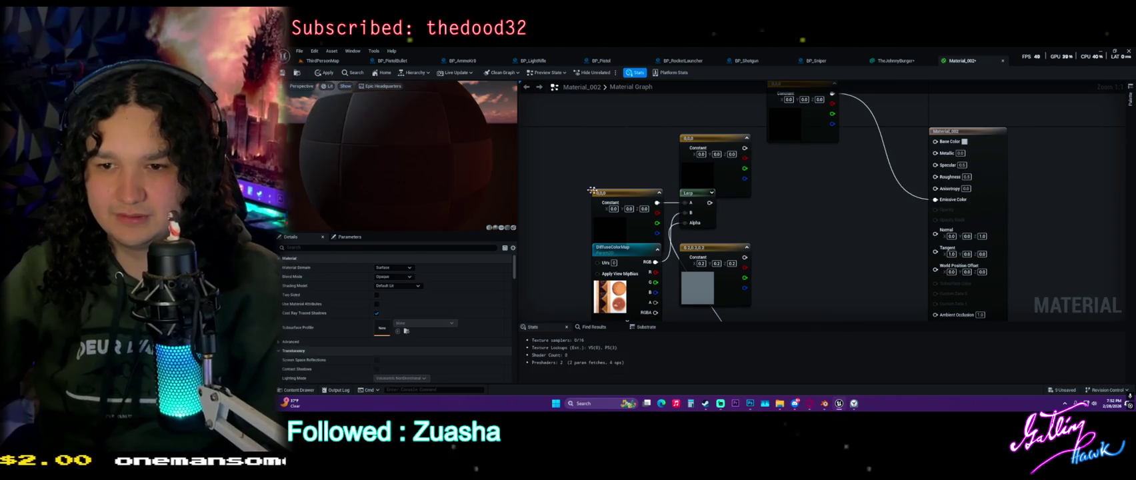
Delete the leftover Constant, Lerp and 0.2 Constant nodes and rewire the DiffuseColorMap texture.
drag(592, 131, 753, 226)
key(Delete)
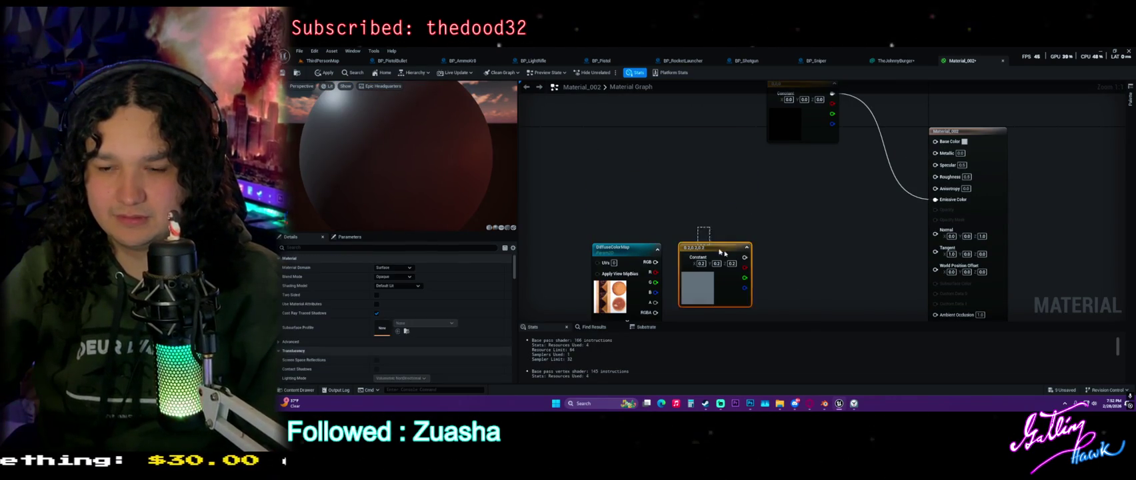
click(699, 243)
key(Delete)
mouse_move(620, 247)
mouse_down()
mouse_move(764, 182)
mouse_move(949, 137)
mouse_up()
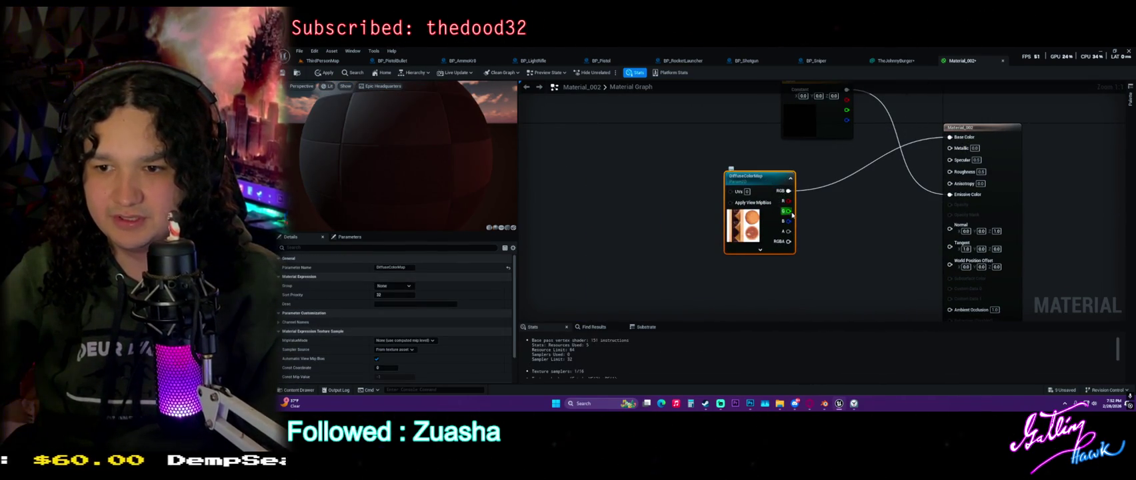
mouse_move(786, 231)
mouse_down()
mouse_move(951, 190)
mouse_move(944, 172)
mouse_move(950, 227)
mouse_move(944, 158)
mouse_move(961, 328)
mouse_move(938, 214)
mouse_move(945, 100)
mouse_move(930, 230)
mouse_up()
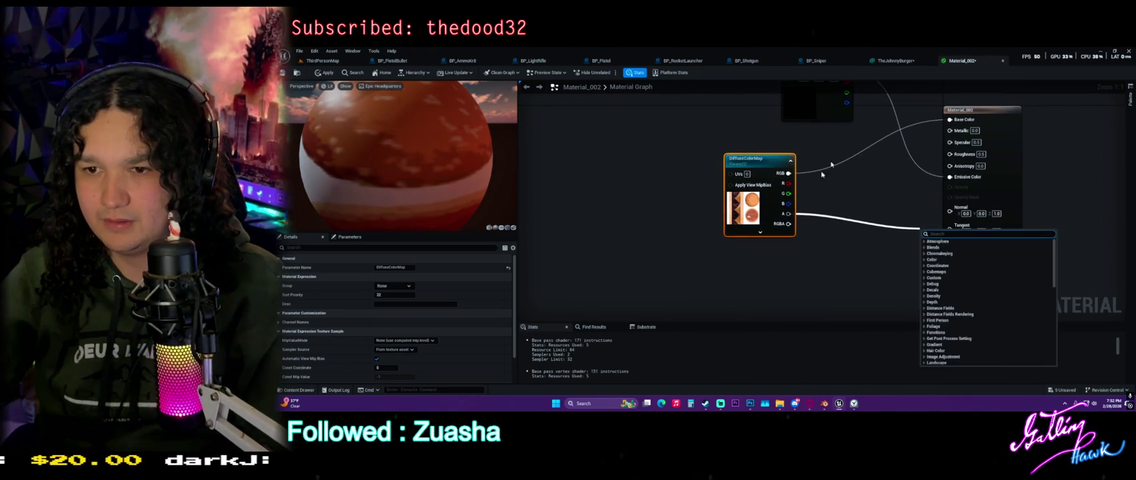
Set Material_002's blend mode to Translucent and connect the texture's alpha to Opacity.
click(671, 174)
key(Home)
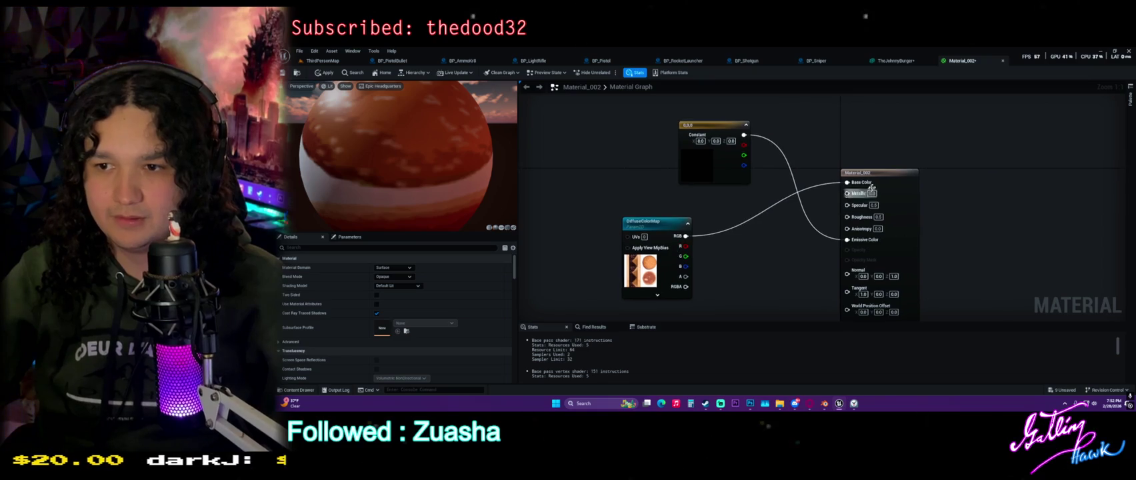
click(409, 267)
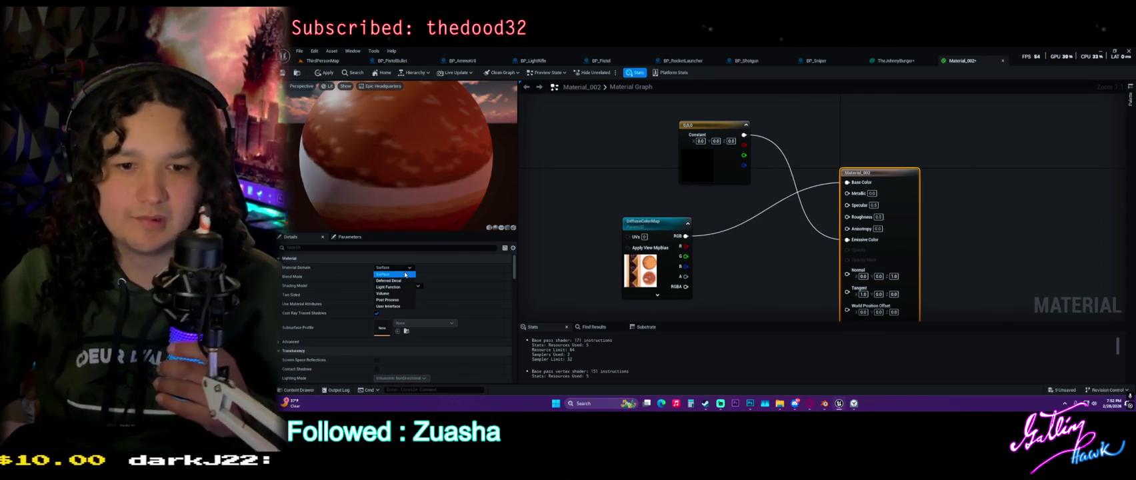
click(383, 274)
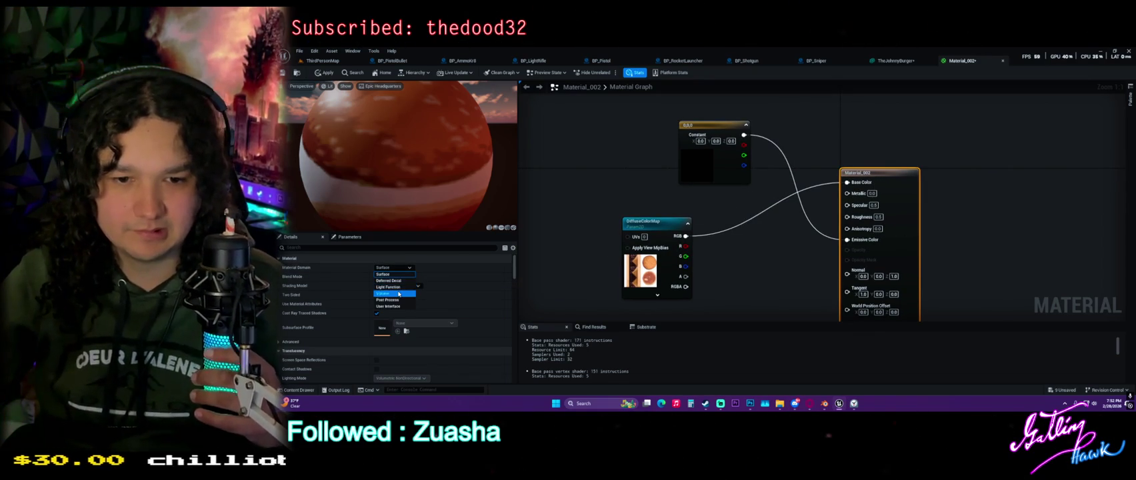
click(399, 276)
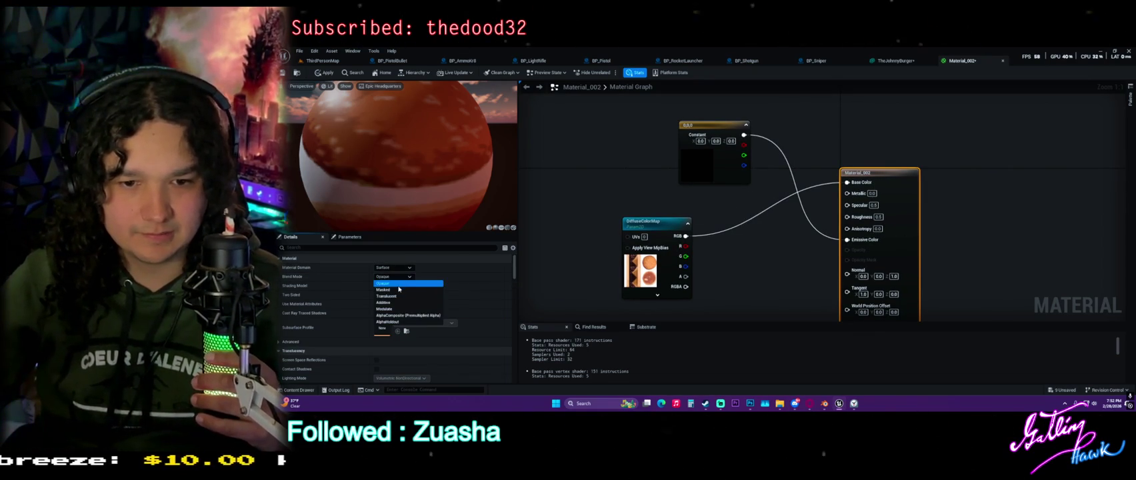
click(396, 297)
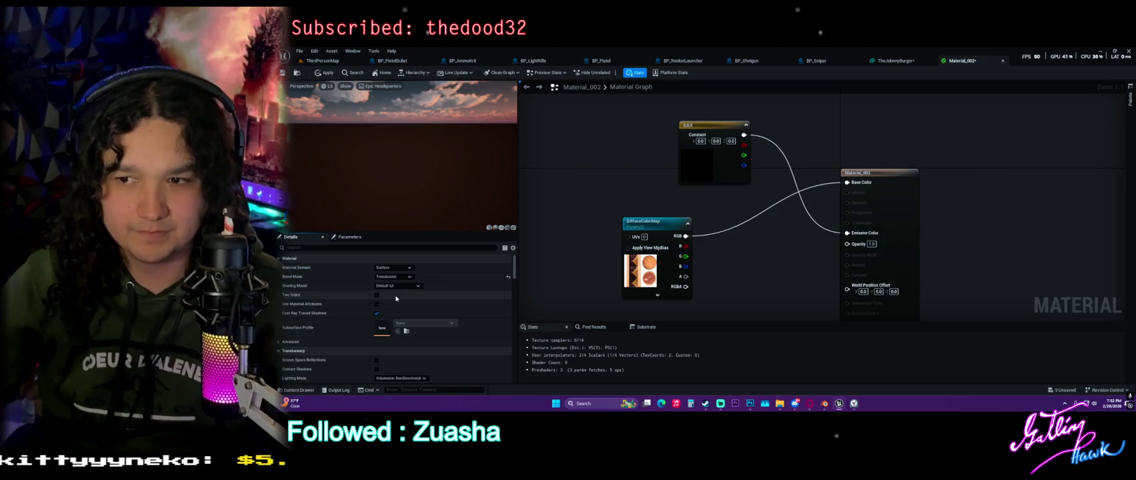
mouse_move(685, 276)
mouse_down()
mouse_move(718, 284)
mouse_move(849, 245)
mouse_up()
mouse_move(364, 162)
mouse_down()
mouse_move(400, 160)
mouse_move(353, 162)
mouse_move(363, 161)
mouse_up()
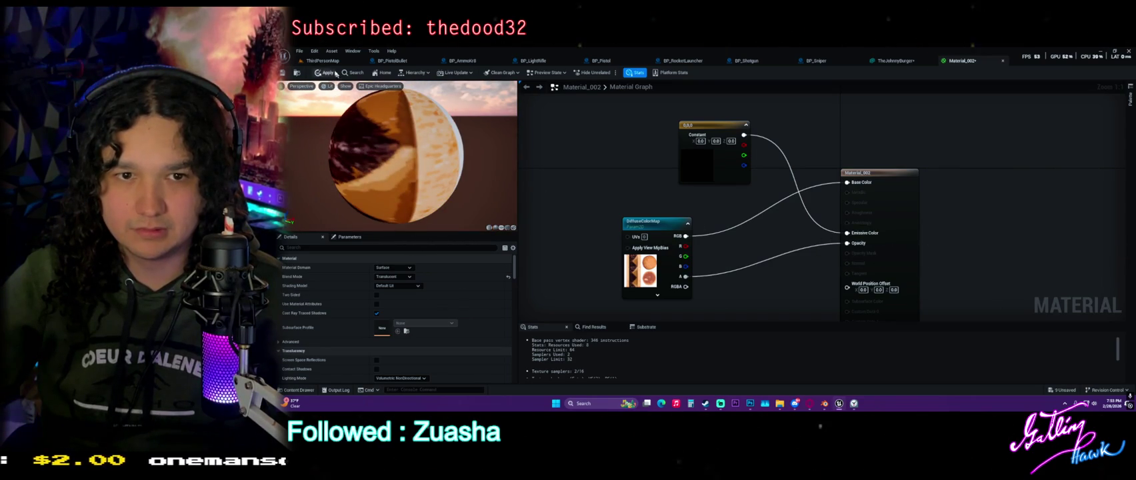
Close the seven weapon Blueprint editors and return to the TheJohnnyBurger mesh editor.
click(432, 62)
click(432, 62)
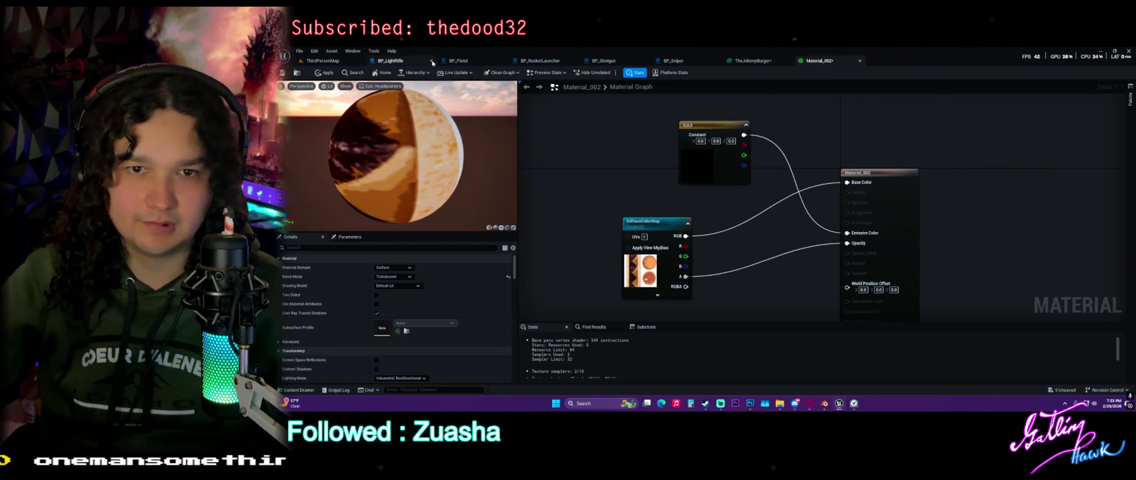
click(432, 62)
click(432, 61)
click(432, 61)
click(432, 62)
click(432, 62)
click(410, 61)
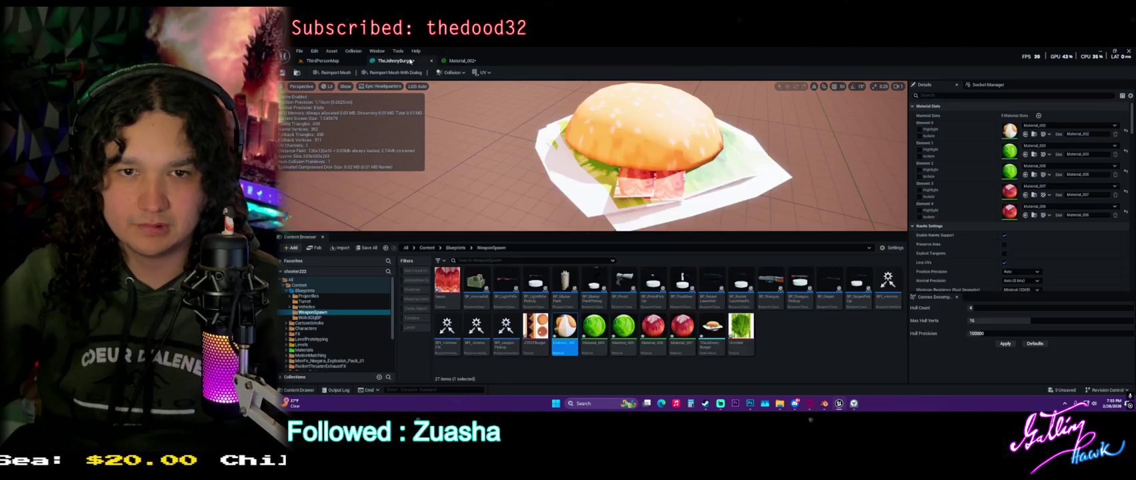
Inspect the burger's underside, then reopen TheJohnnyBurger from the WeaponSpawn assets.
mouse_move(600, 167)
mouse_down()
mouse_move(600, 126)
mouse_move(613, 180)
mouse_move(467, 86)
mouse_up()
click(431, 61)
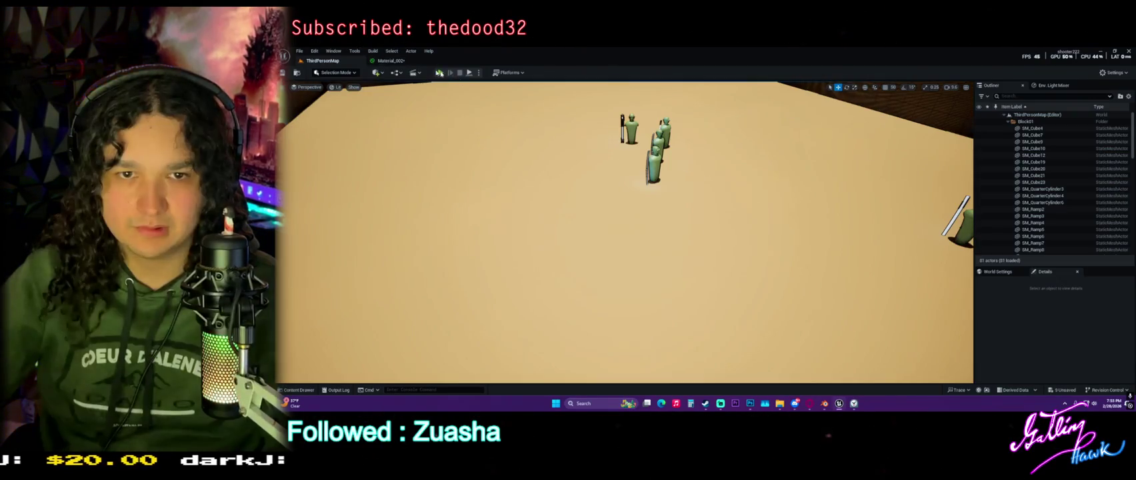
click(394, 61)
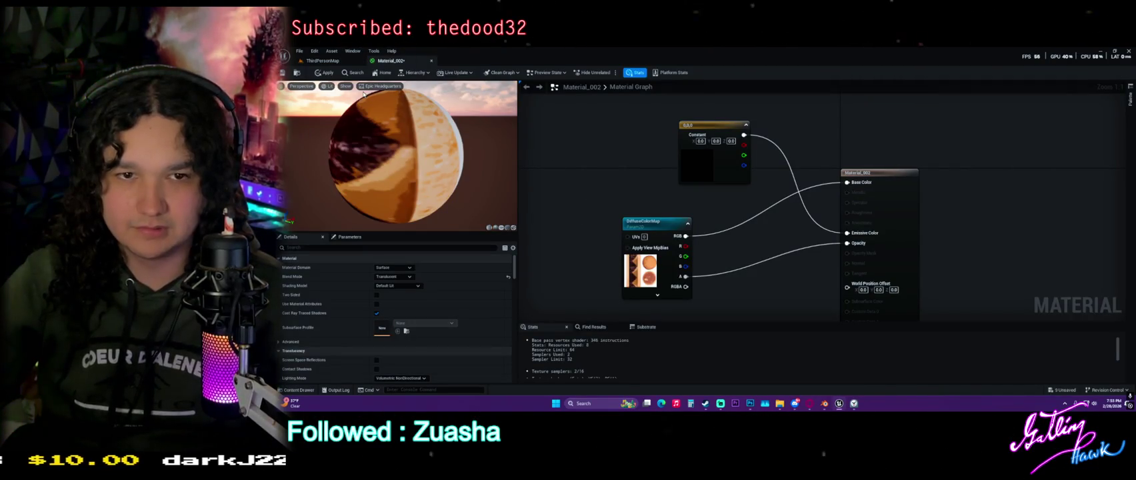
key(ctrl+space)
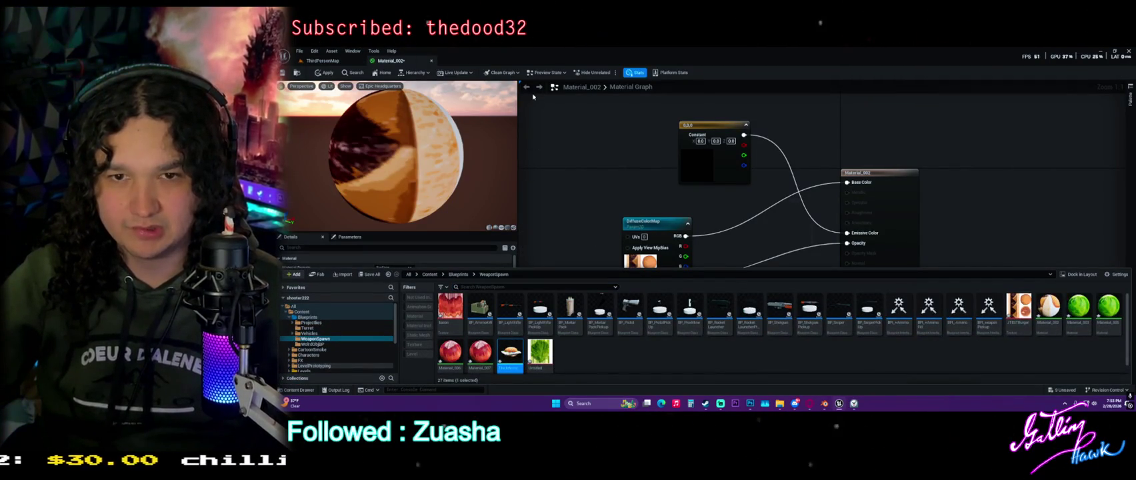
double_click(510, 353)
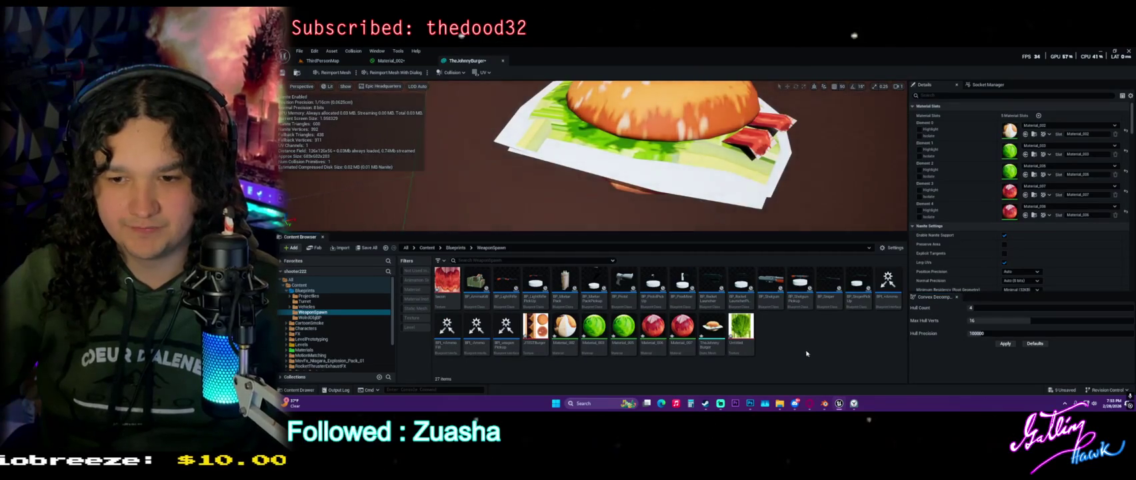
Open the Untitled lettuce texture to check it, then close its editor.
right_click(811, 330)
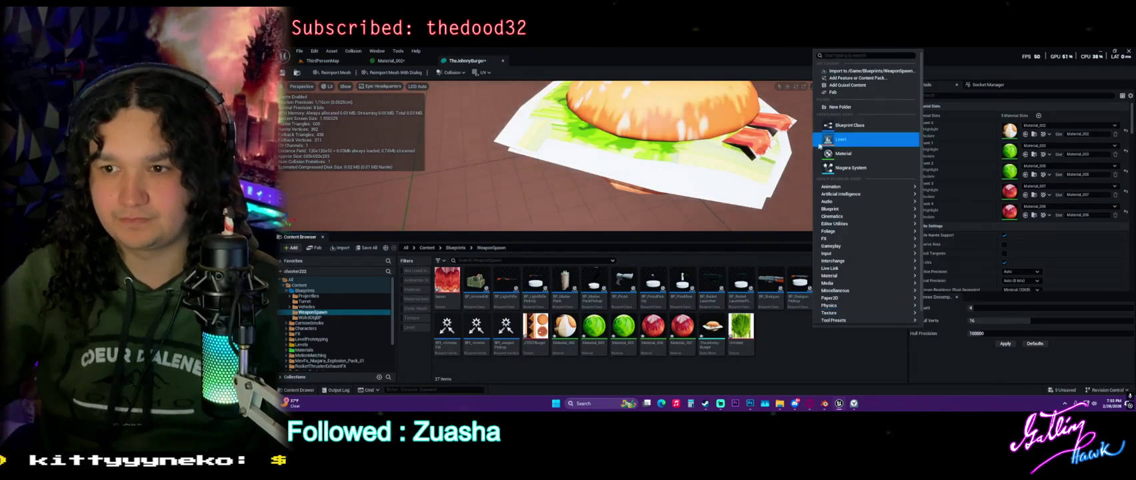
click(739, 327)
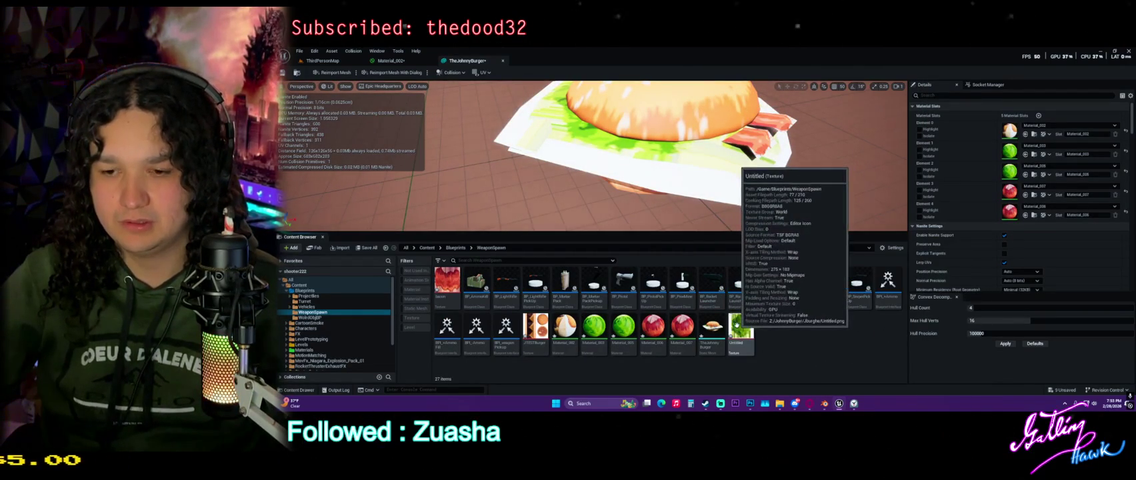
double_click(737, 326)
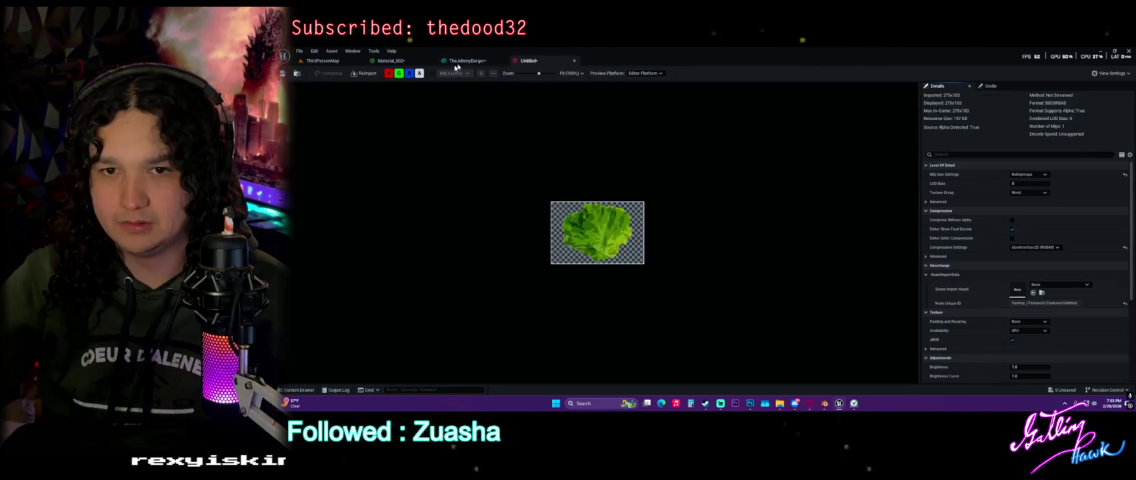
click(574, 61)
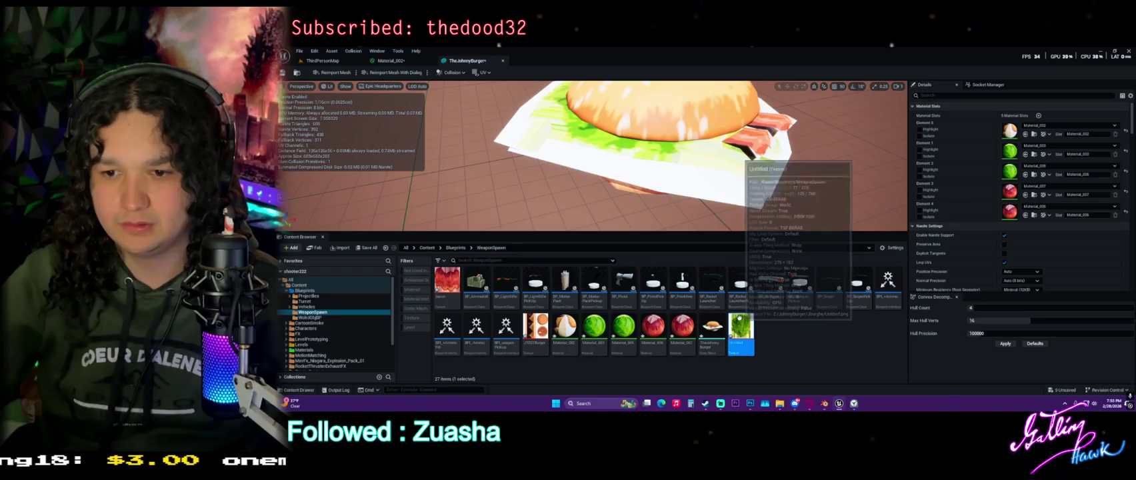
Save all modified assets, then select the material assets and bring up Material_005's options.
click(779, 338)
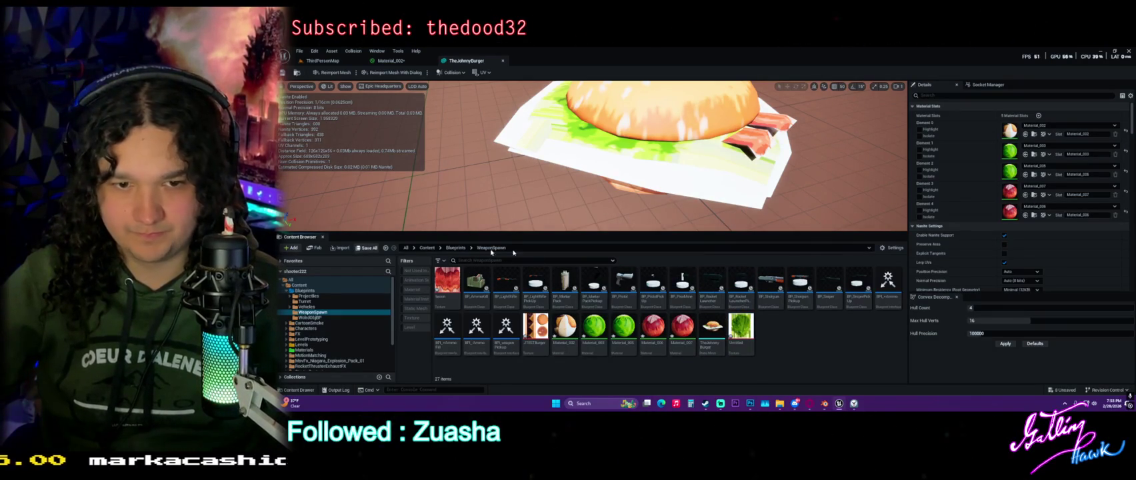
click(369, 248)
click(786, 235)
click(592, 324)
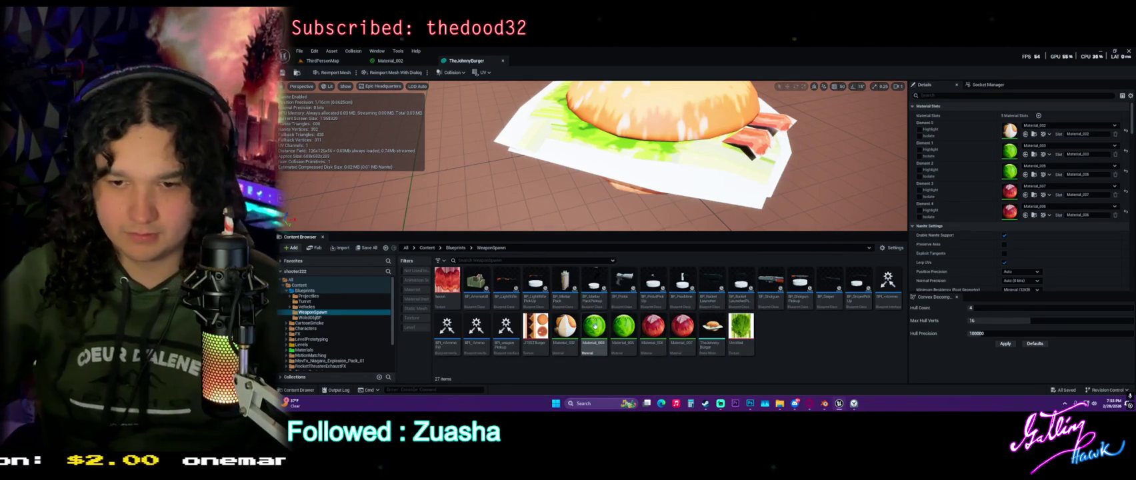
click(595, 327)
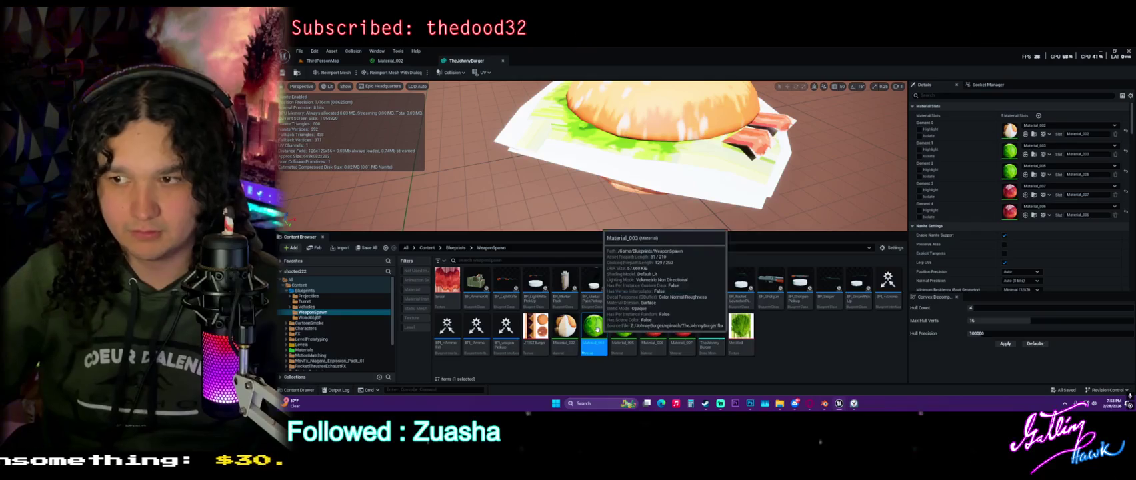
right_click(619, 335)
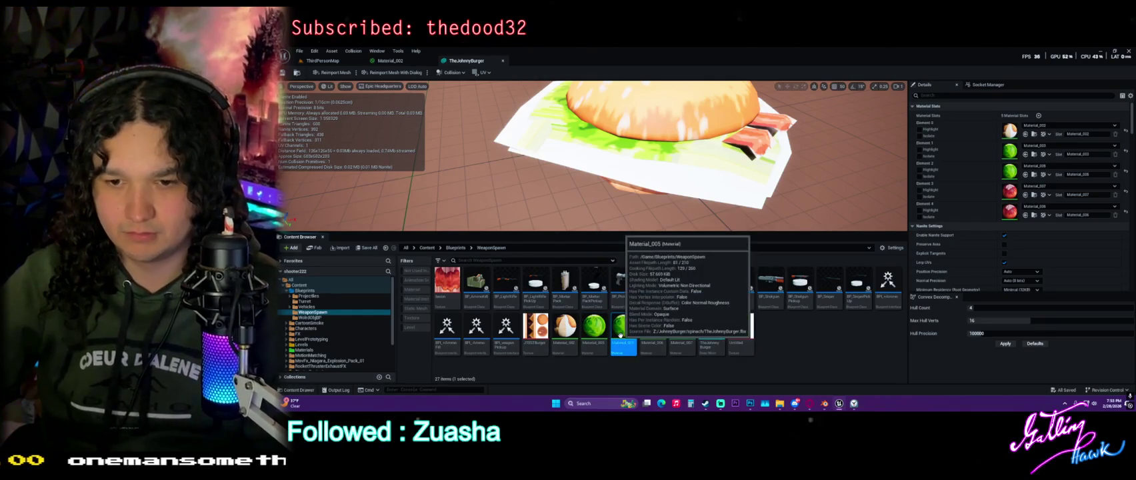
Force-delete Material_005 despite its references.
click(643, 266)
click(697, 334)
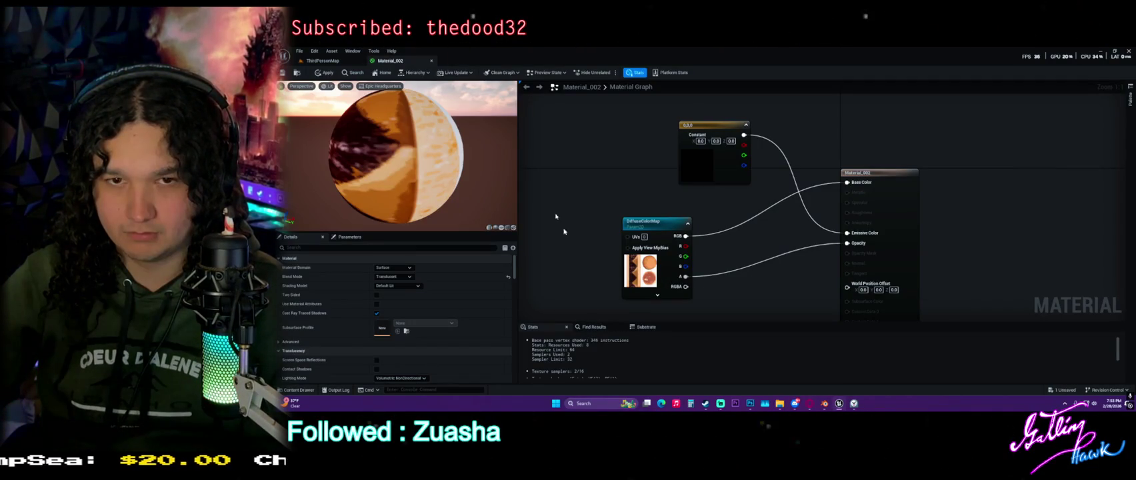
drag(598, 185, 615, 193)
key(ctrl+space)
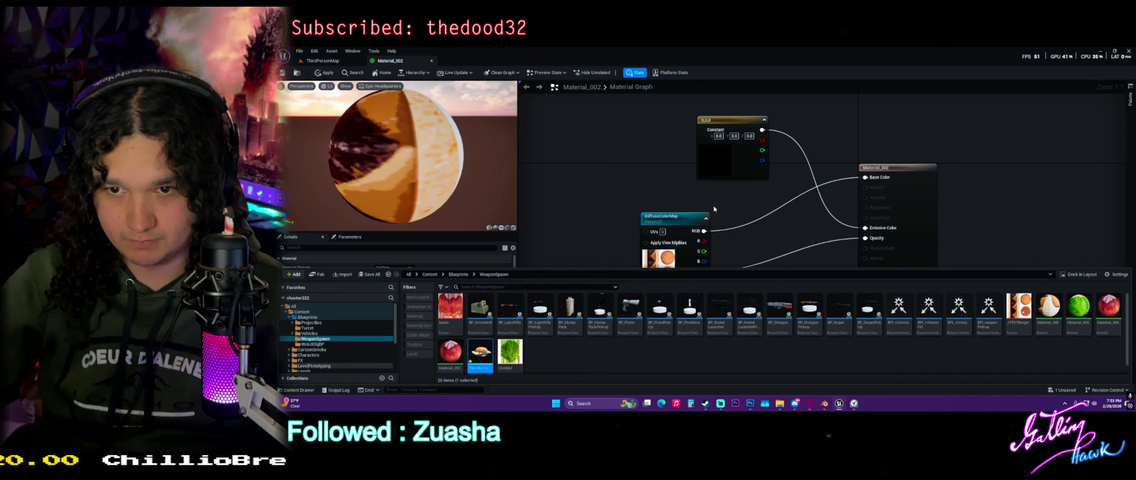
Assign green Material_003 to the wrapper's Element 2 slot and reopen Material_002.
double_click(480, 351)
click(592, 327)
mouse_move(592, 326)
mouse_down()
mouse_move(720, 177)
mouse_move(767, 183)
mouse_up()
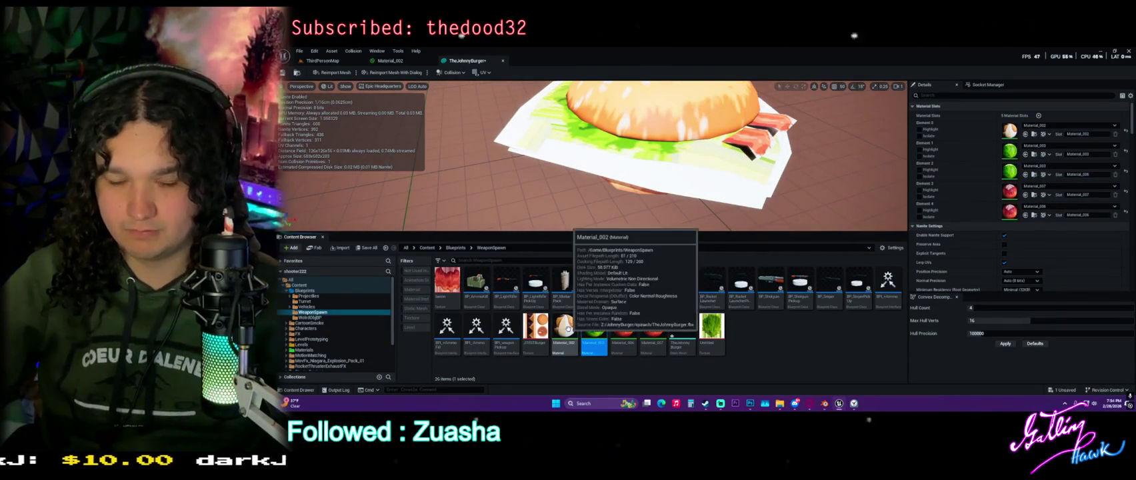
double_click(565, 326)
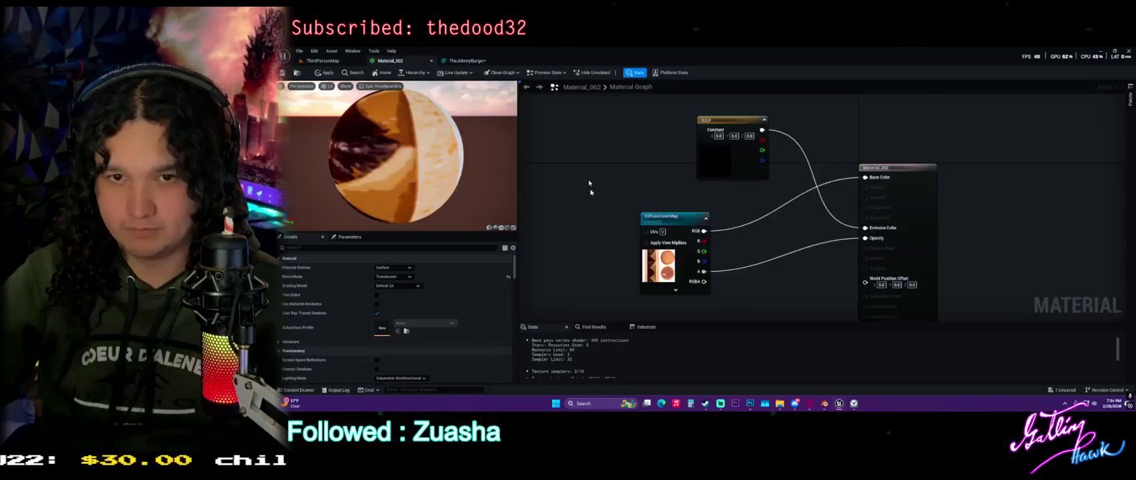
key(ctrl+space)
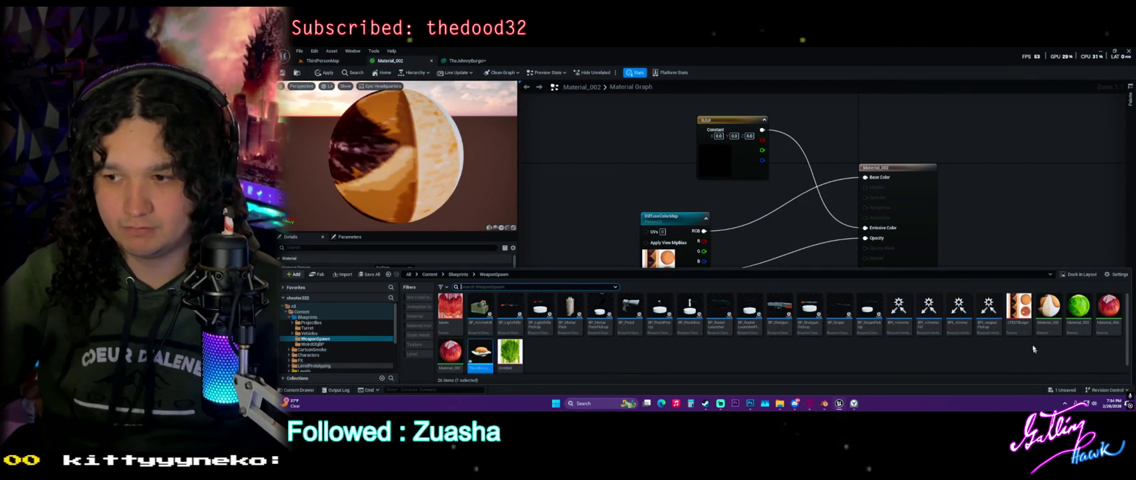
Create a material instance of Material_002 named MI_Burger and save all assets.
right_click(1049, 308)
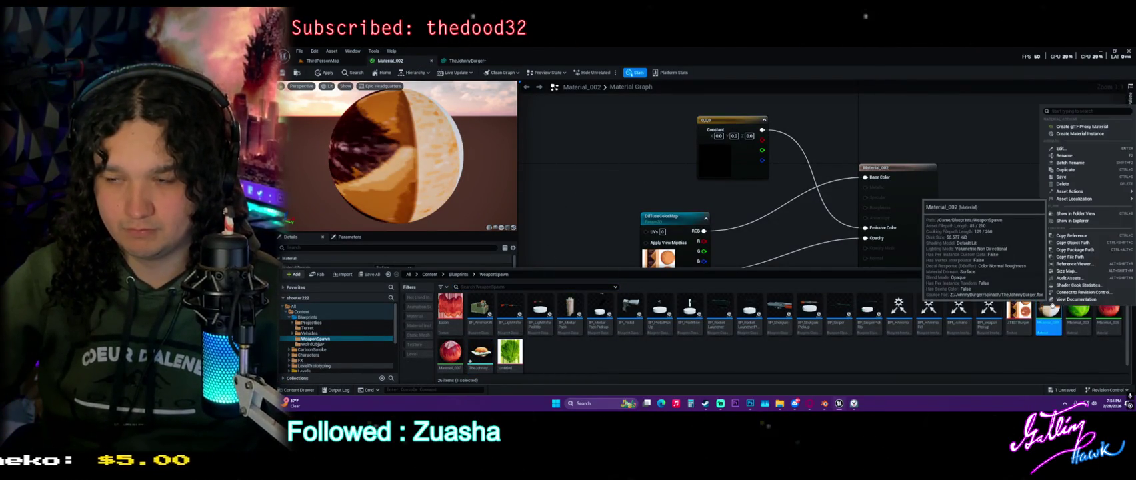
click(1079, 133)
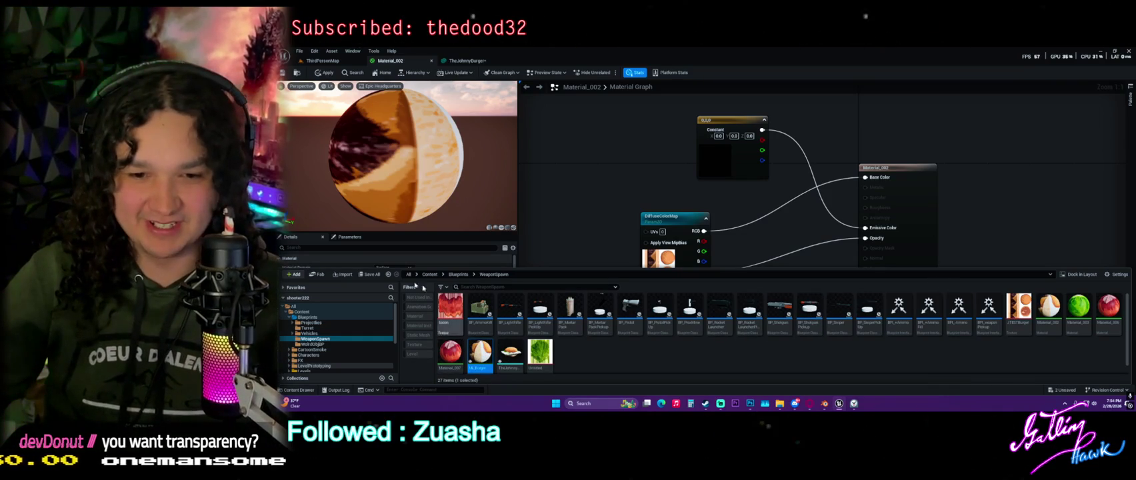
click(371, 274)
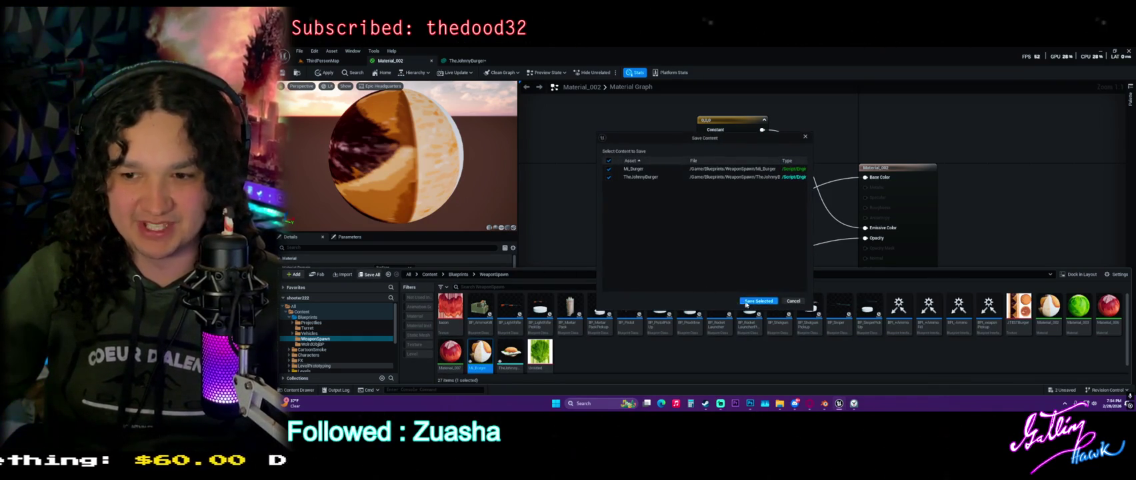
Open MI_Burger and orbit its preview to view the burger texture.
double_click(480, 350)
scroll(675, 201, down, 5)
drag(674, 201, 575, 88)
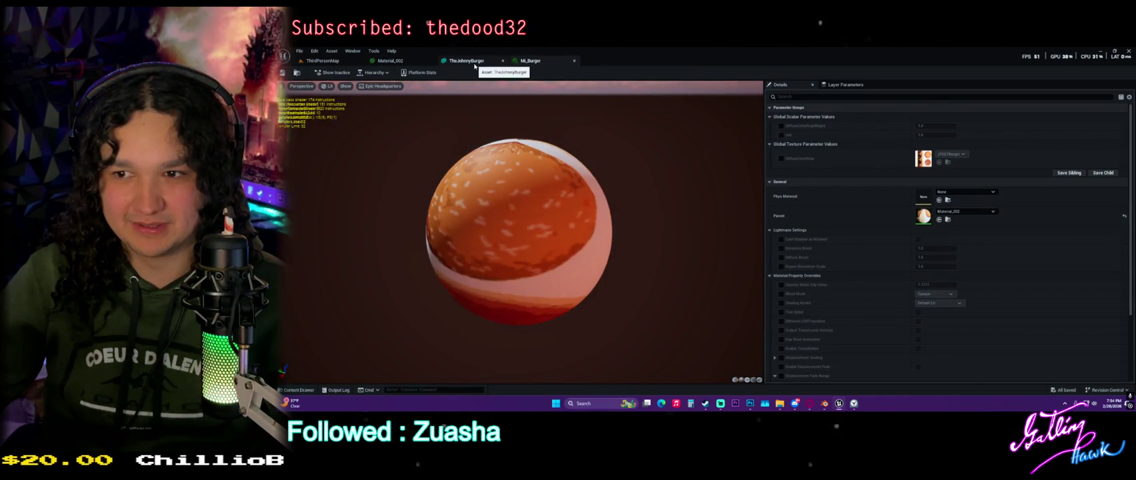
Delete the constant colour node in Material_002 and reposition the DiffuseColorMap node.
click(475, 65)
click(392, 61)
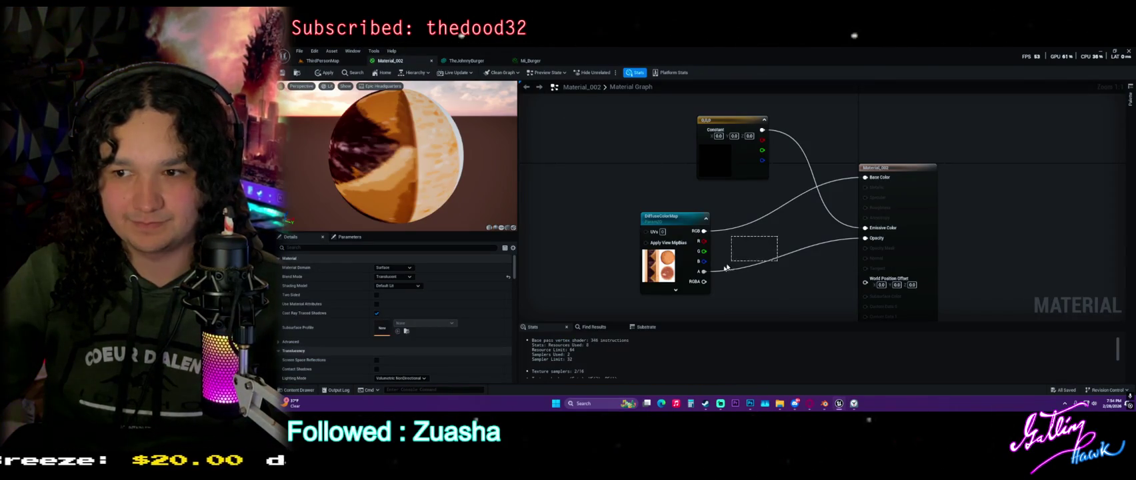
click(727, 128)
mouse_move(728, 128)
mouse_down()
mouse_move(711, 155)
mouse_move(736, 234)
mouse_move(772, 243)
mouse_move(716, 145)
mouse_move(603, 148)
mouse_up()
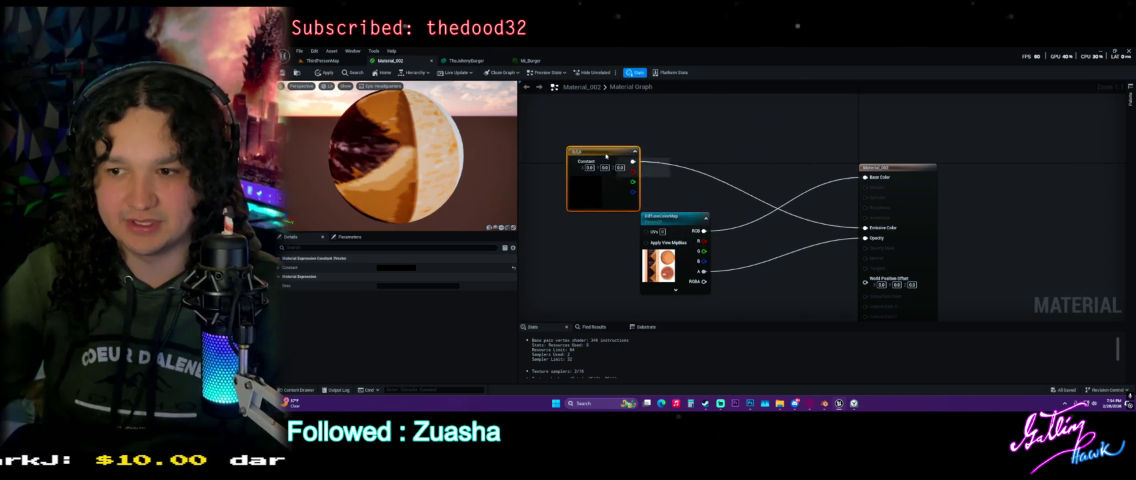
key(Delete)
mouse_move(703, 216)
mouse_down()
mouse_move(660, 204)
mouse_move(663, 185)
mouse_up()
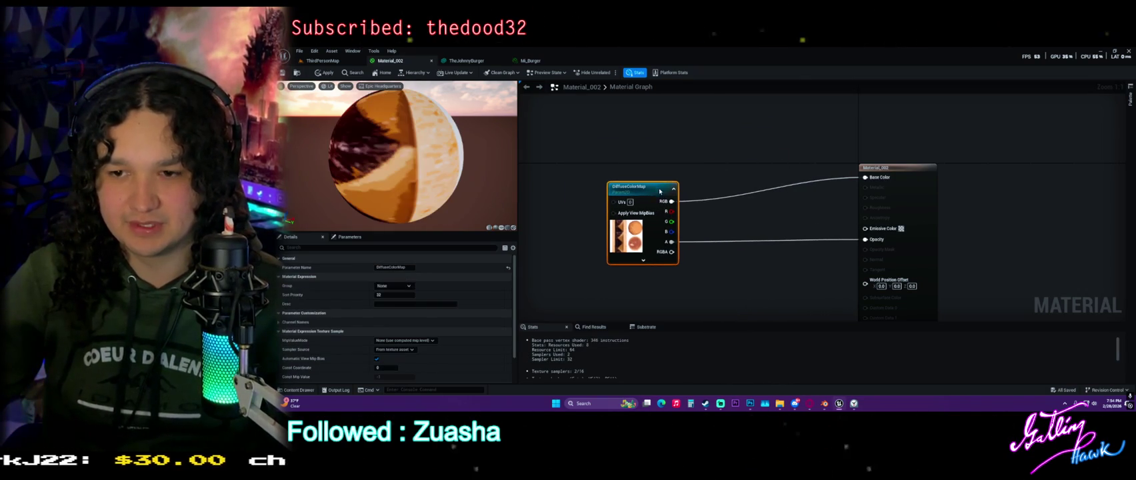
drag(742, 232, 801, 251)
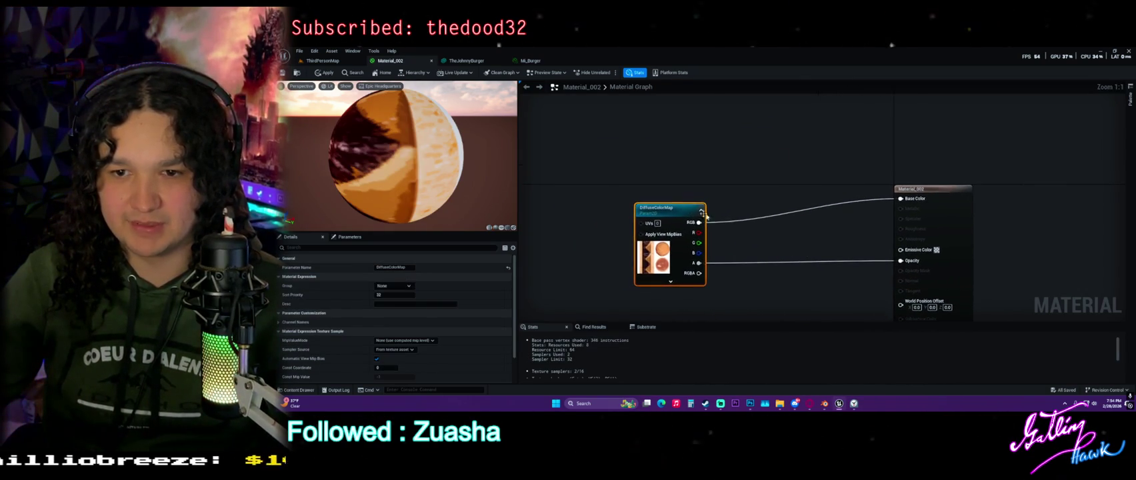
Tidy the DiffuseColorMap node, save Material_002 with Ctrl+S, and check MI_Burger's parameters.
right_click(680, 211)
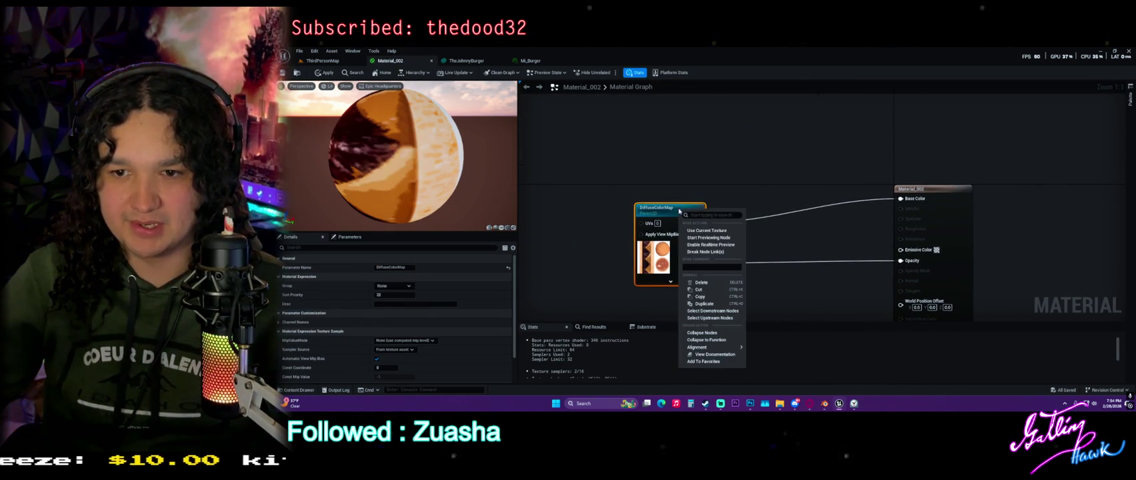
click(719, 200)
drag(663, 217, 679, 192)
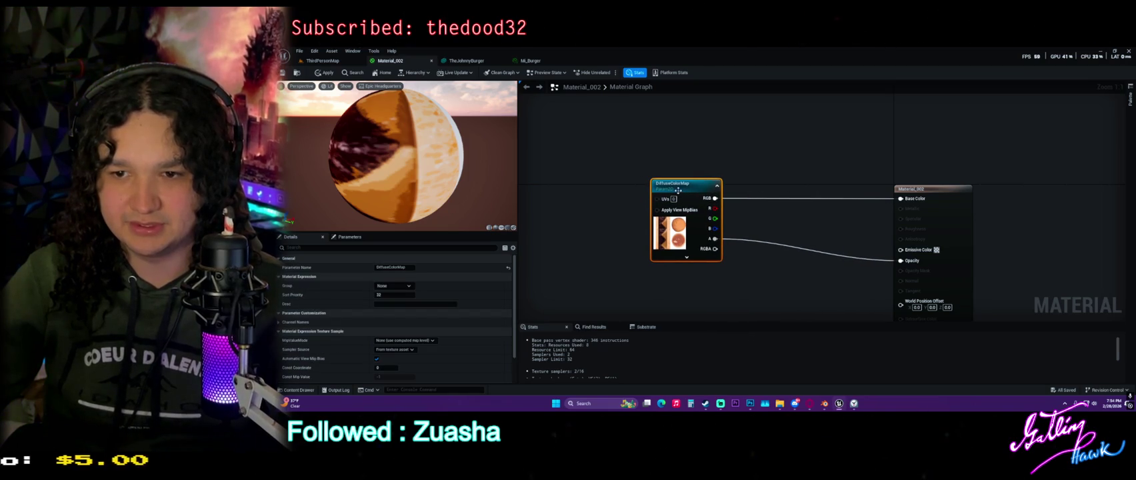
right_click(679, 192)
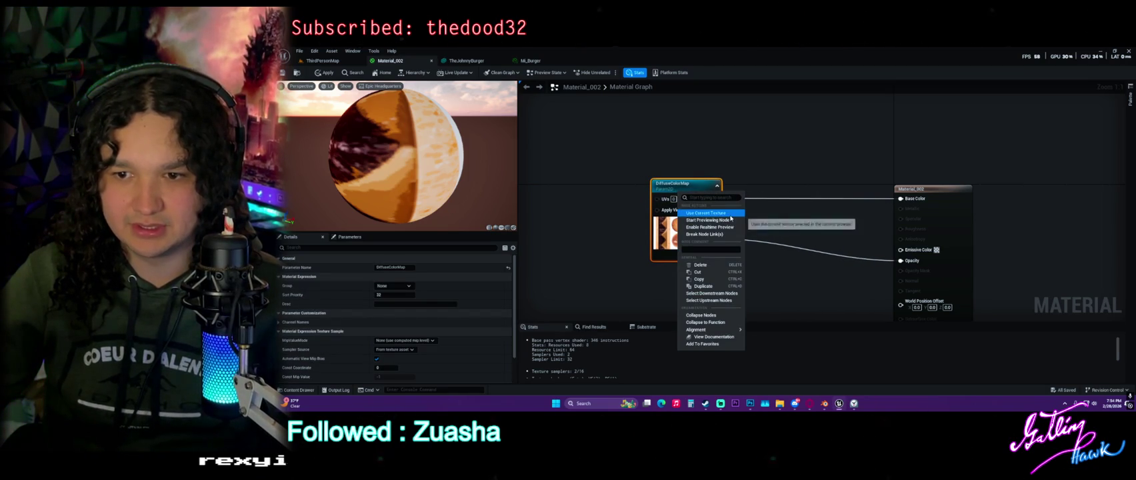
click(786, 114)
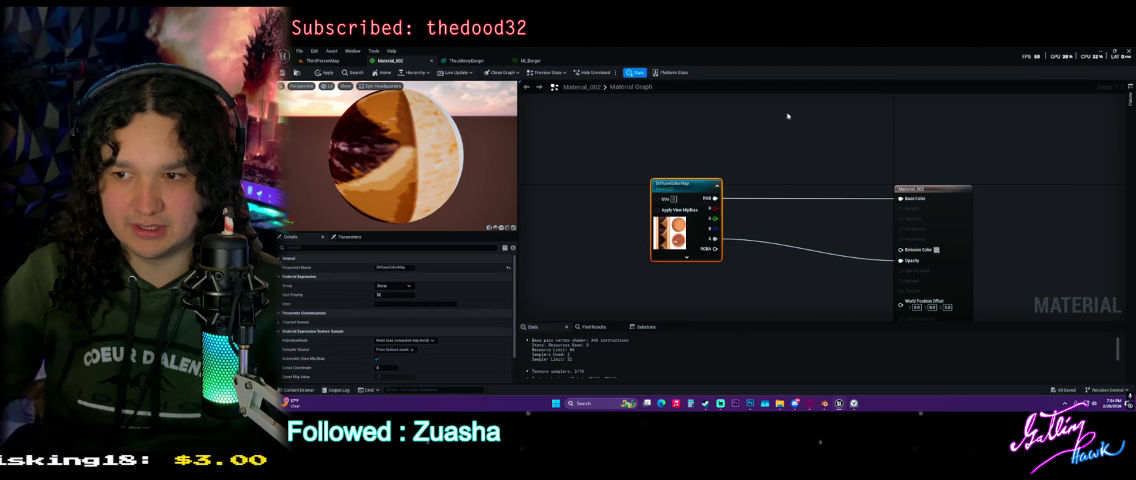
key(ctrl+s)
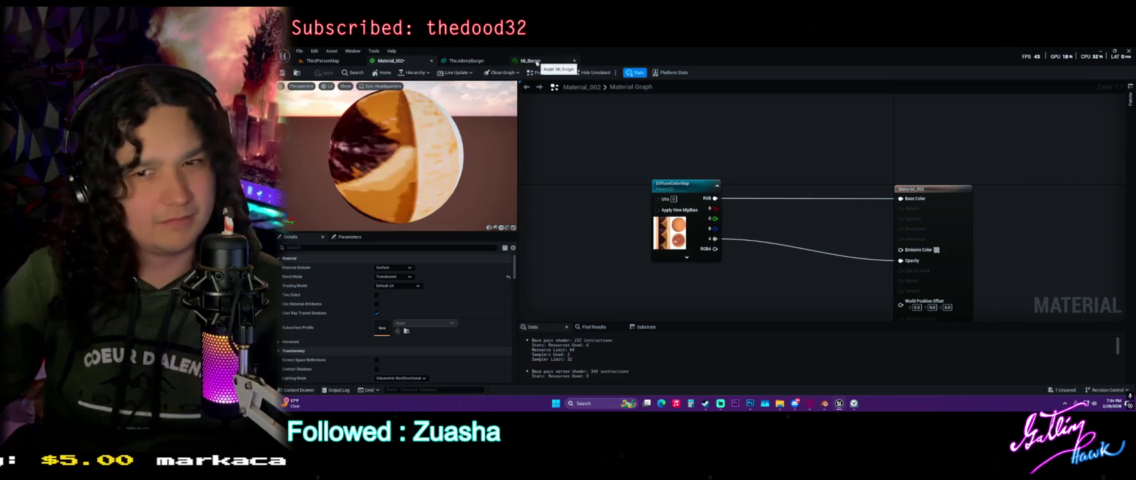
click(526, 60)
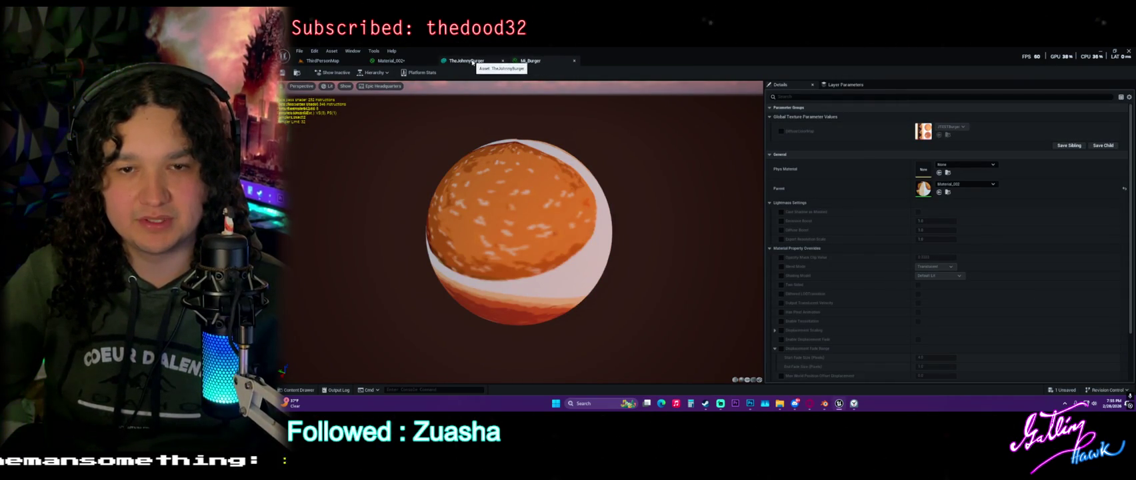
click(390, 60)
Save all assets and drag MI_Burger onto TheJohnnyBurger's Element 0 material slot.
click(534, 60)
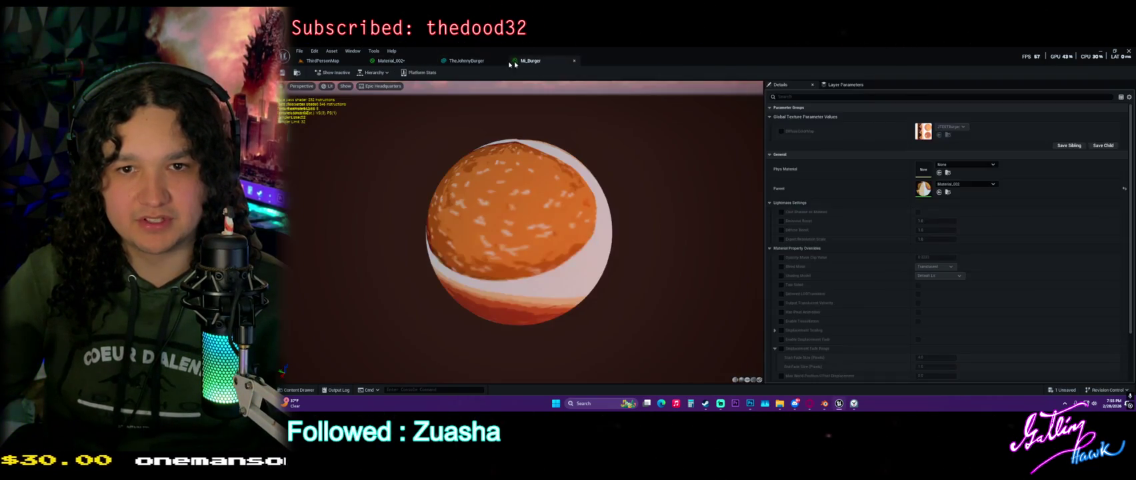
click(447, 61)
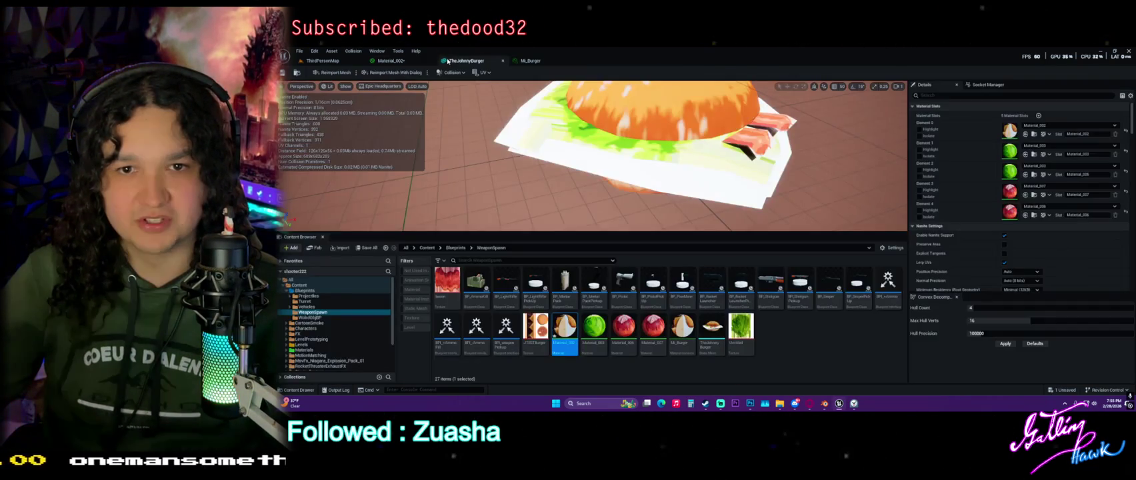
click(792, 354)
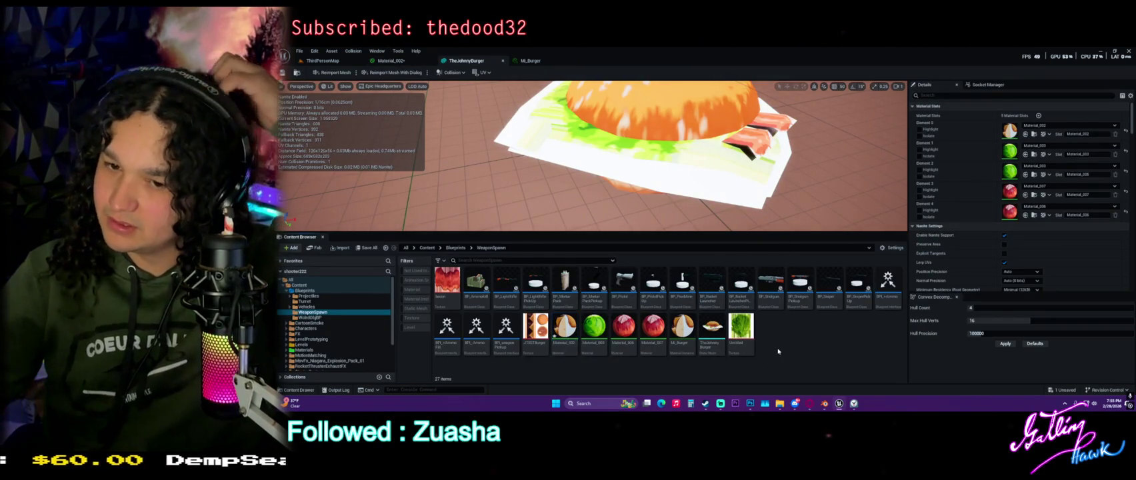
click(368, 248)
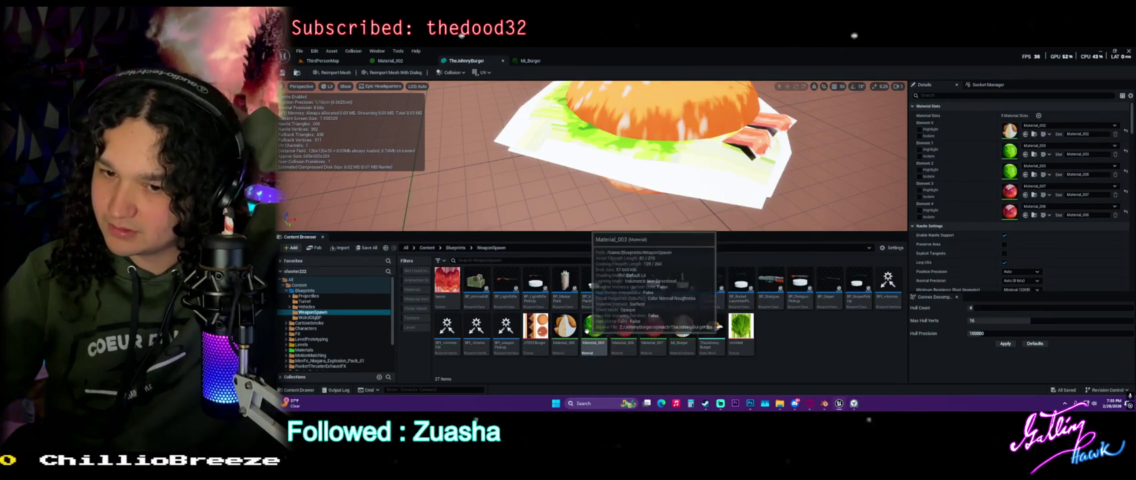
mouse_move(564, 326)
mouse_down()
mouse_move(1020, 166)
mouse_move(993, 145)
mouse_up()
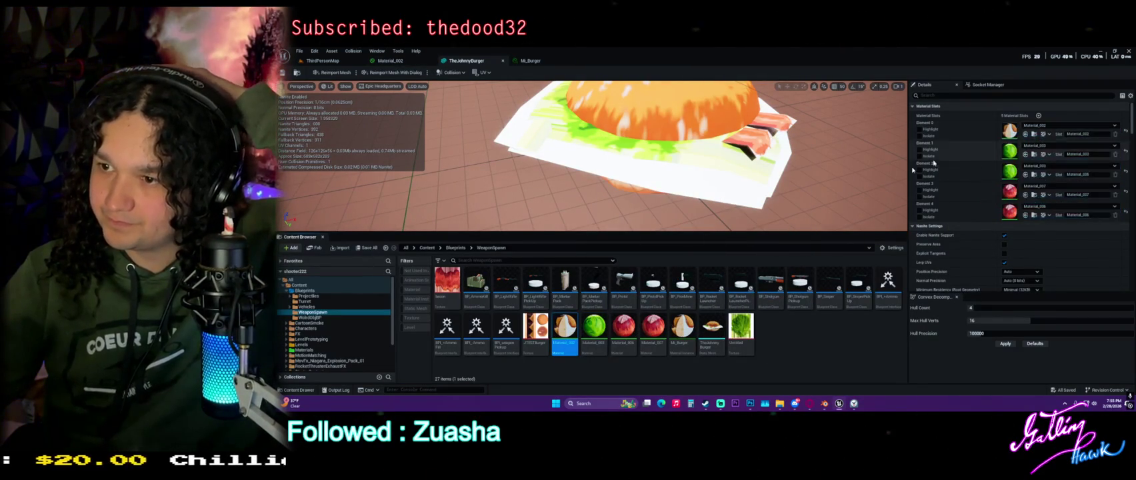
mouse_move(594, 325)
mouse_down()
mouse_move(793, 244)
mouse_move(598, 323)
mouse_up()
mouse_move(682, 326)
mouse_down()
mouse_move(1023, 145)
mouse_move(1009, 132)
mouse_up()
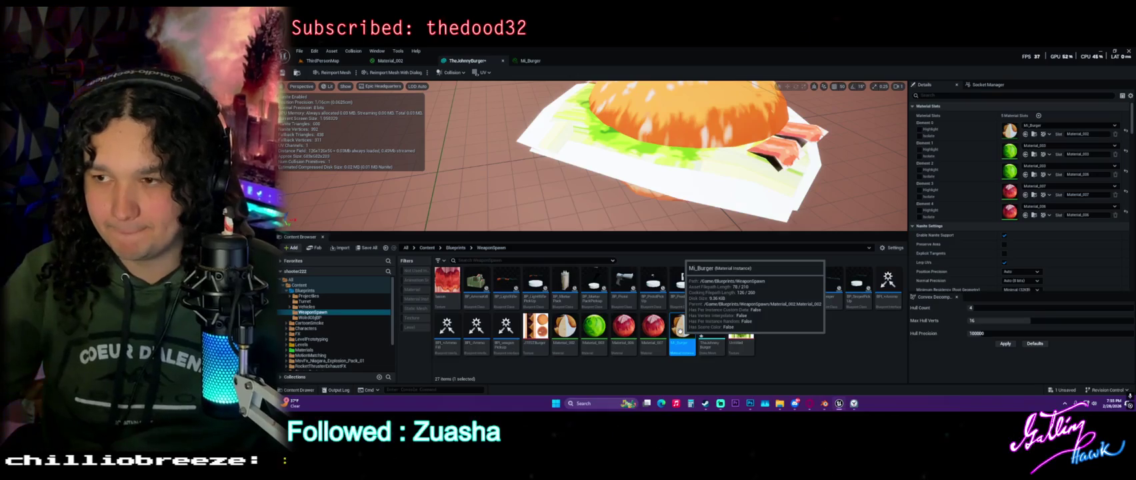
Duplicate MI_Burger as Mi_Burgerlettuce and assign it to the Element 1 and Element 2 slots.
key(ctrl+c)
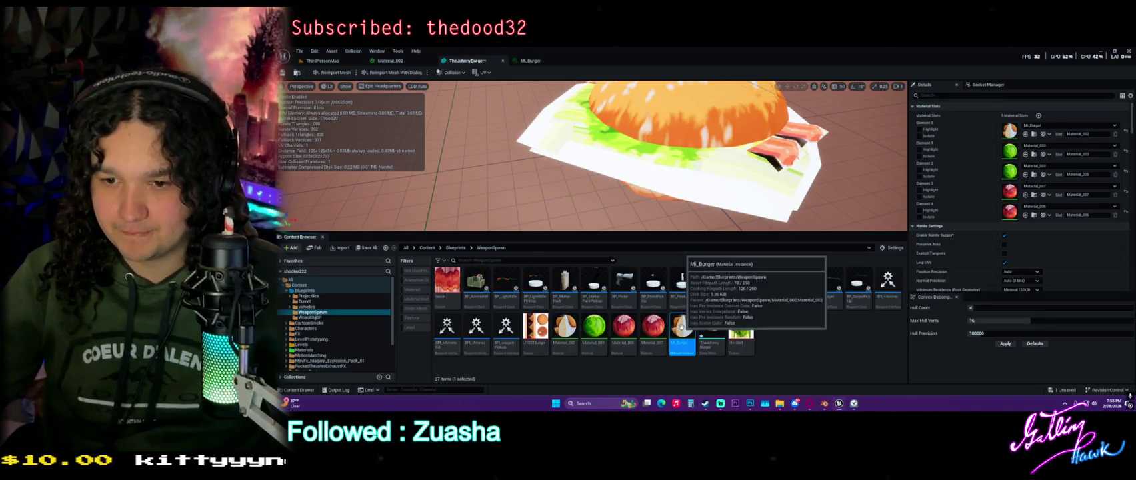
key(ctrl+v)
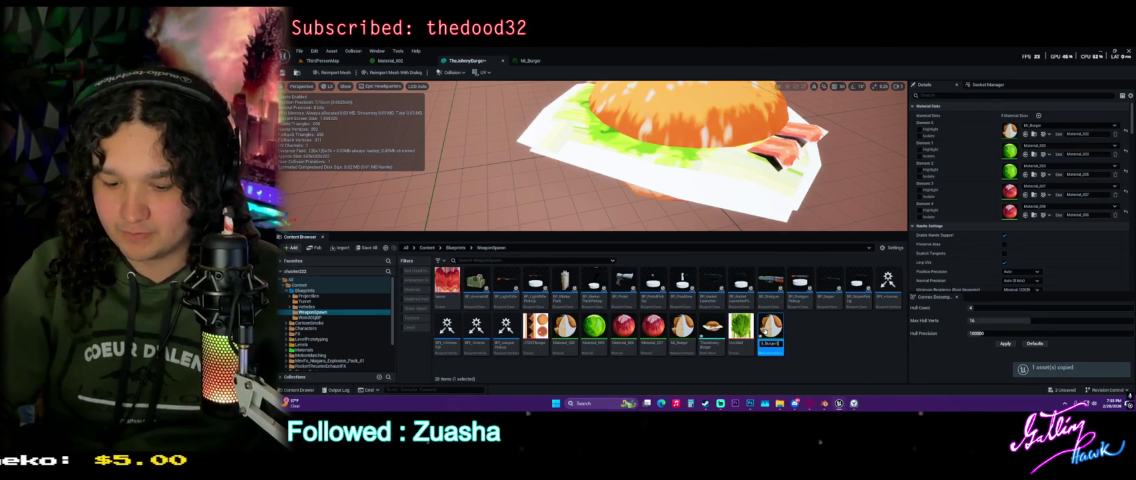
key(BackSpace)
key(BackSpace)
key(BackSpace)
text(ger)
key(Return)
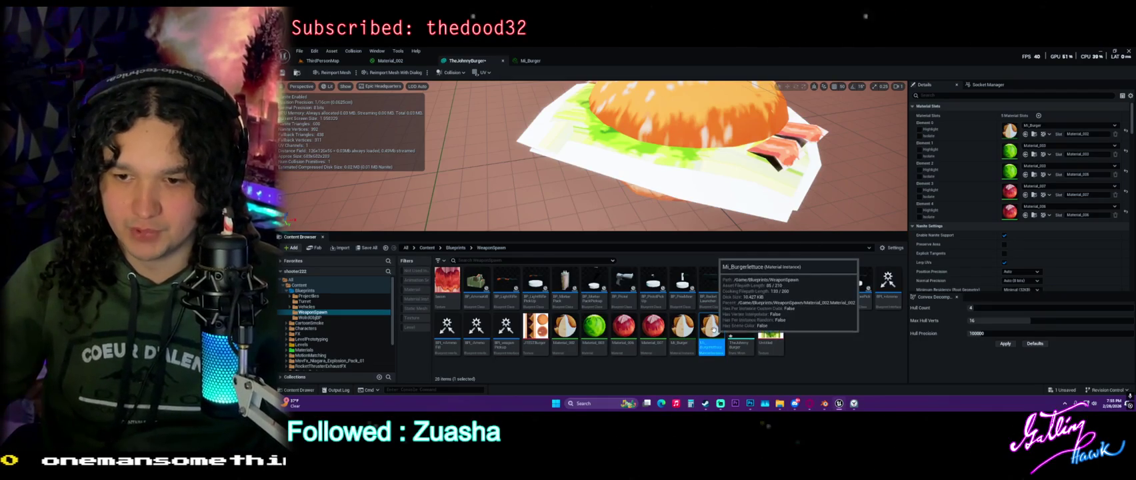
mouse_move(712, 327)
mouse_down()
mouse_move(1020, 163)
mouse_move(1020, 152)
mouse_up()
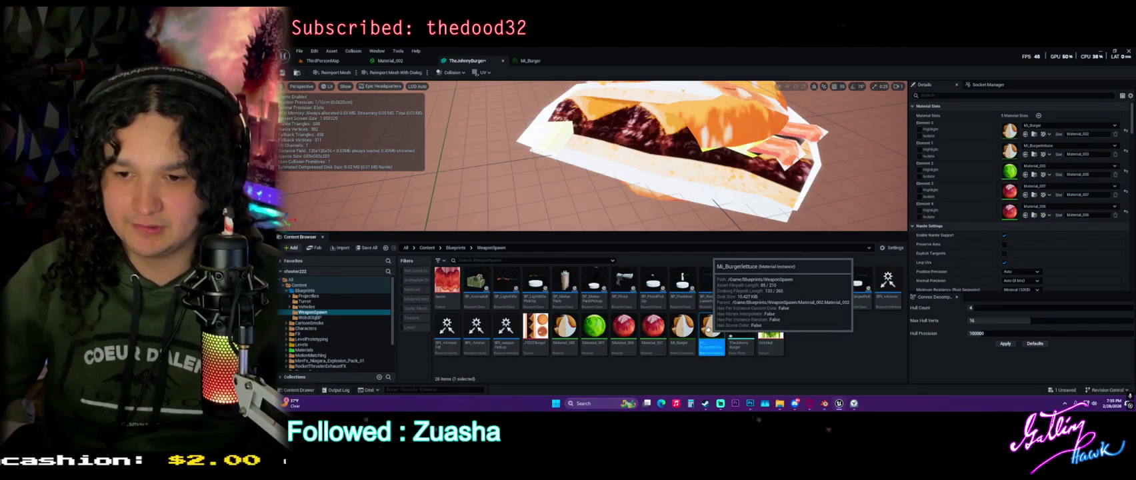
drag(708, 330, 1027, 170)
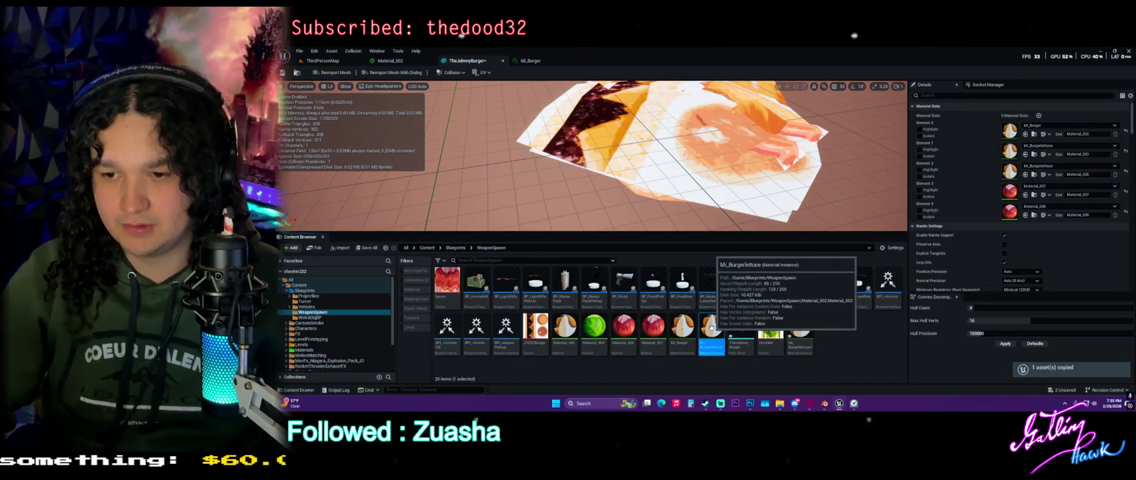
Rename the copy Mi_BurgerBacon, paste Mi_BurgerBacon1, assign it to Element 4 and open it.
click(791, 321)
key(F2)
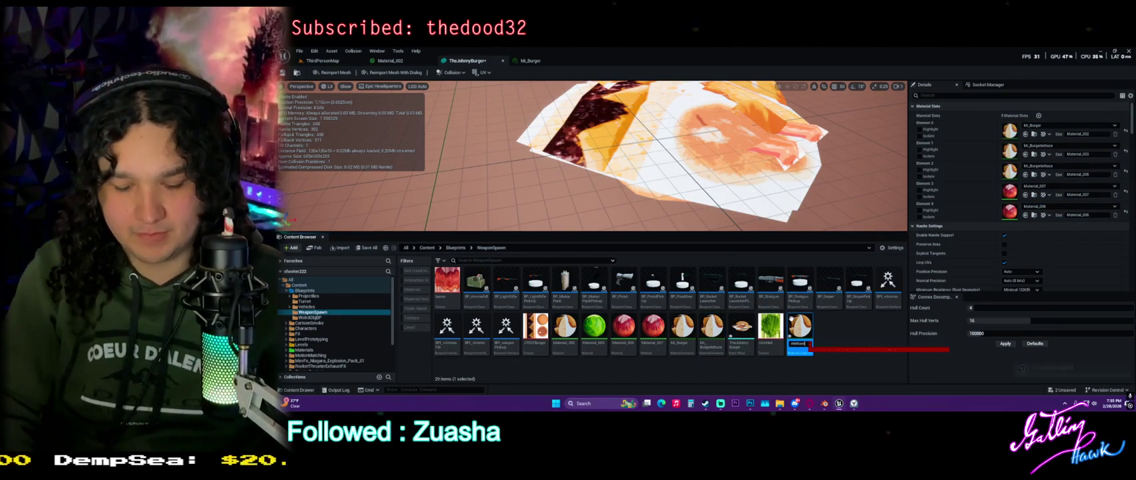
key(BackSpace)
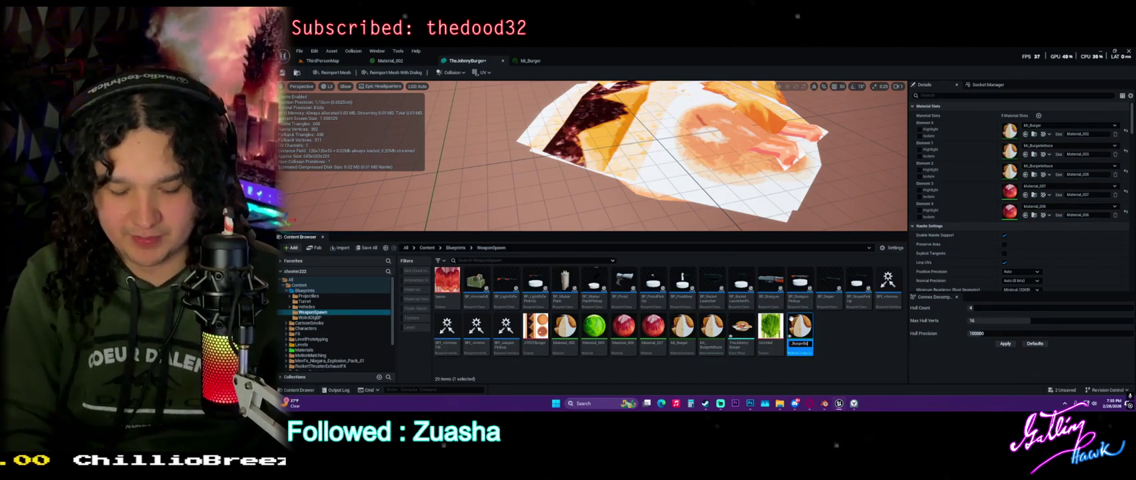
key(Return)
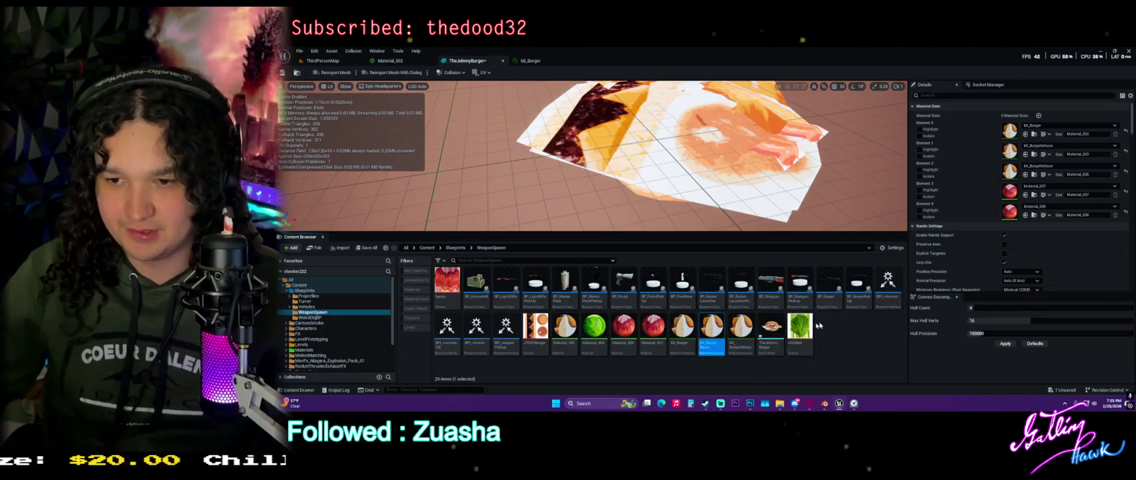
key(ctrl+v)
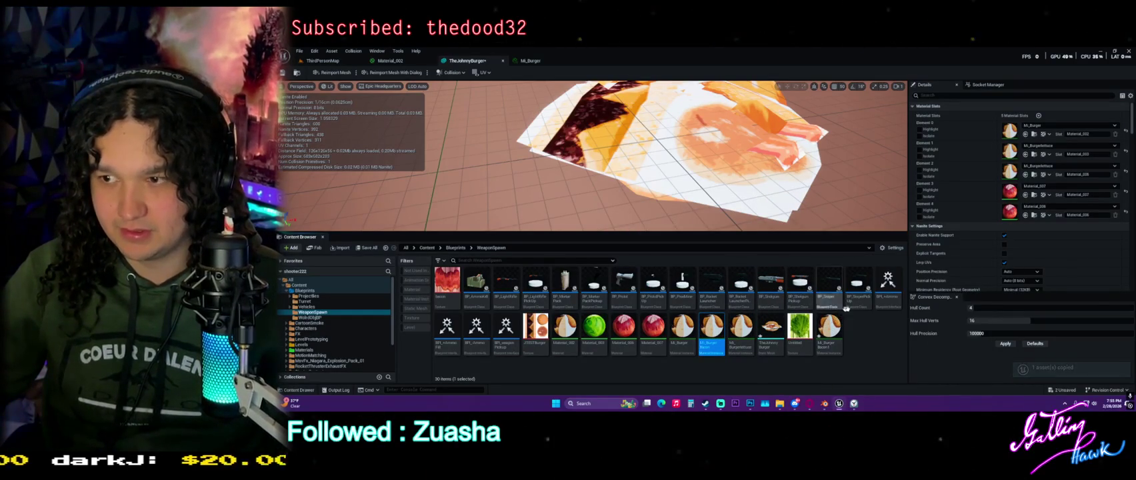
scroll(1004, 231, down, 1)
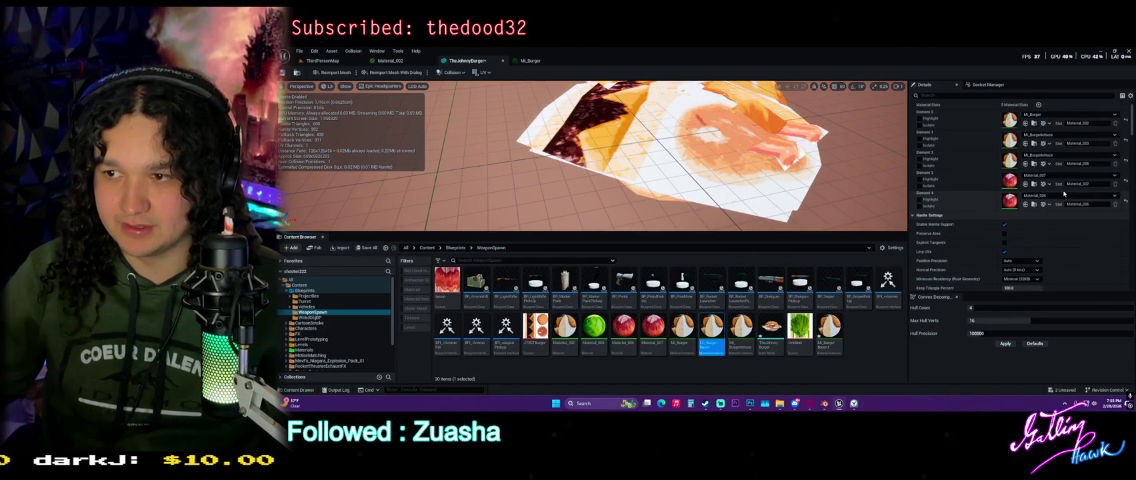
click(829, 328)
drag(829, 328, 1027, 204)
drag(834, 323, 1015, 179)
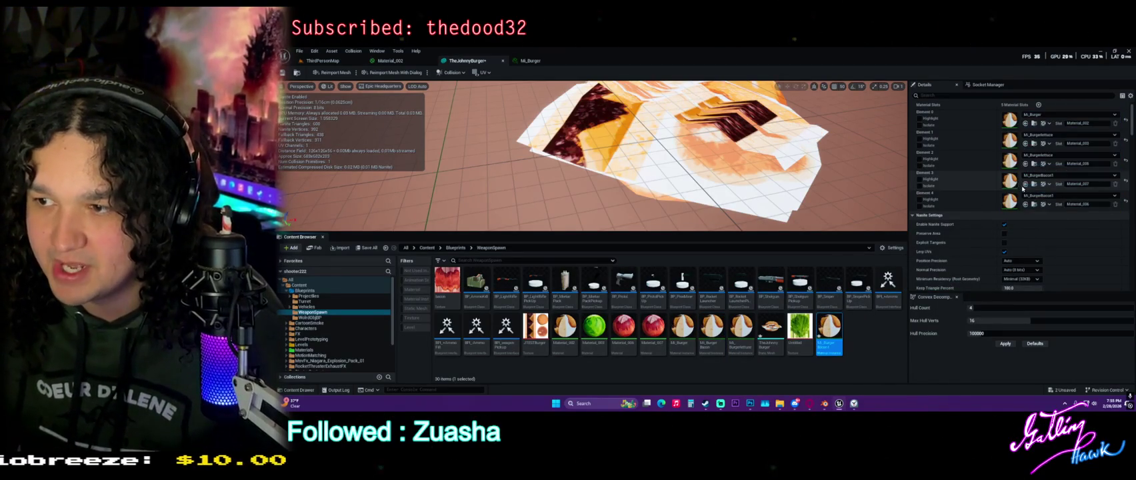
double_click(820, 323)
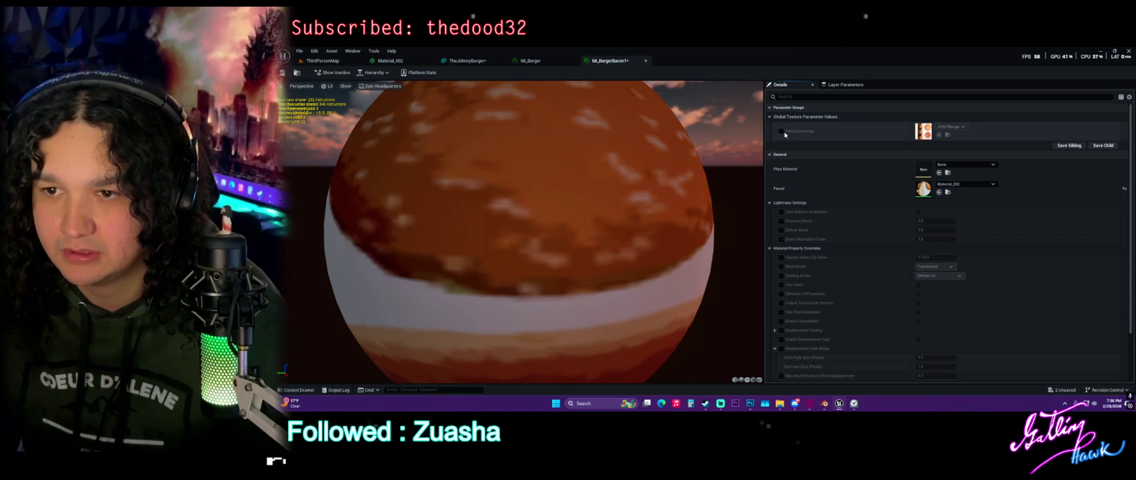
Enable DiffuseColorMap in Mi_BurgerBacon1, set it to the bacon texture, and save.
click(781, 131)
key(ctrl+space)
click(691, 325)
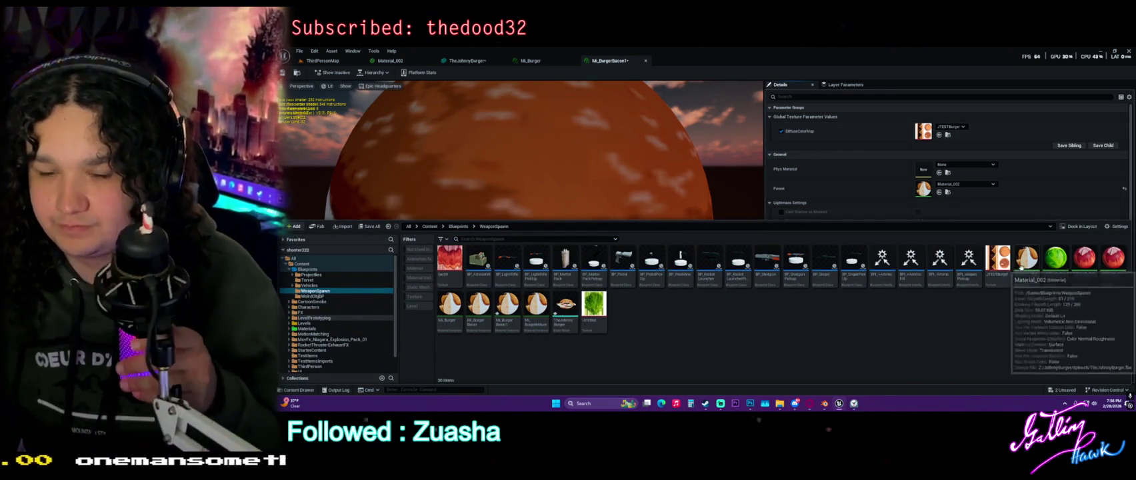
mouse_move(449, 261)
mouse_down()
mouse_move(745, 217)
mouse_move(937, 132)
mouse_up()
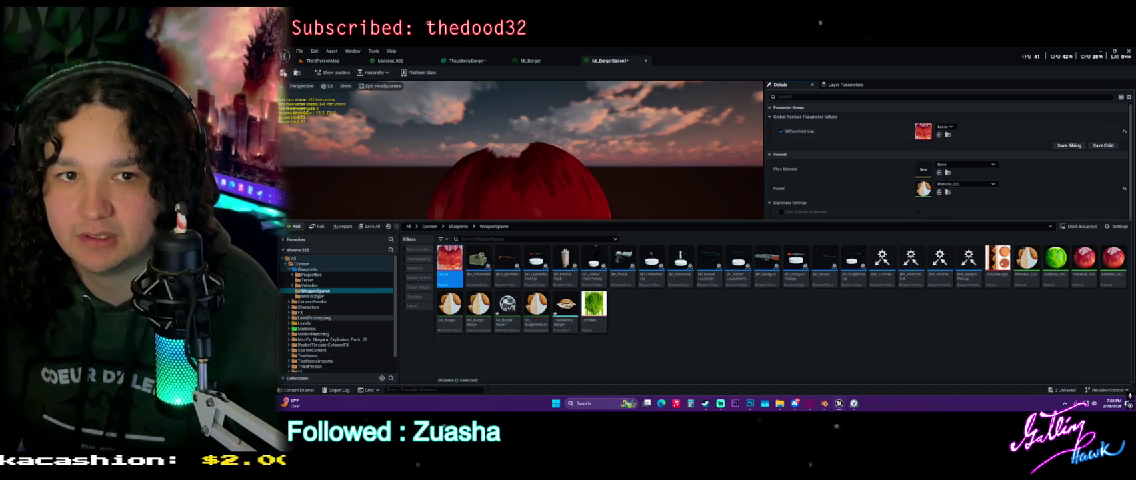
click(285, 72)
Enable DiffuseColorMap in Mi_BurgerLettuce and assign the Untitled lettuce texture.
click(560, 61)
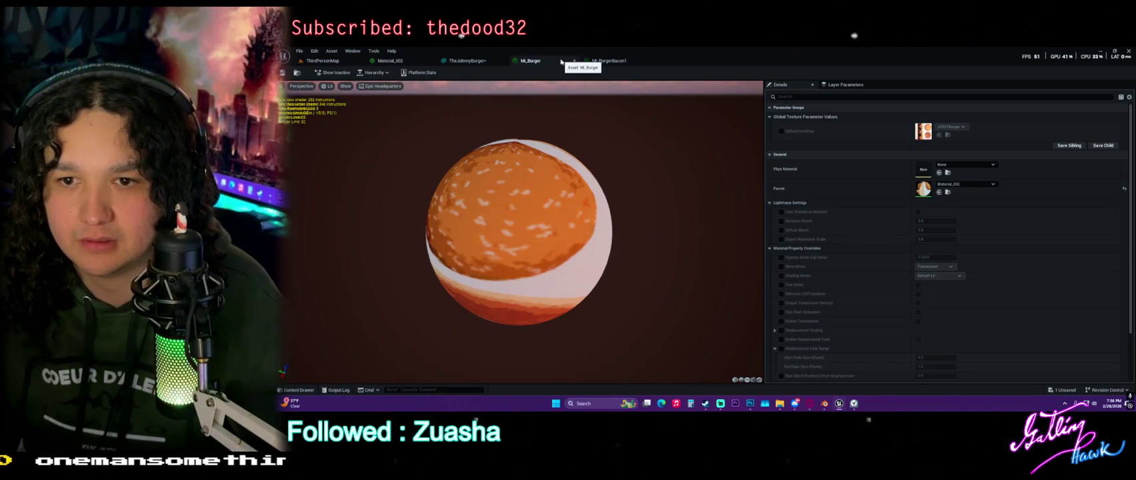
key(ctrl+space)
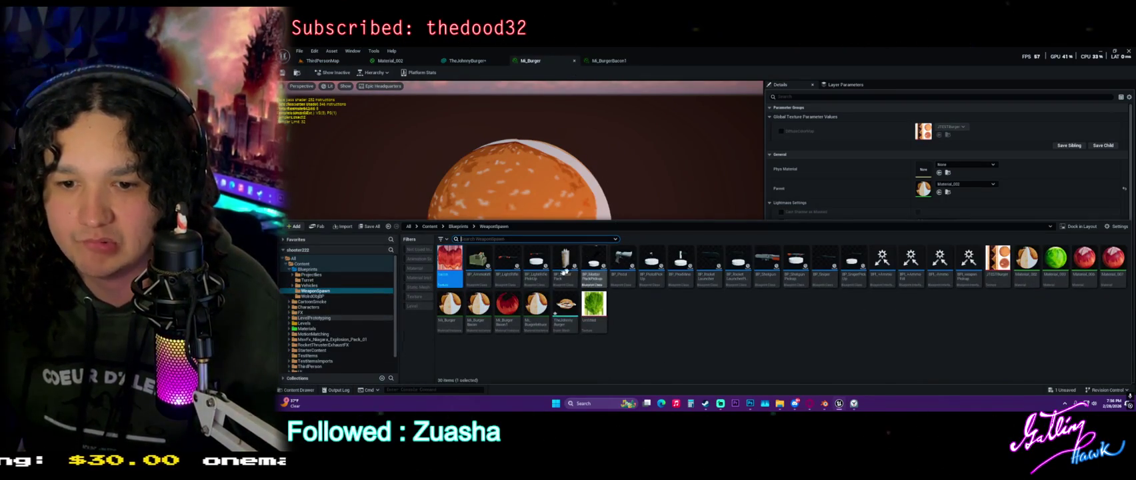
double_click(536, 305)
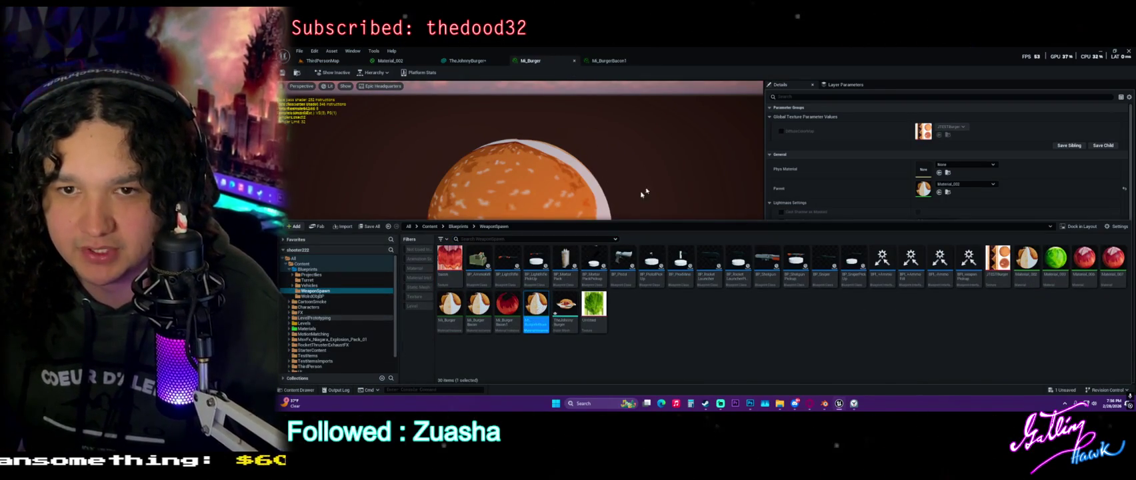
key(ctrl+space)
mouse_move(594, 305)
mouse_down()
mouse_move(914, 134)
mouse_move(820, 131)
mouse_up()
click(782, 131)
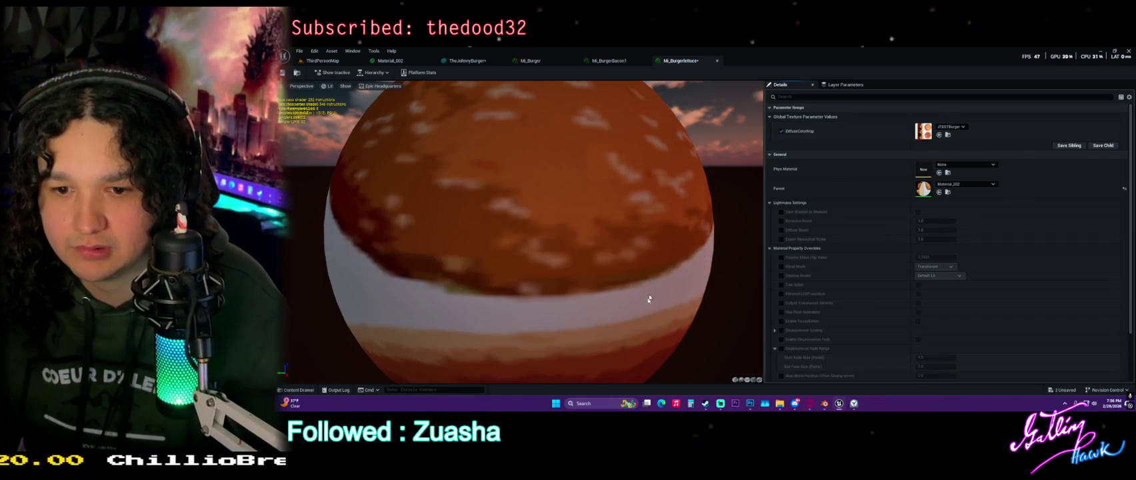
key(ctrl+space)
mouse_move(594, 306)
mouse_down()
mouse_move(880, 151)
mouse_move(940, 132)
mouse_up()
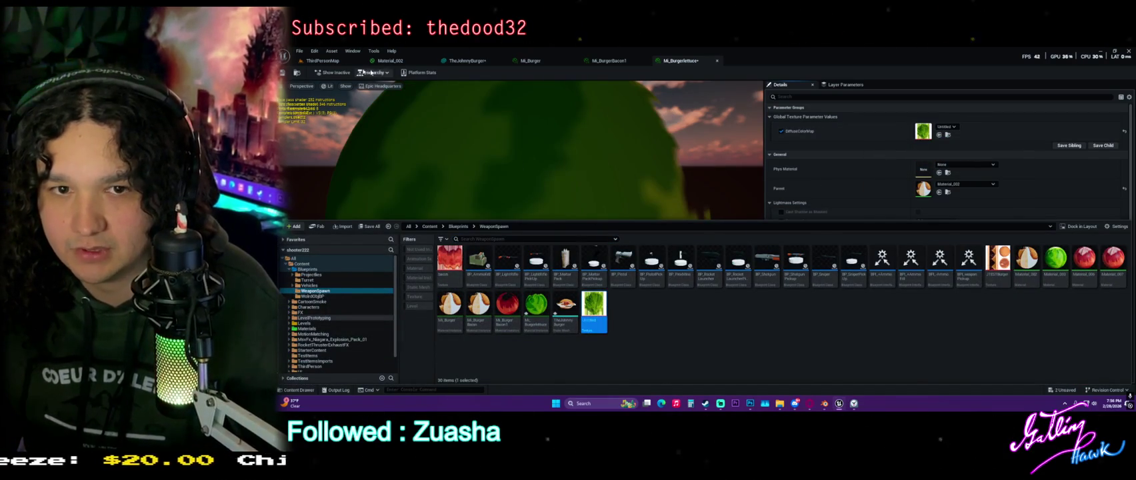
click(686, 191)
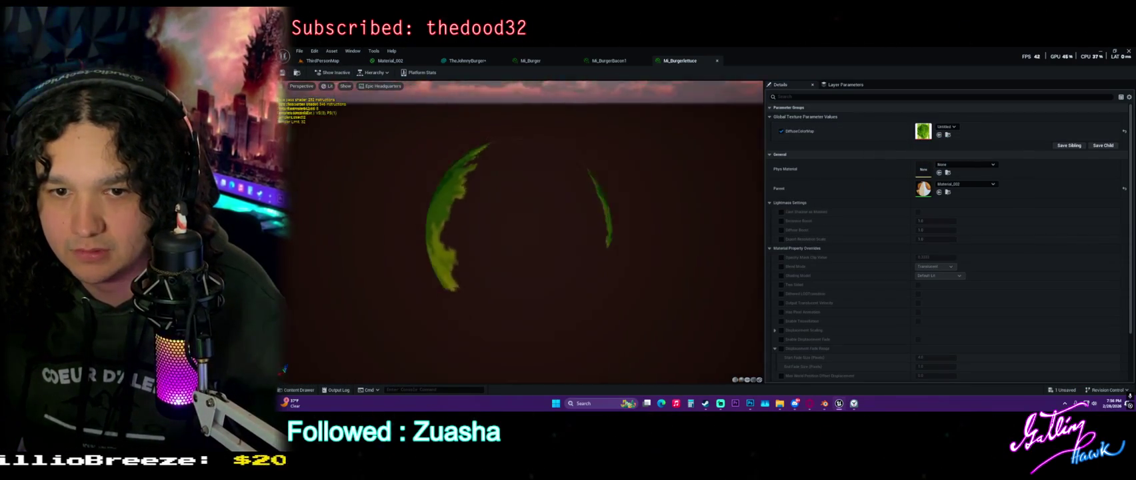
Check the textured lettuce and bacon on TheJohnnyBurger, then return to the ThirdPersonMap level.
key(ctrl+space)
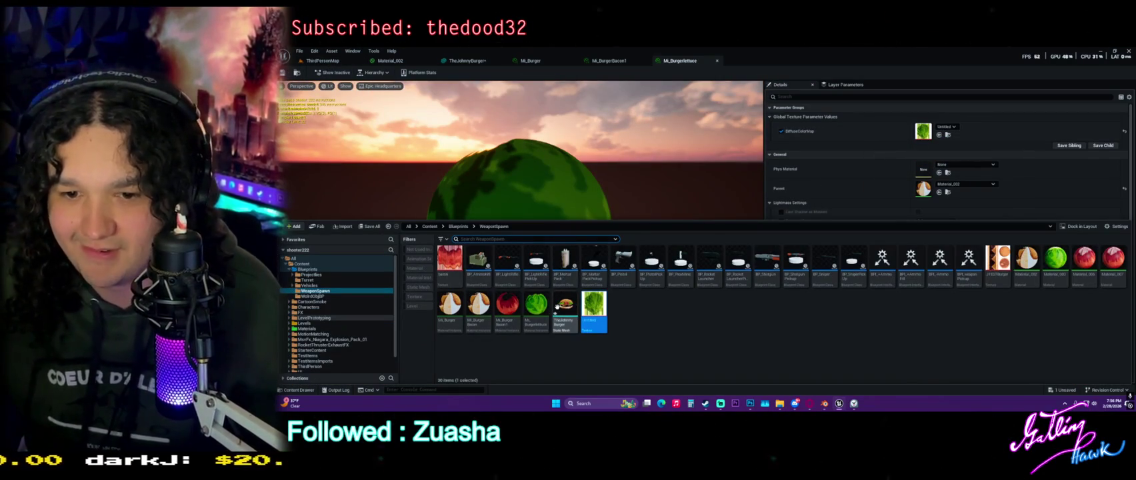
double_click(565, 306)
mouse_move(733, 137)
mouse_down()
mouse_move(745, 112)
mouse_move(762, 139)
mouse_up()
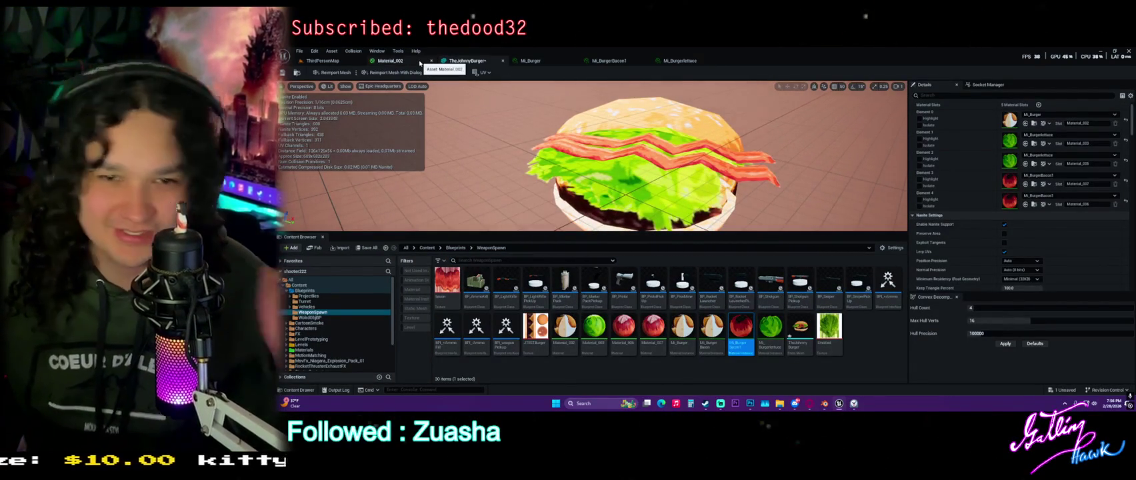
click(322, 61)
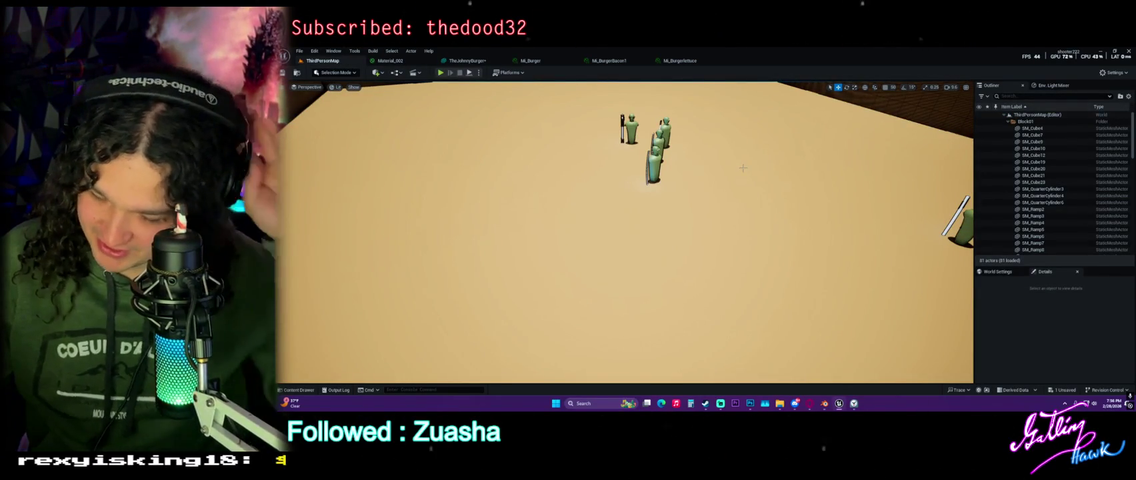
Drag TheJohnnyBurger from the Content Drawer into ThirdPersonMap, select it and fly down to it.
key(ctrl+space)
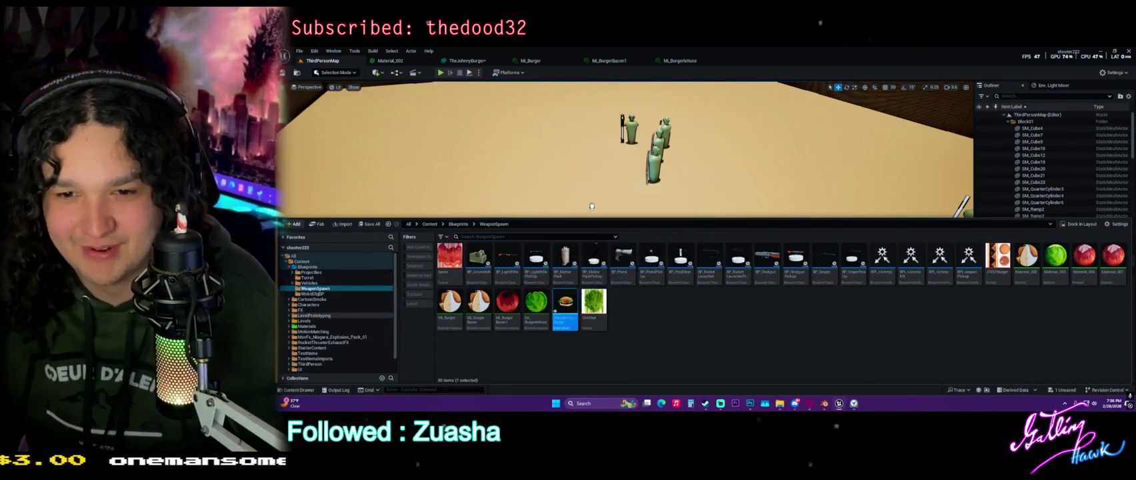
drag(593, 278, 586, 231)
click(549, 252)
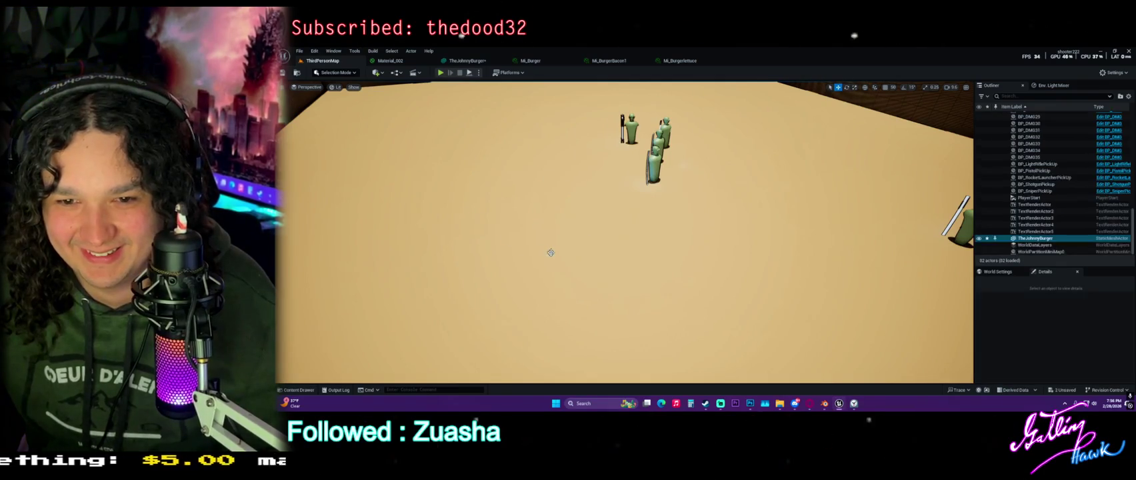
mouse_move(627, 264)
mouse_down()
mouse_move(620, 253)
mouse_move(600, 273)
mouse_move(574, 267)
mouse_move(683, 230)
mouse_move(660, 237)
mouse_move(626, 213)
mouse_move(799, 366)
mouse_up()
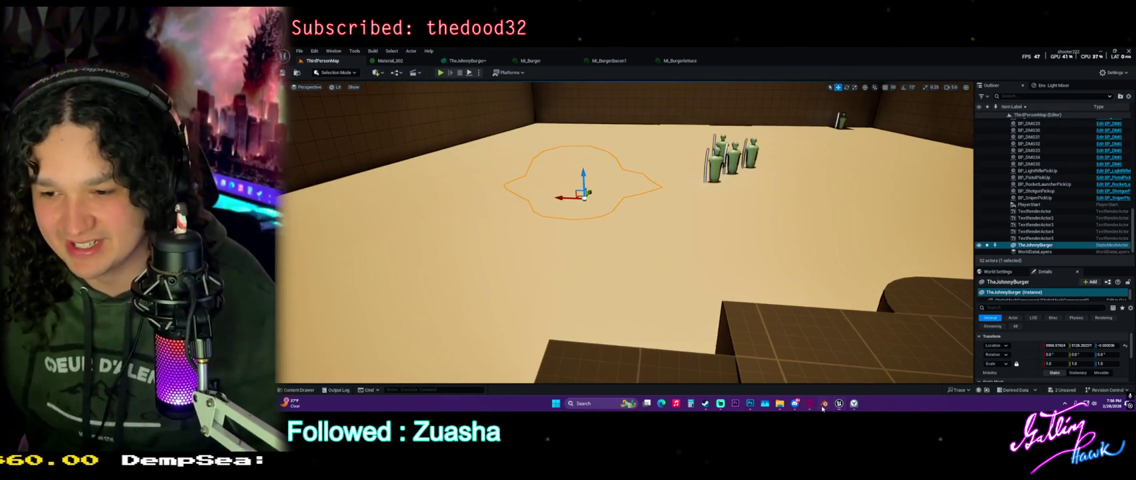
click(667, 314)
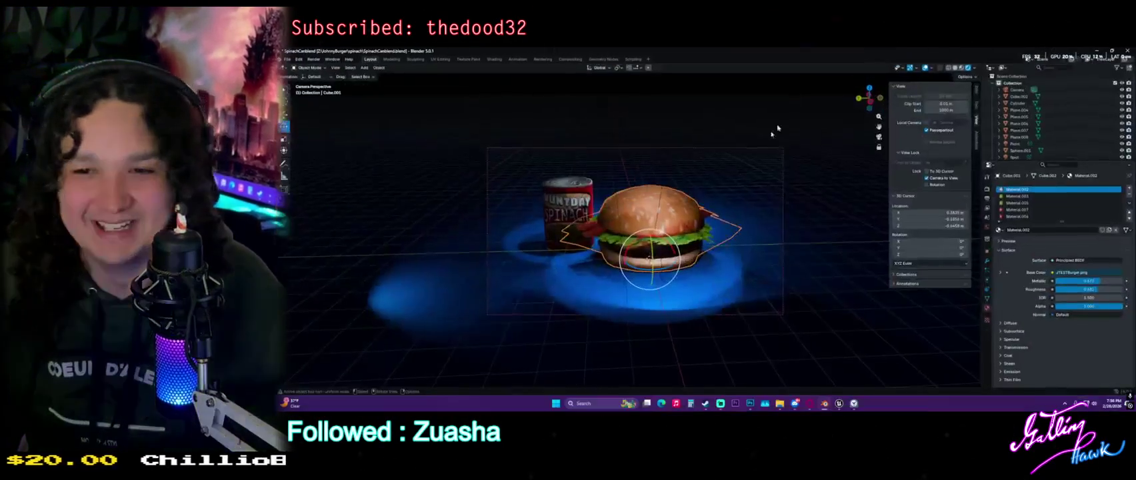
Select the whole burger mesh and recalculate its normals.
key(a)
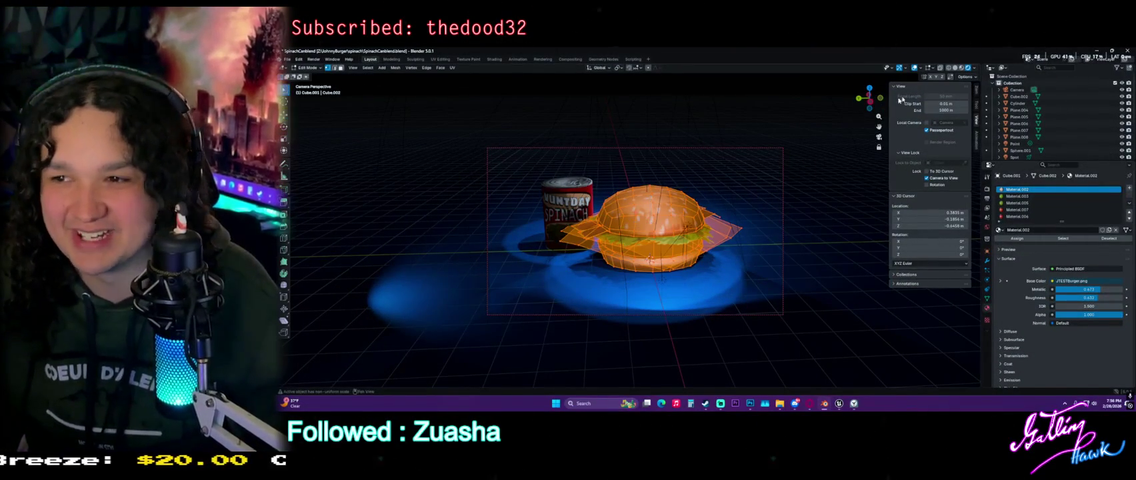
key(ctrl+n)
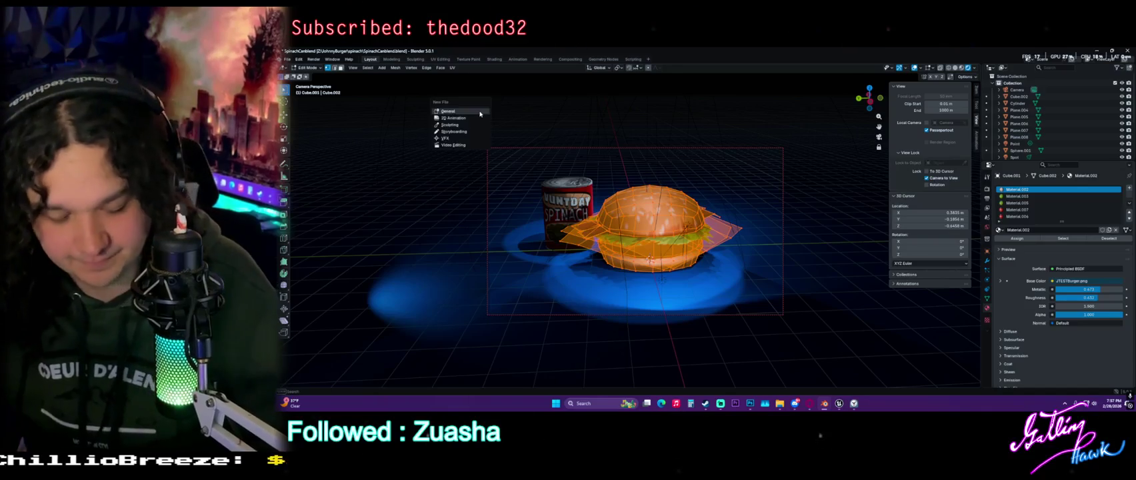
click(393, 68)
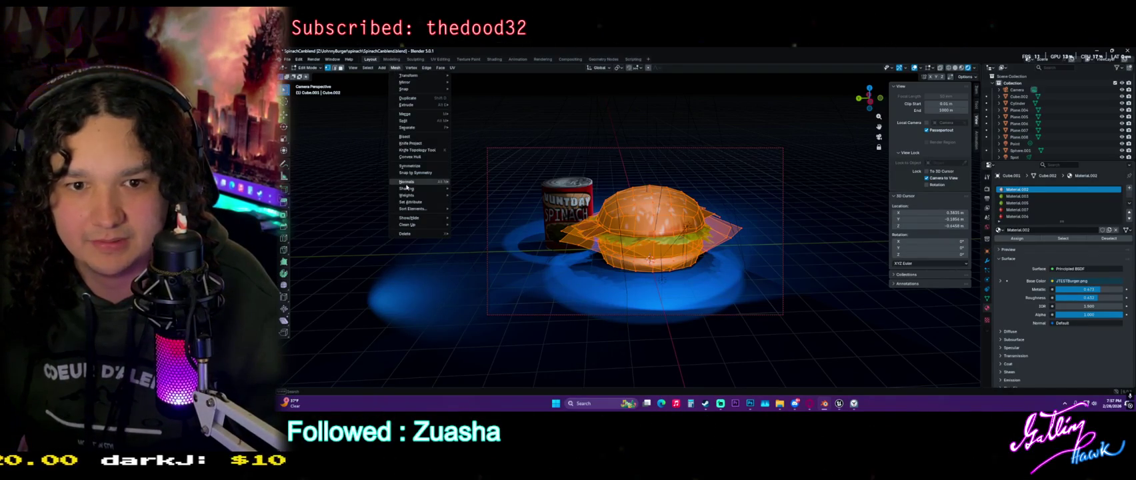
mouse_move(408, 182)
click(478, 188)
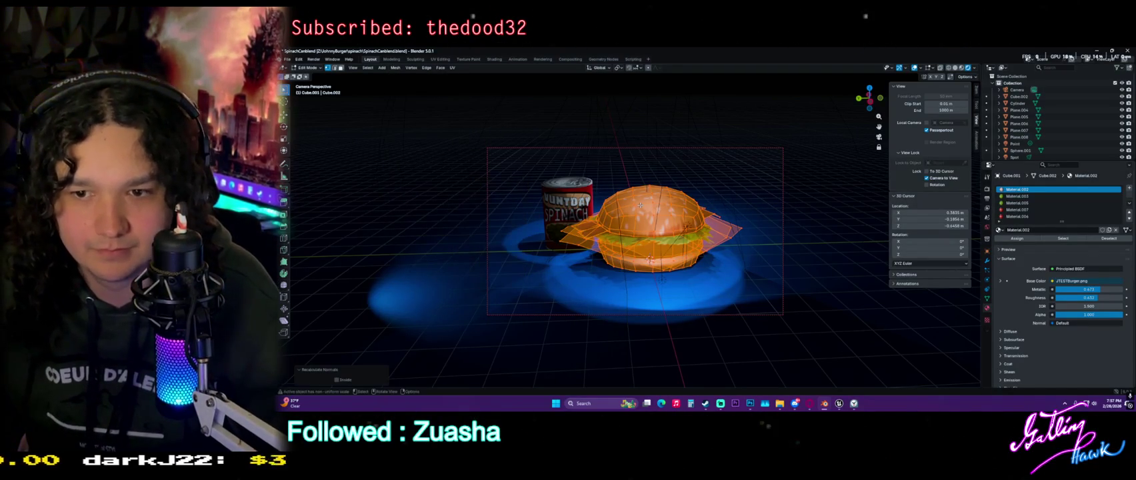
Switch the viewport to solid shading and bring up the Overlays options.
click(947, 68)
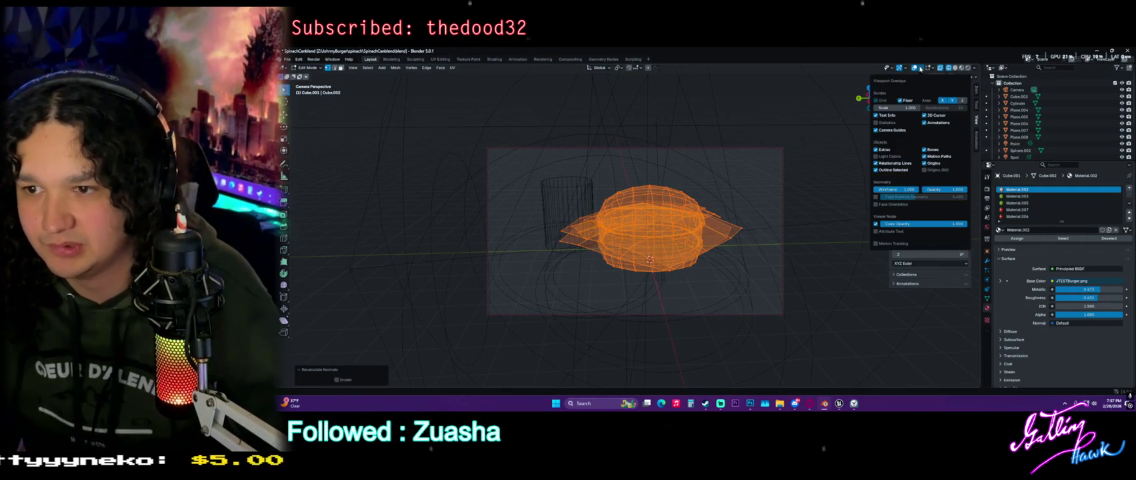
click(974, 68)
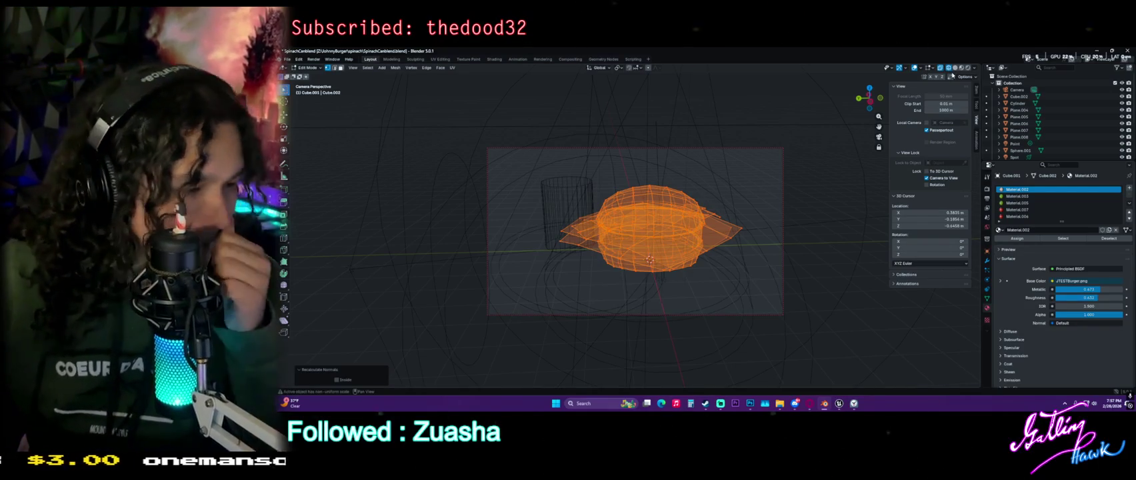
drag(982, 89, 1003, 88)
click(1002, 68)
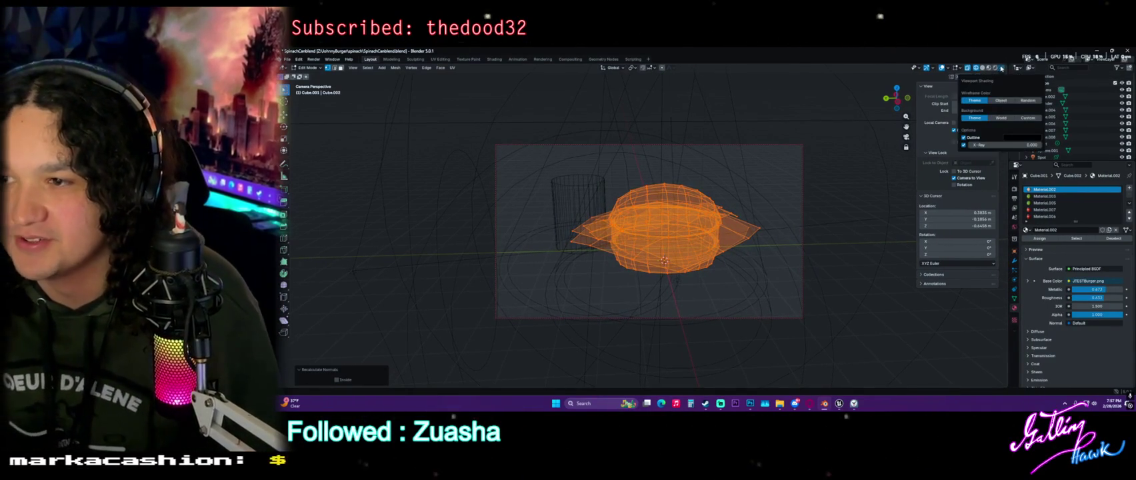
click(982, 68)
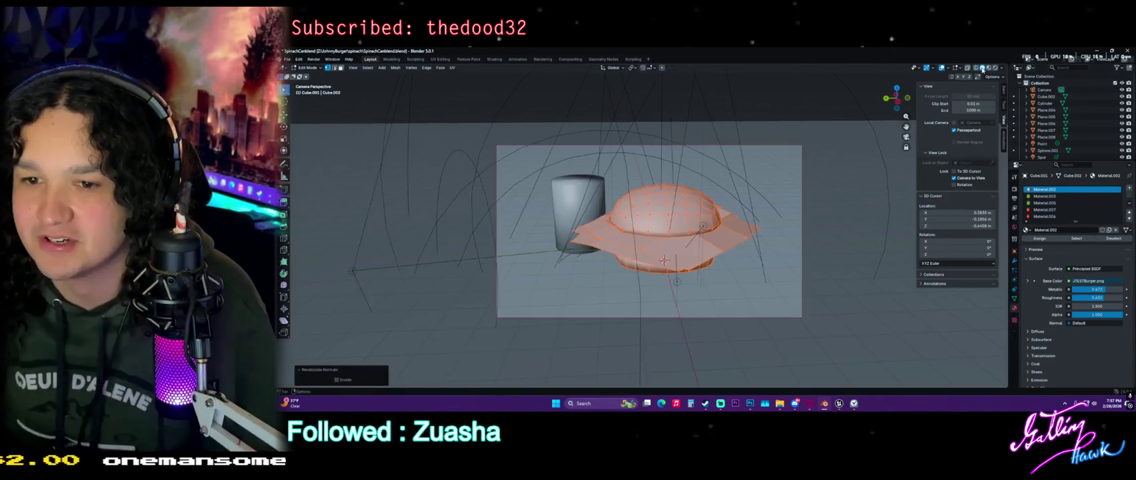
scroll(792, 180, up, 5)
click(958, 68)
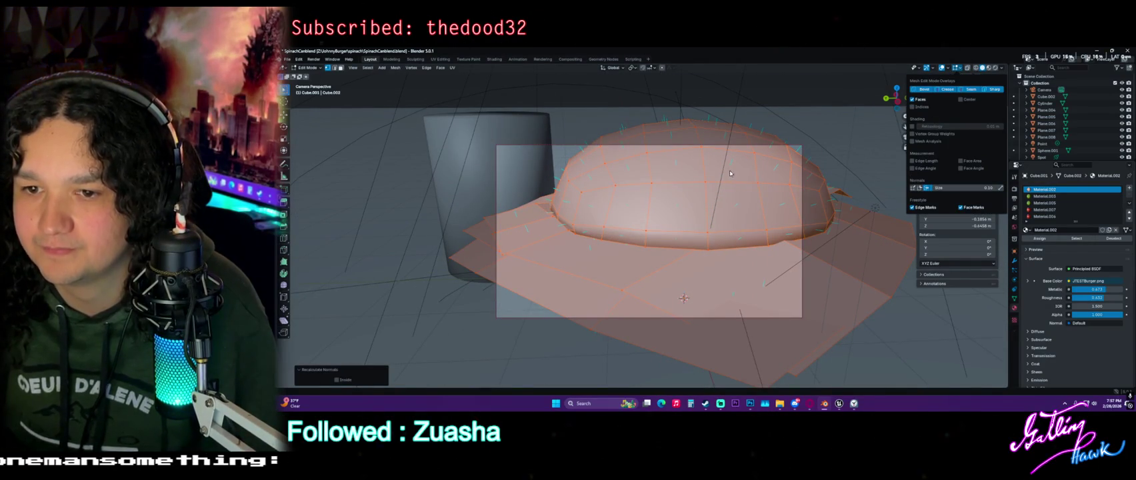
Bring up the Vertex menu, dismiss it, and return to Object Mode.
right_click(751, 177)
key(Escape)
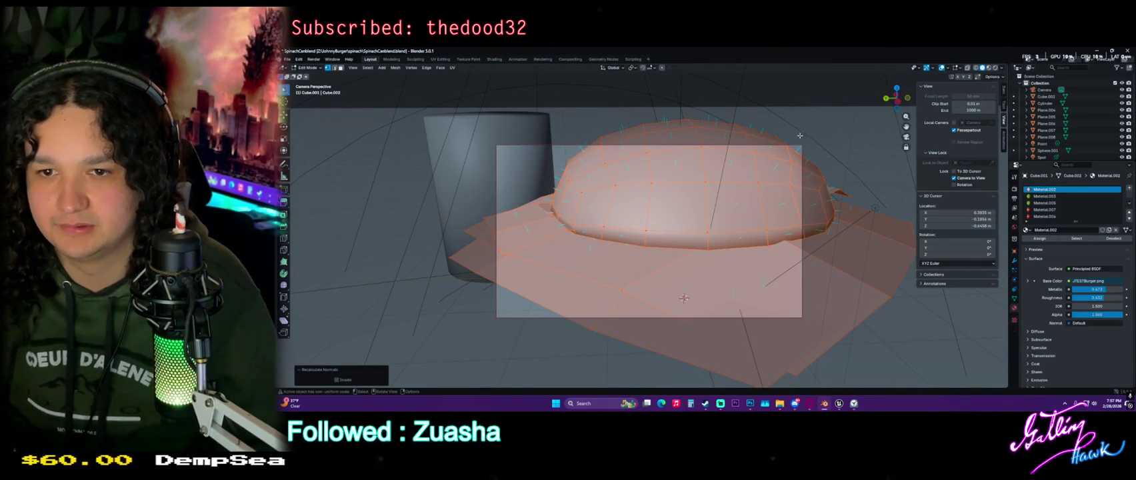
key(Tab)
scroll(748, 179, down, 4)
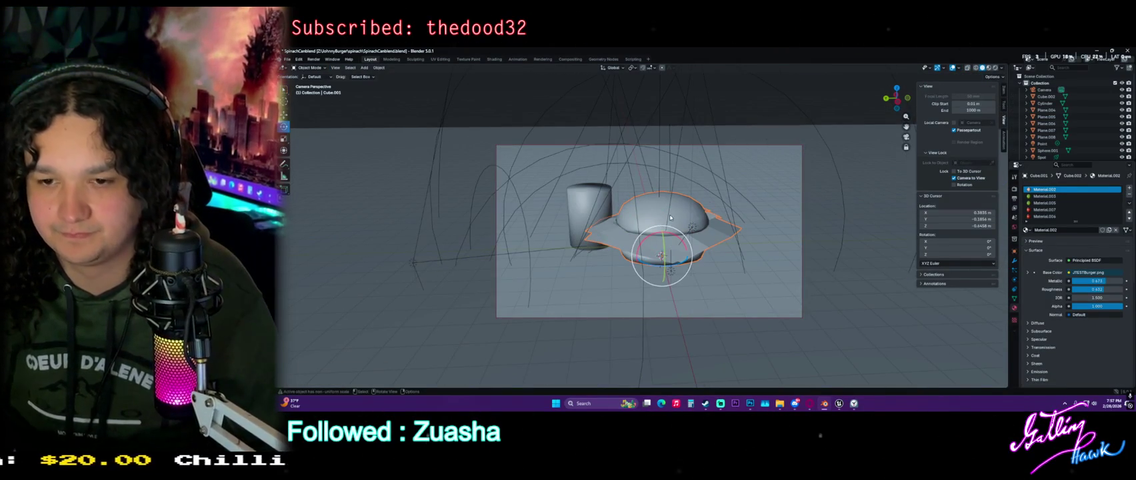
key(alt+Tab)
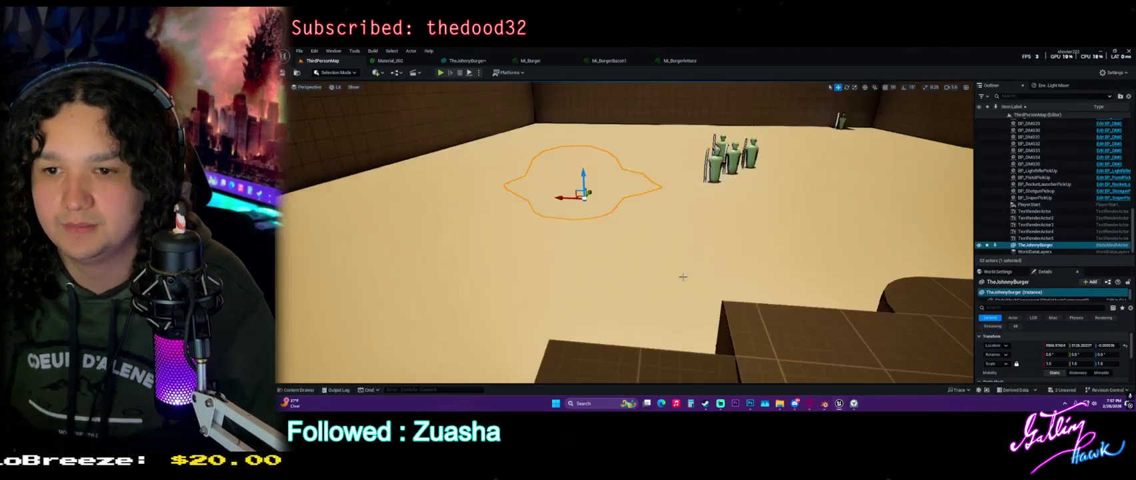
Switch the level editor to Modeling Mode and try the Edit Normals tool, then close it.
drag(593, 197, 594, 197)
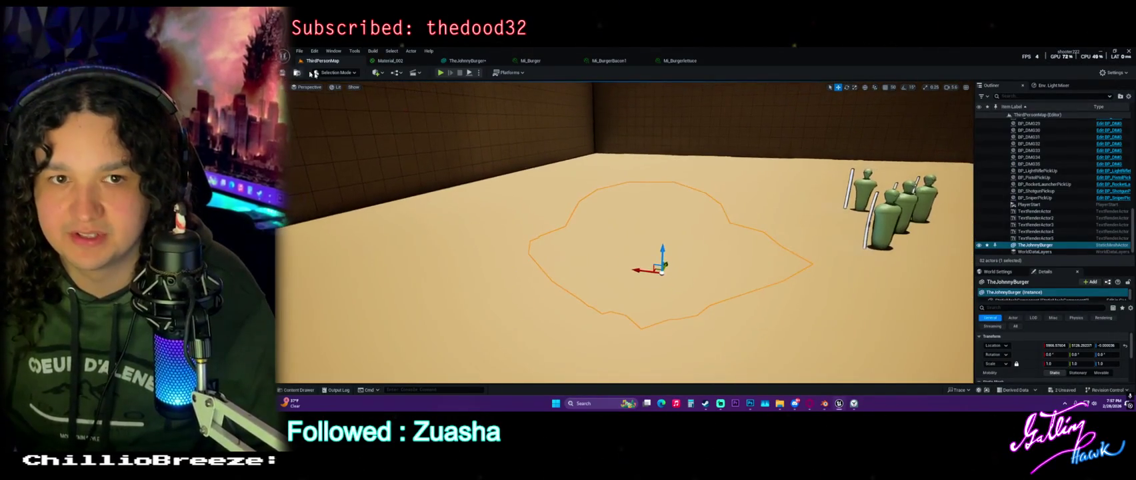
click(336, 73)
click(343, 110)
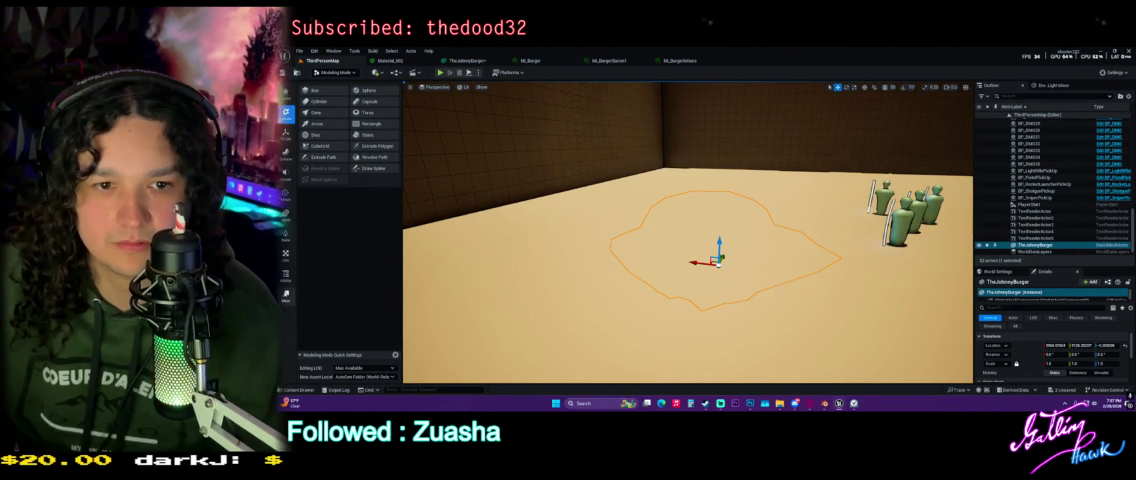
click(287, 94)
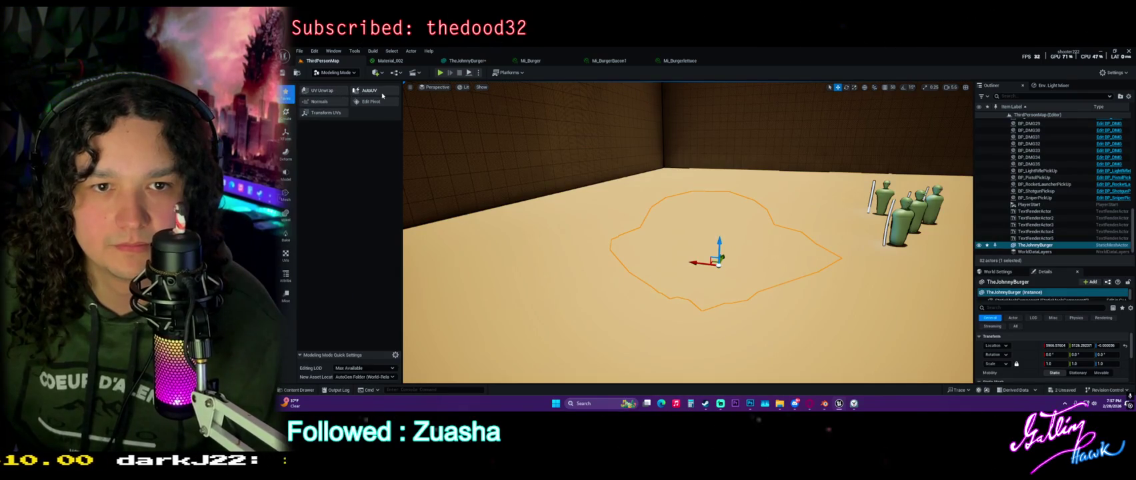
click(321, 101)
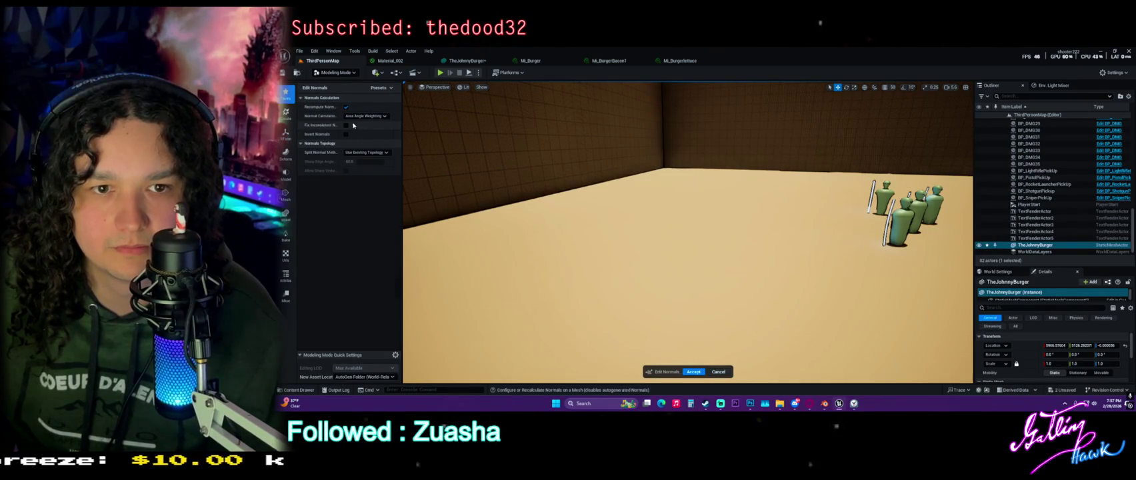
click(693, 371)
Pull the view back toward the floor and back wall and bring up the Content Drawer.
drag(662, 244, 670, 274)
drag(686, 234, 634, 200)
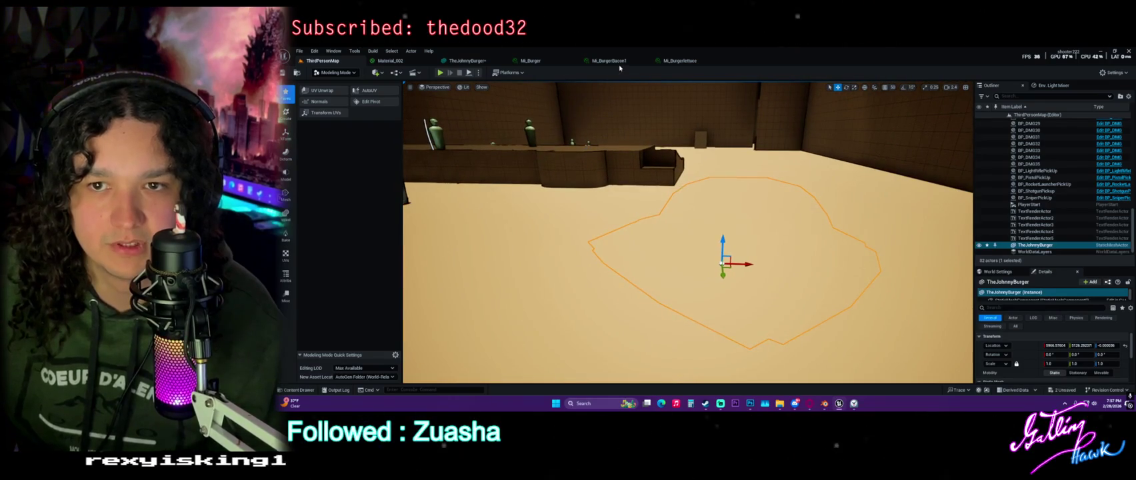
key(ctrl+space)
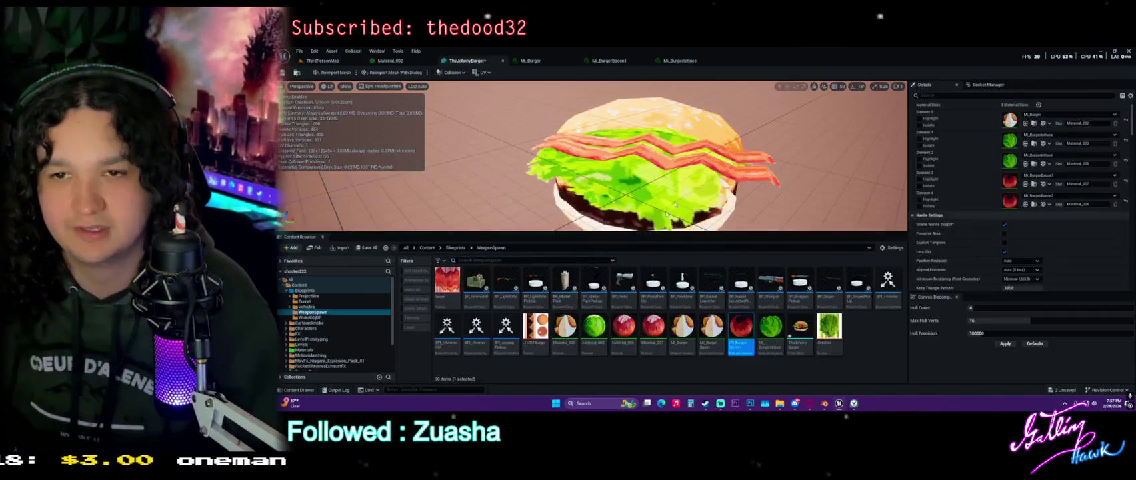
mouse_move(673, 158)
mouse_down()
mouse_move(680, 217)
mouse_move(692, 224)
mouse_move(673, 219)
mouse_move(703, 218)
mouse_up()
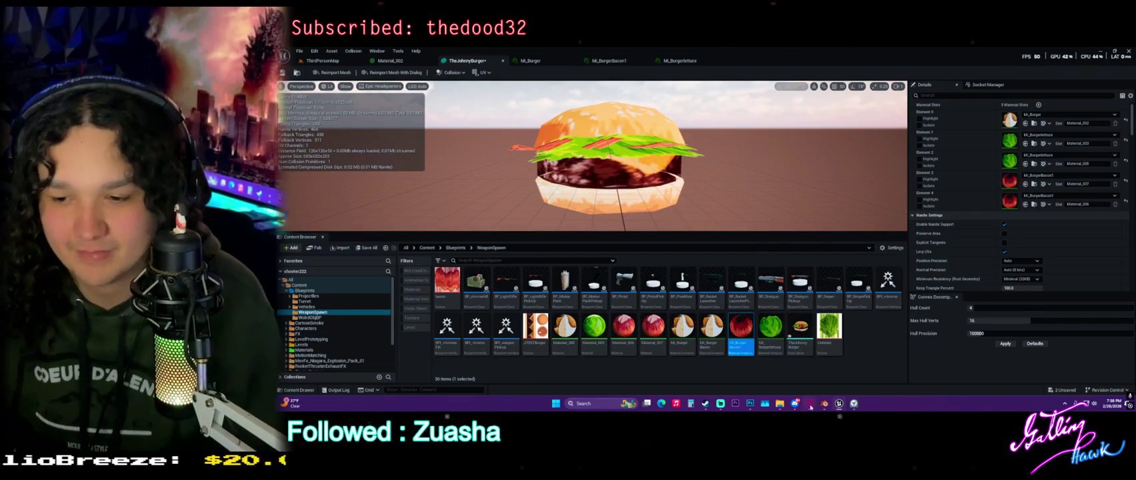
mouse_move(825, 405)
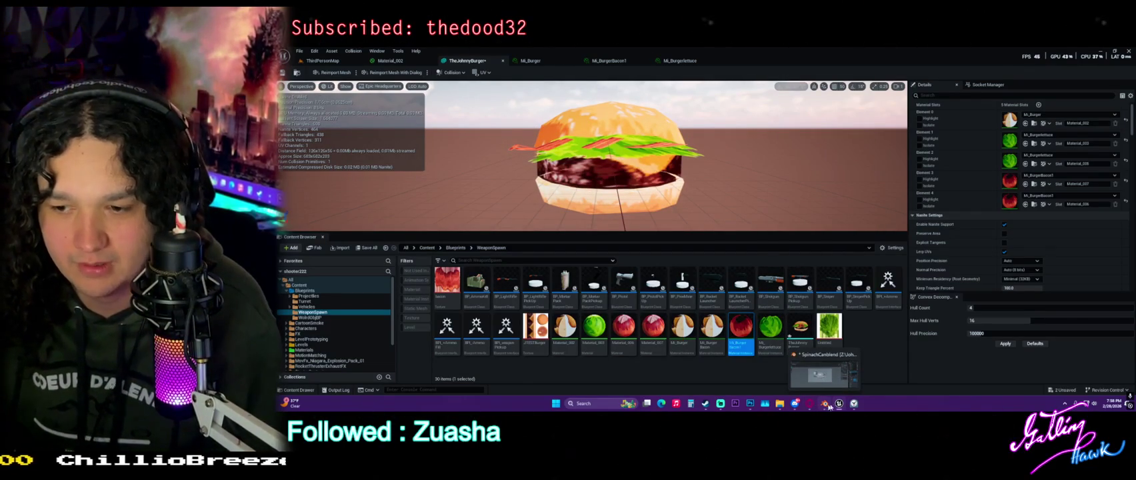
click(854, 408)
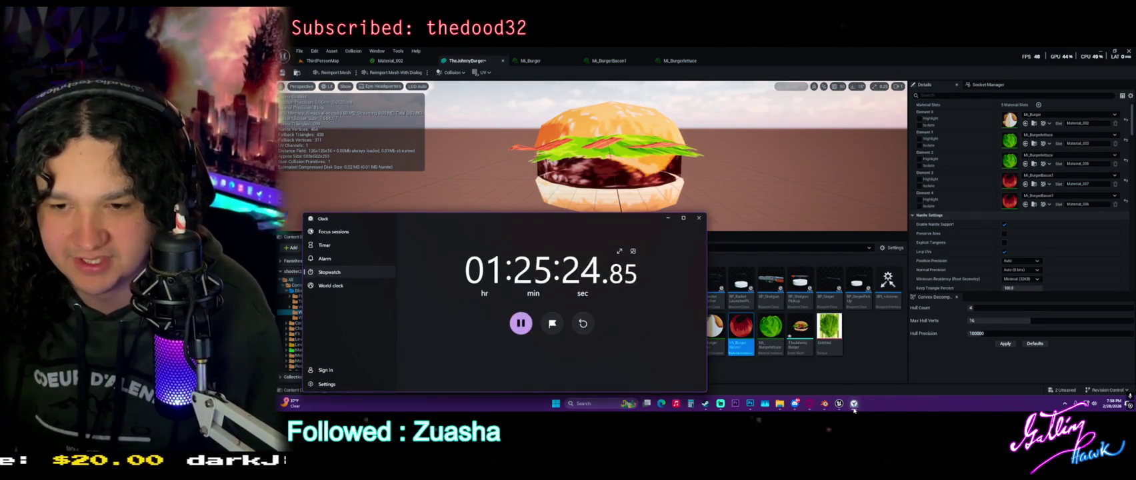
click(842, 408)
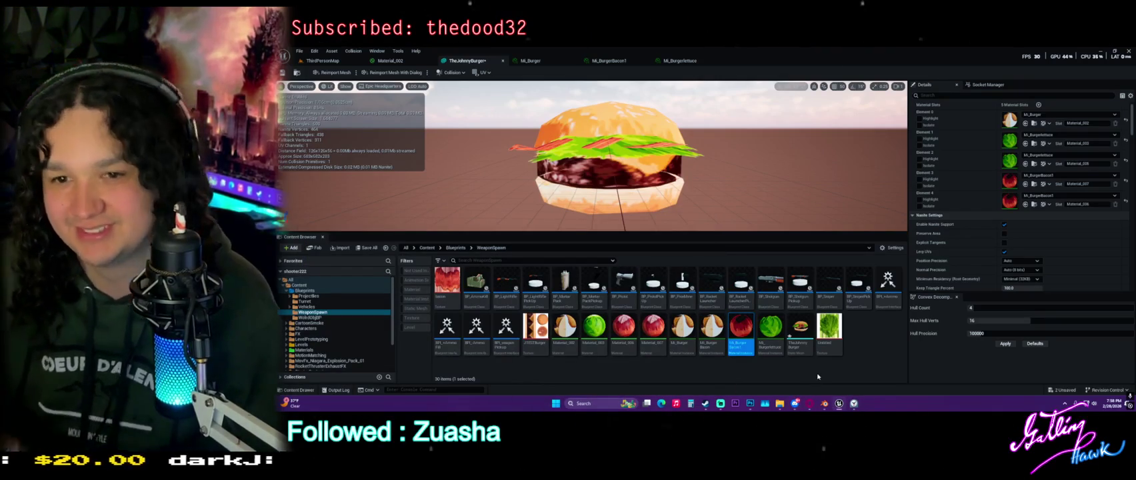
mouse_move(752, 407)
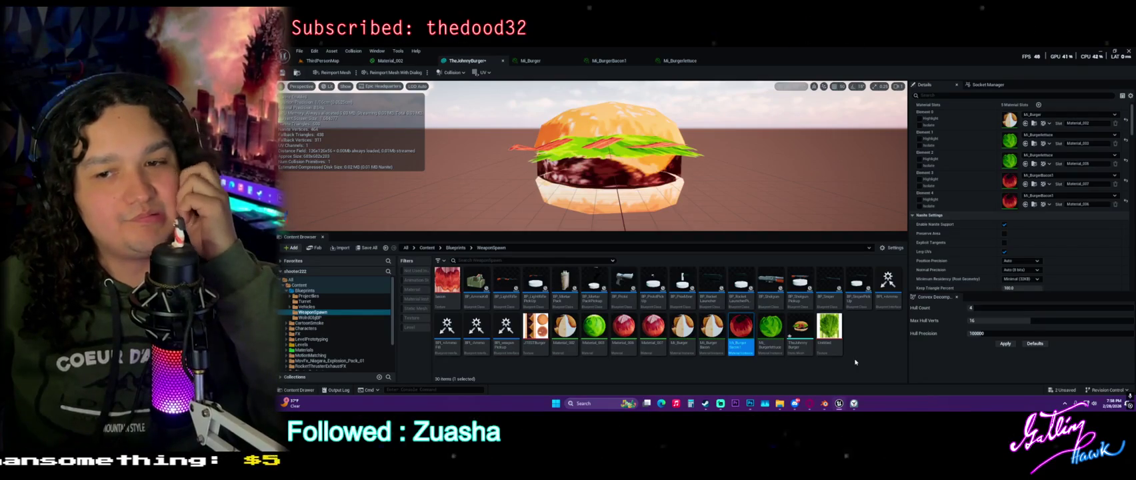
click(811, 404)
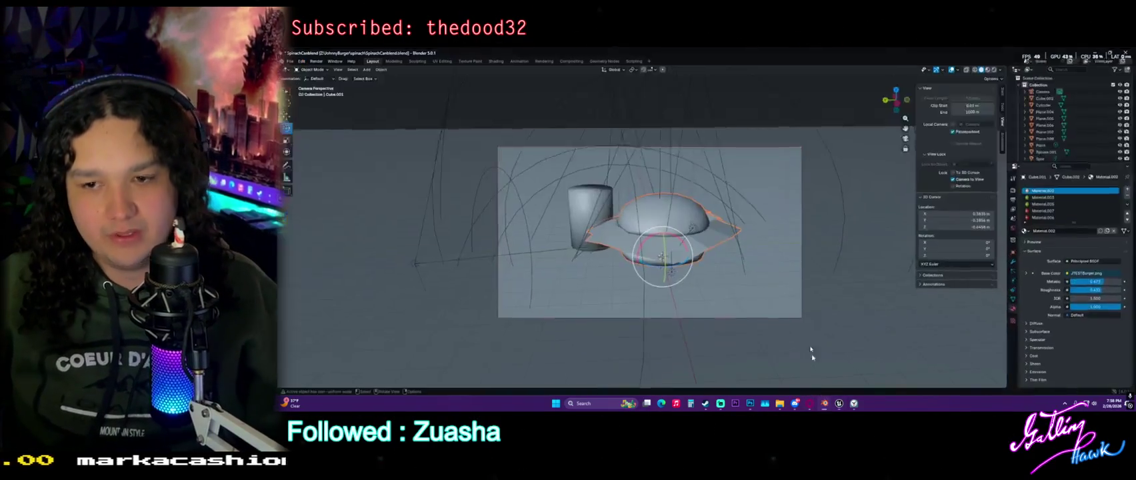
Select all of the burger mesh and re-export it over TheJohnnyBurger.fbx.
key(a)
mouse_move(718, 252)
mouse_down()
mouse_move(467, 240)
mouse_move(378, 106)
mouse_up()
click(286, 59)
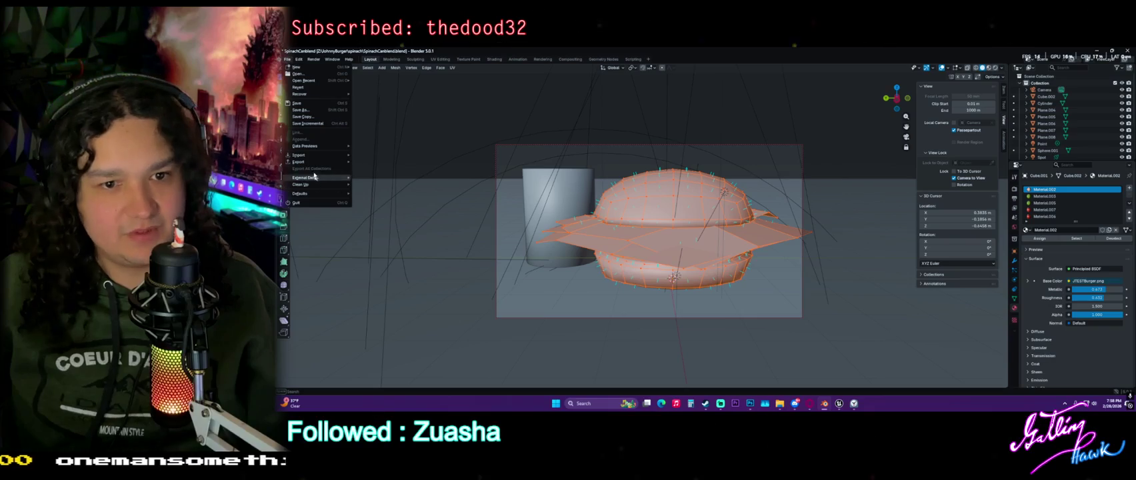
mouse_move(313, 161)
click(391, 216)
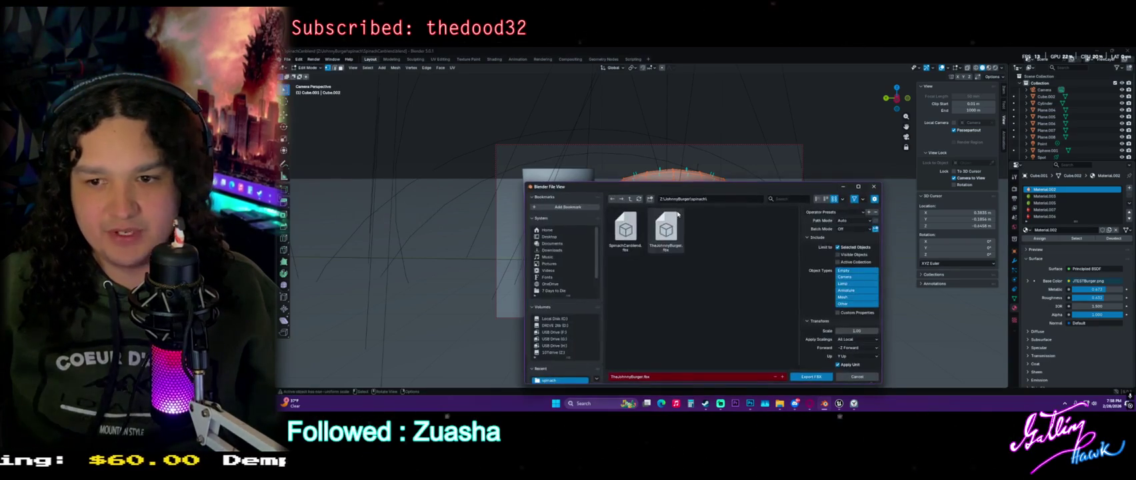
click(666, 230)
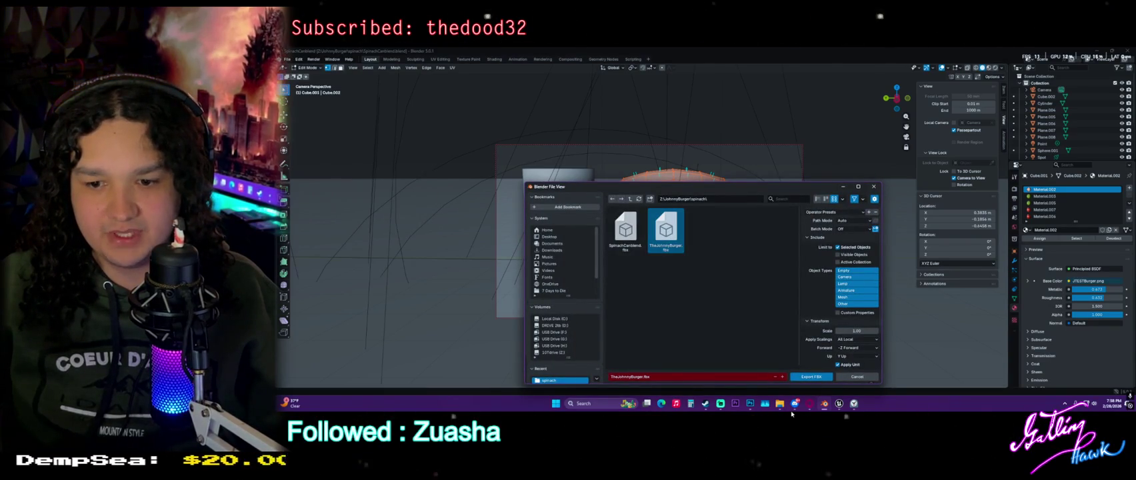
click(809, 377)
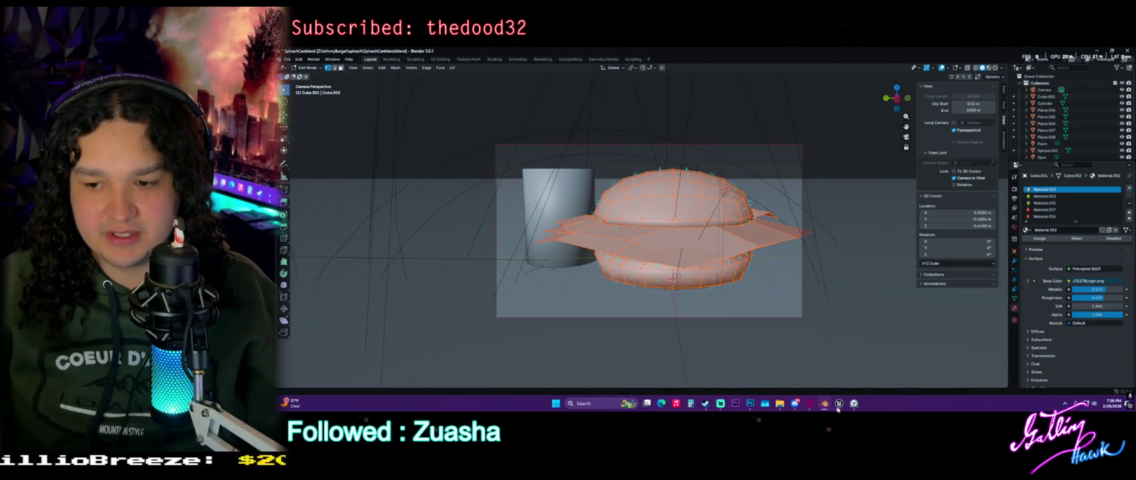
click(837, 407)
right_click(800, 327)
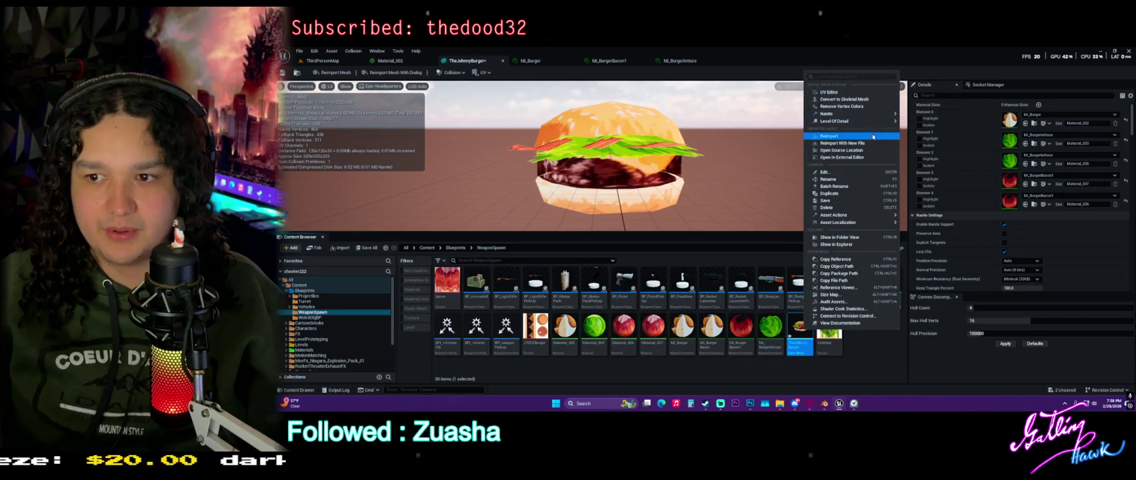
Reimport TheJohnnyBurger from the updated FBX and return to ThirdPersonMap in Selection Mode.
click(836, 136)
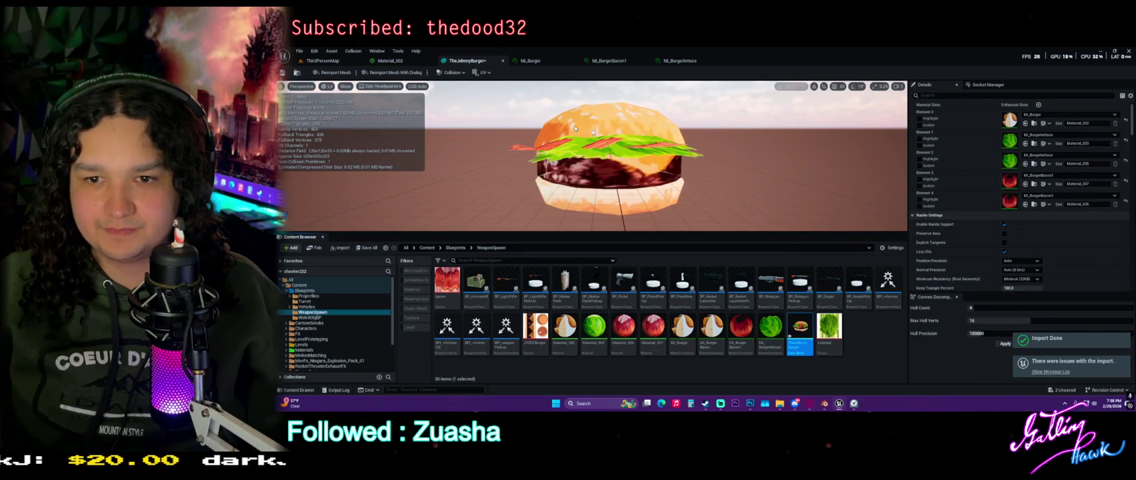
drag(642, 185, 587, 206)
click(320, 60)
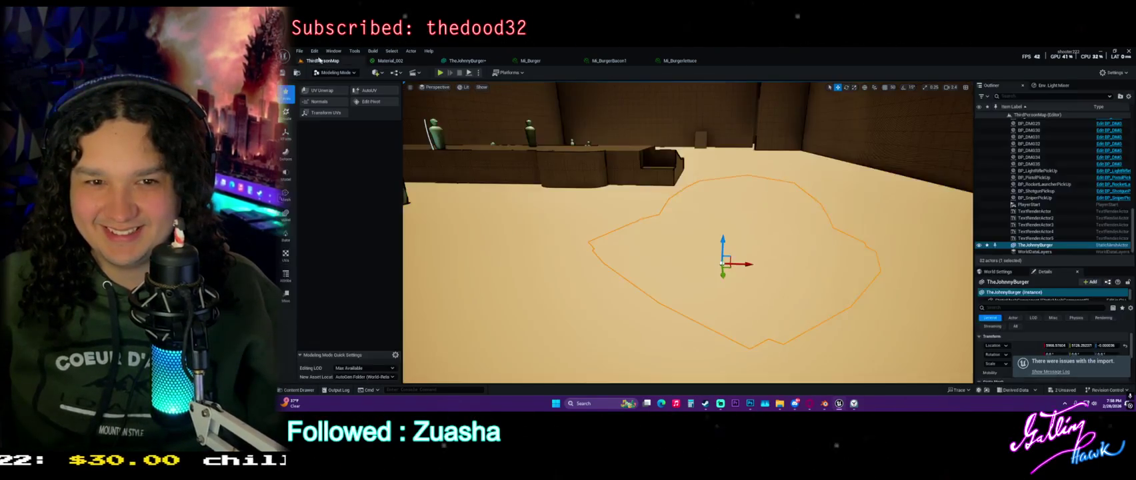
drag(717, 213, 683, 229)
click(342, 73)
click(334, 81)
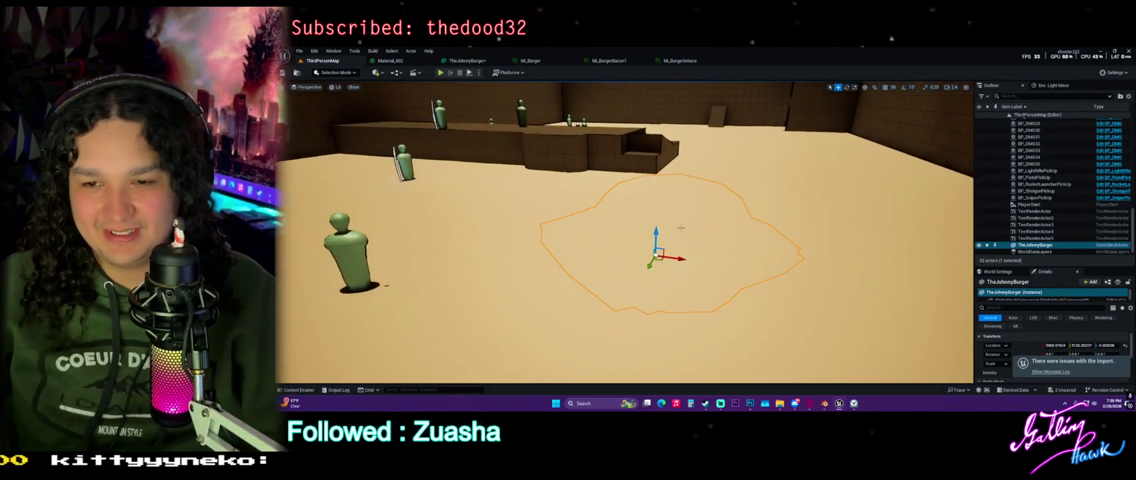
Select TheJohnnyBurger in the level and fly the camera around it.
click(683, 229)
key(ctrl+space)
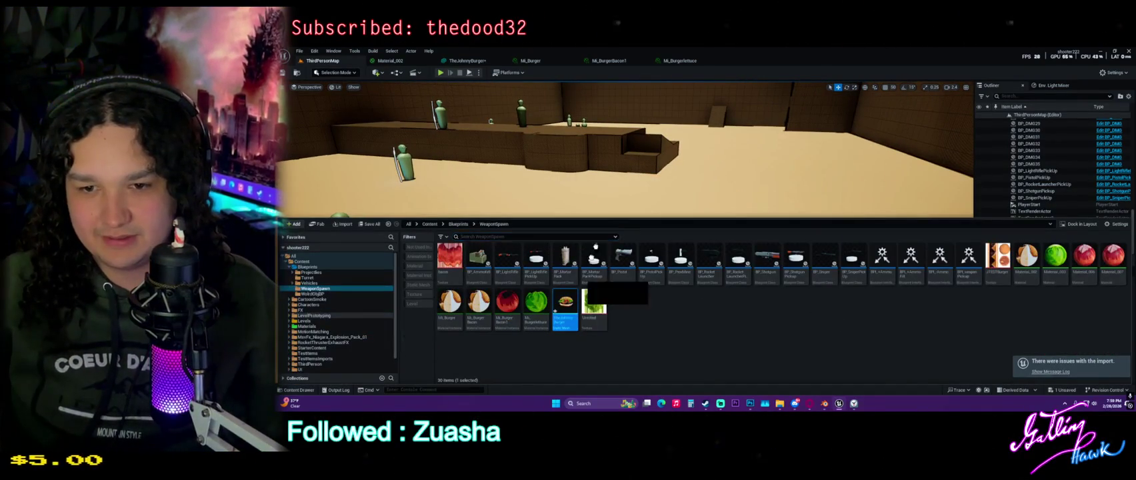
key(ctrl+space)
click(618, 273)
key(s)
key(a)
drag(676, 282, 607, 216)
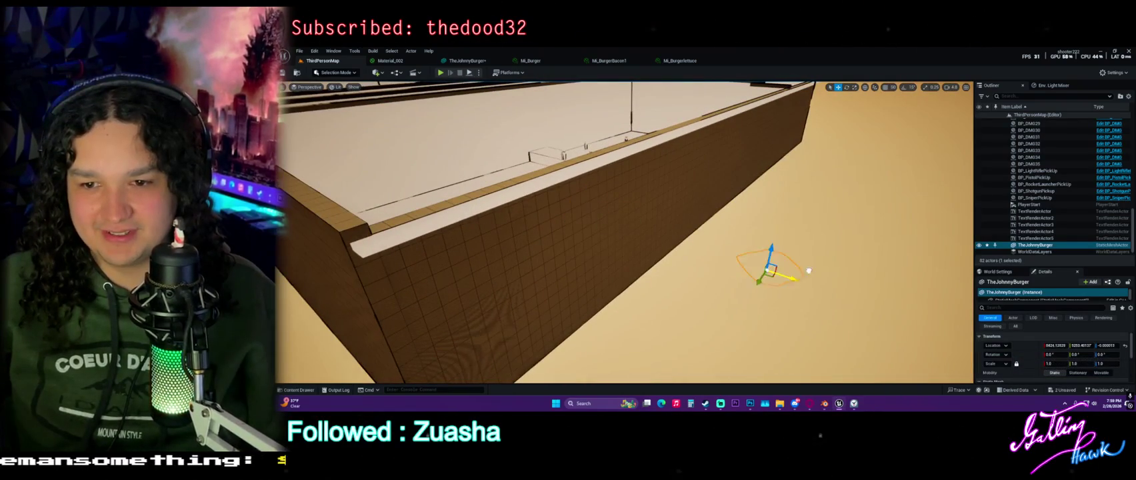
mouse_move(877, 285)
mouse_down()
mouse_move(814, 257)
mouse_move(814, 276)
mouse_up()
Widen the Outliner and search its actor list for 'po'.
key(ctrl+space)
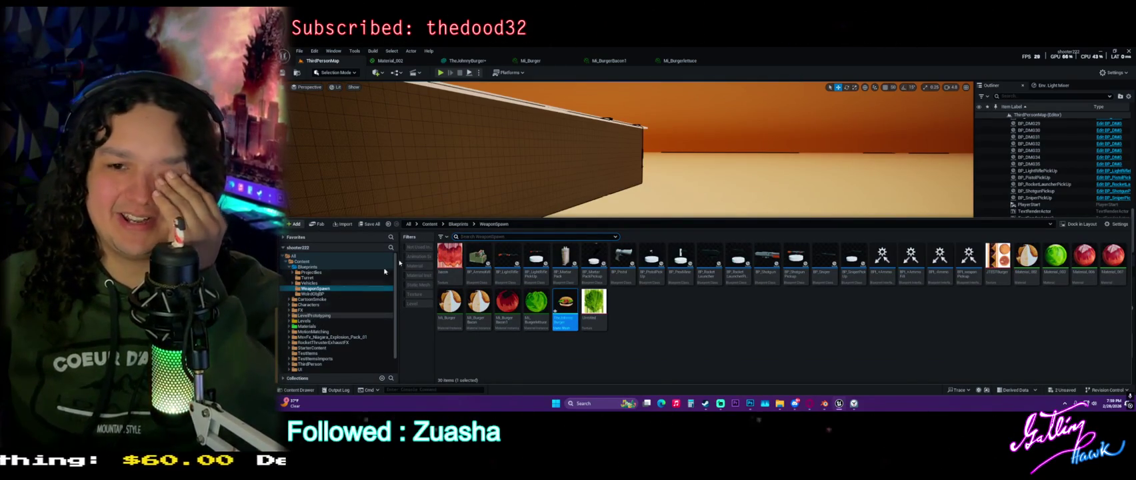
key(ctrl+space)
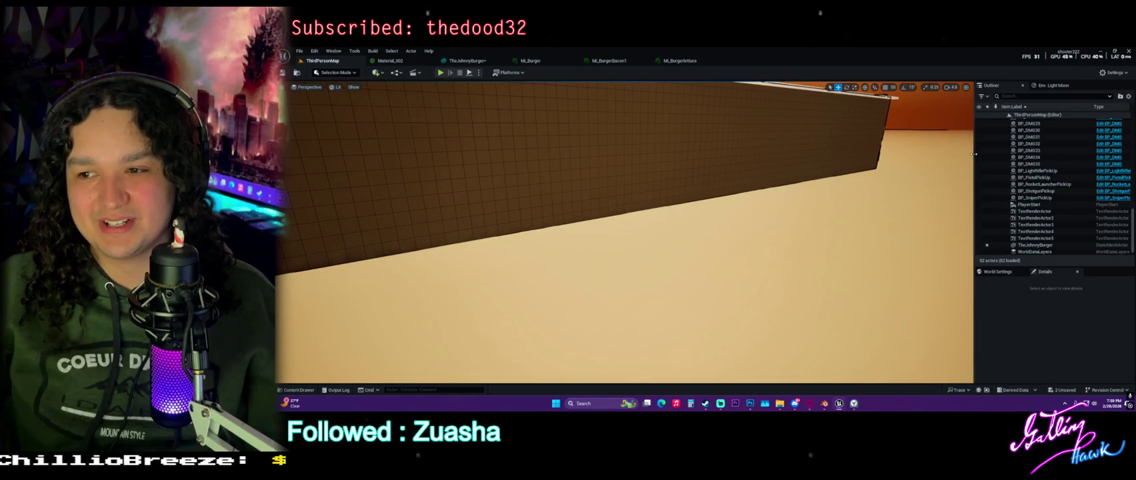
drag(973, 154, 924, 147)
scroll(977, 227, up, 10)
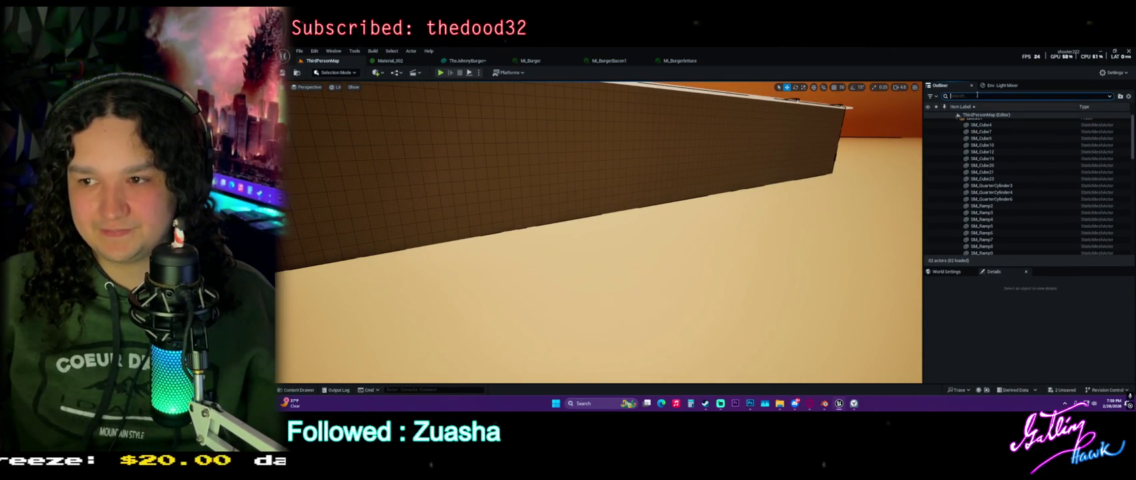
text(post)
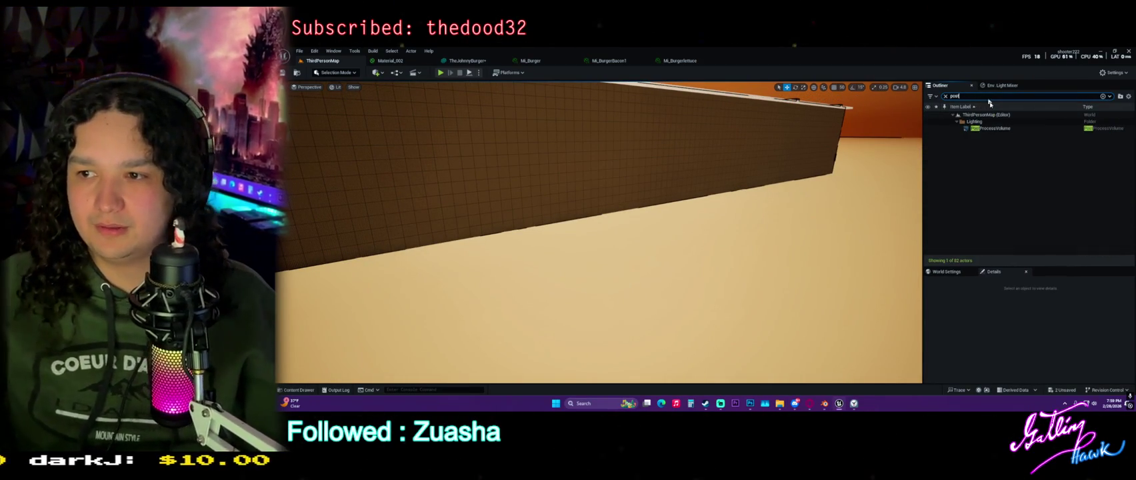
Select PostProcessVolume and reset the MI_PPShading_Inst1 entry in its Post Process Materials.
key(Return)
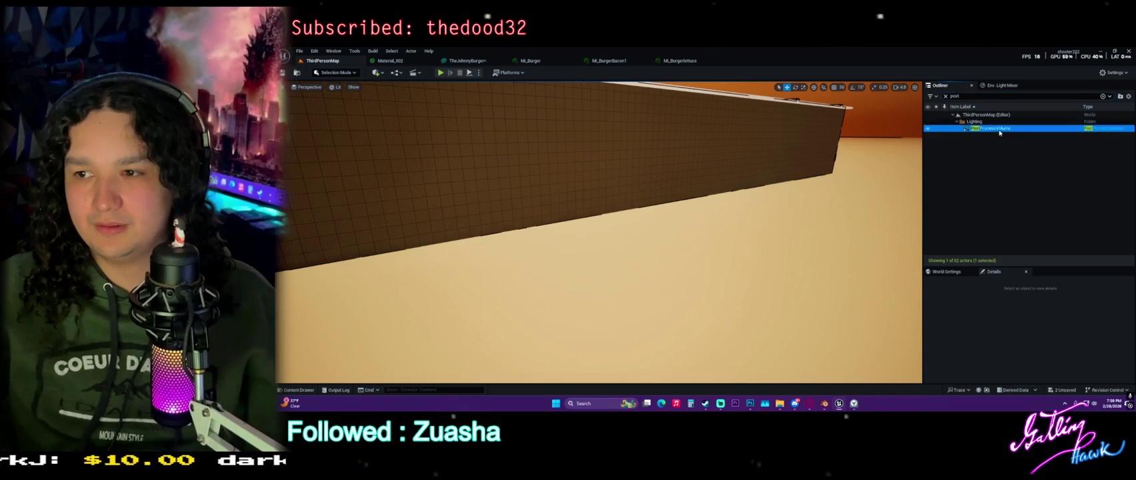
drag(1023, 268, 1023, 164)
scroll(936, 310, down, 3)
scroll(939, 300, down, 4)
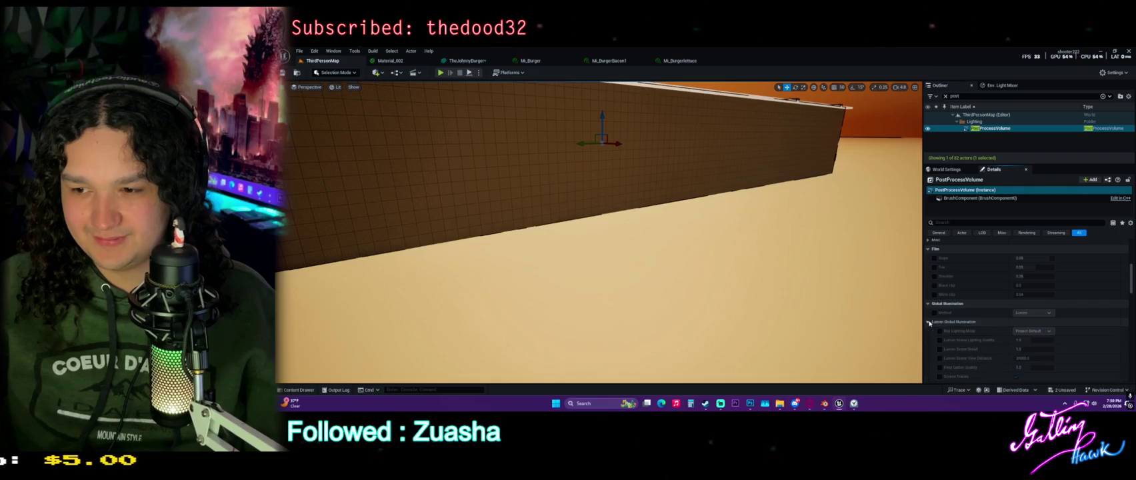
scroll(936, 331, down, 2)
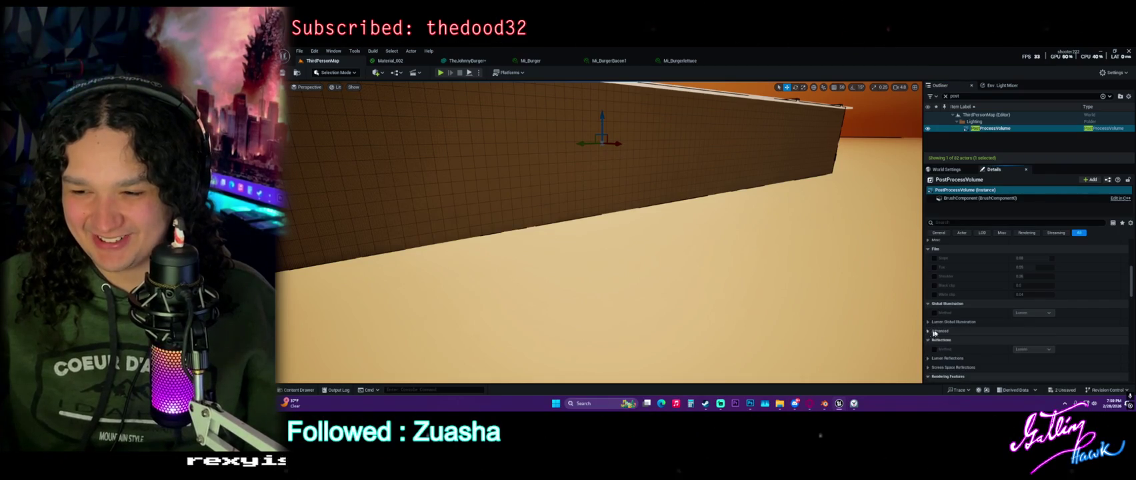
scroll(937, 320, down, 3)
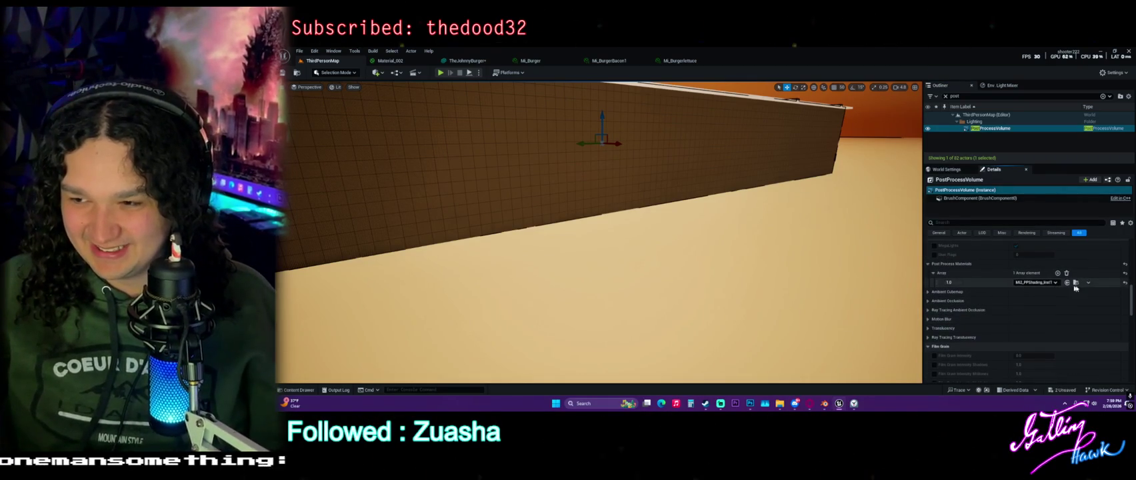
click(1125, 284)
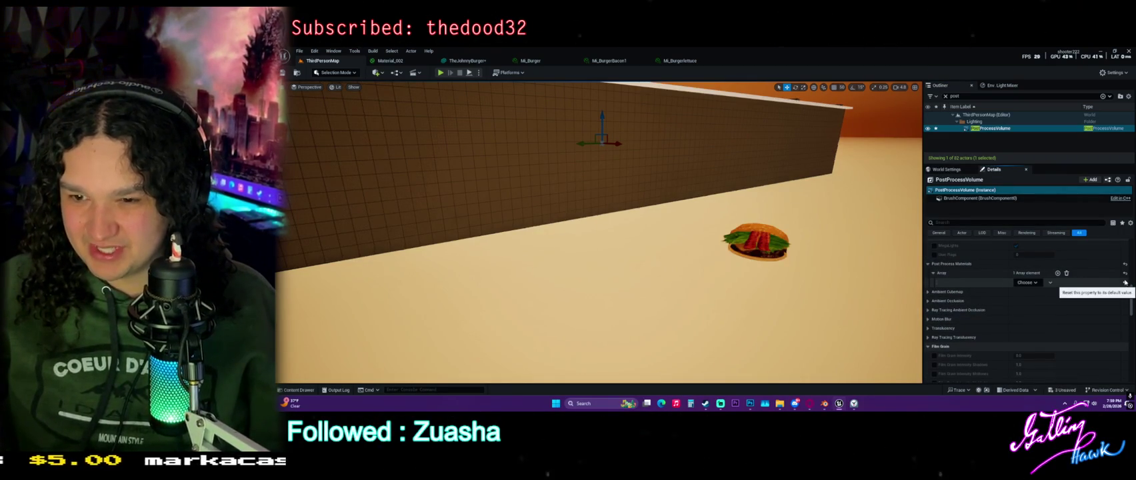
Delete the empty Post Process Materials entry, leaving zero elements, and fly toward the burger.
click(1125, 273)
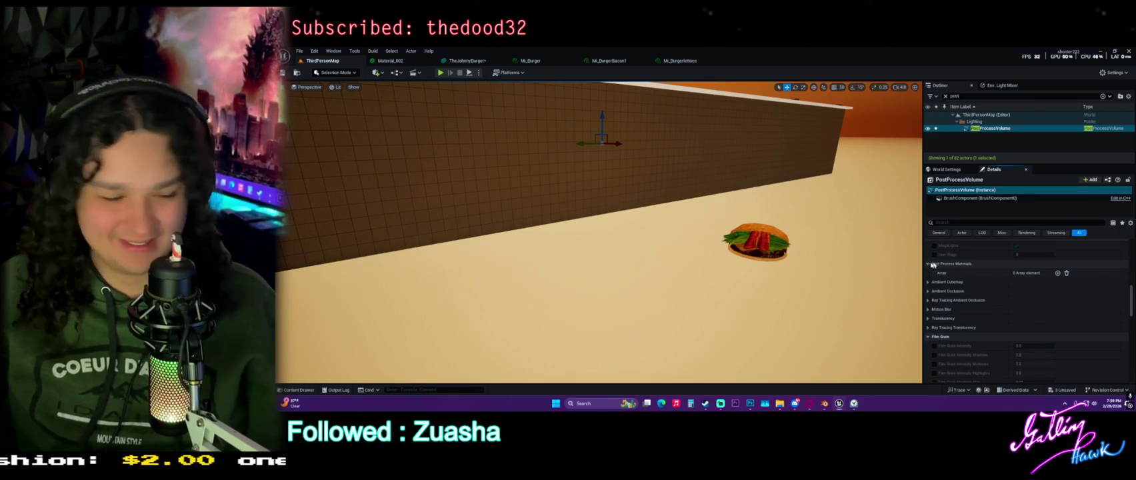
key(w)
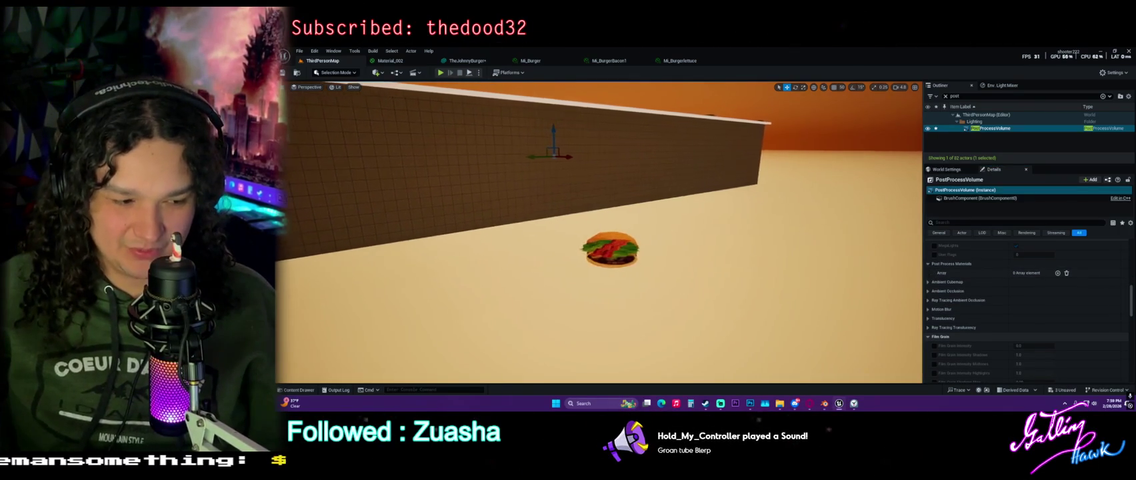
key(w)
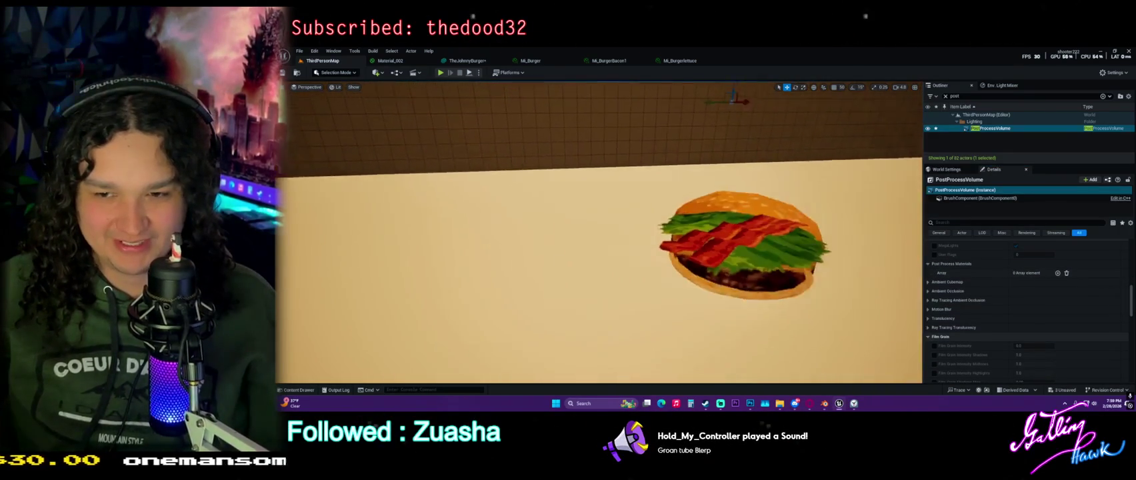
key(w)
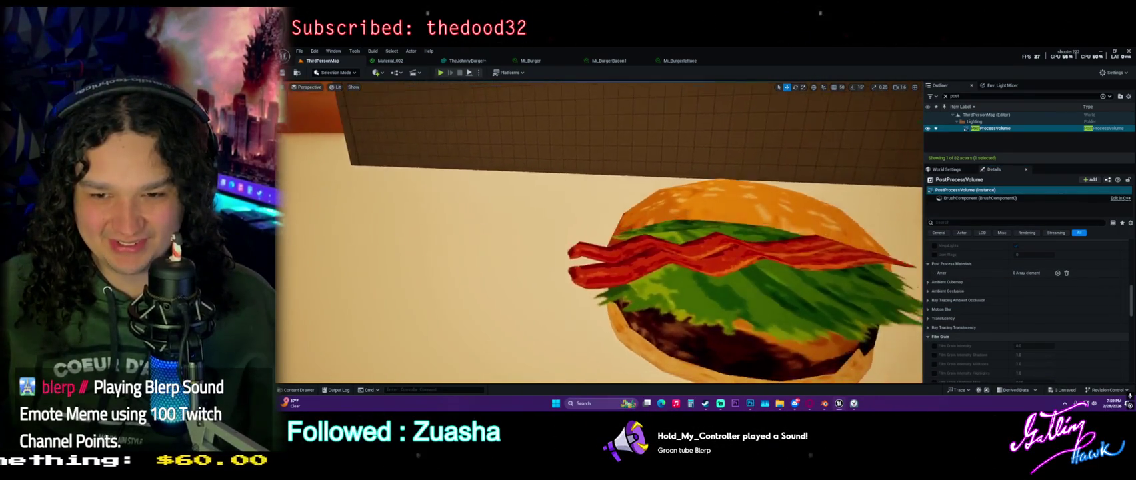
key(a)
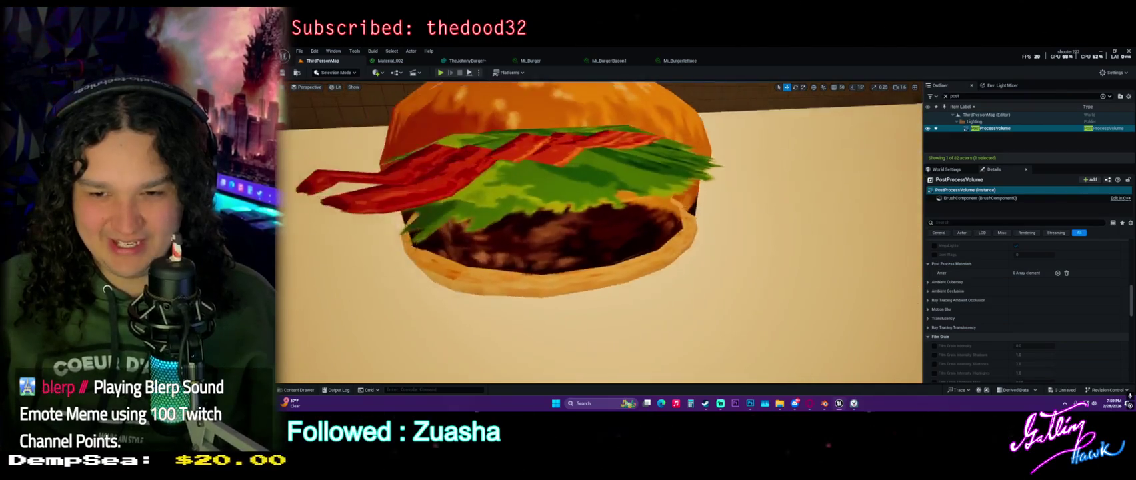
key(w)
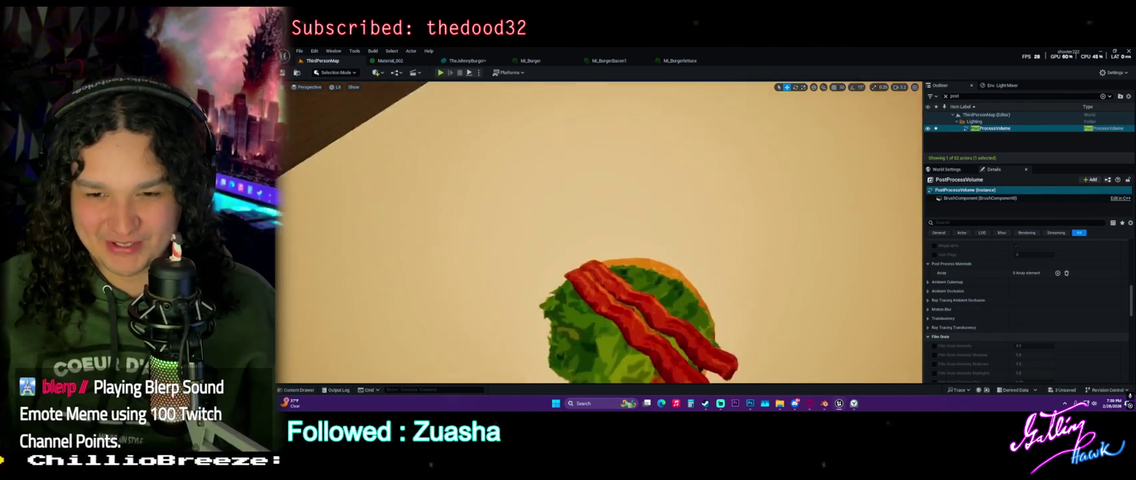
Fly around the burger to inspect the bun, bacon and lettuce from close range.
key(s)
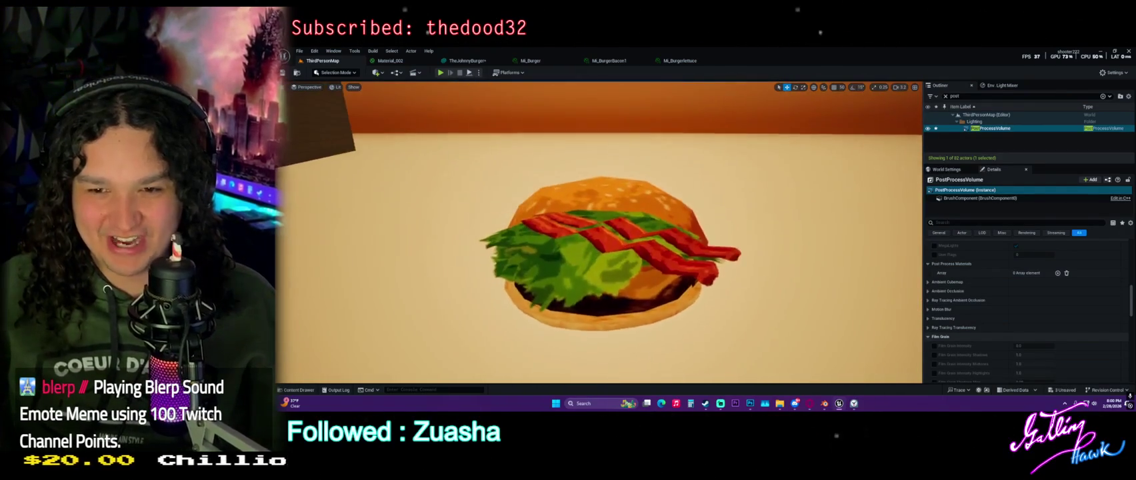
key(w)
key(s)
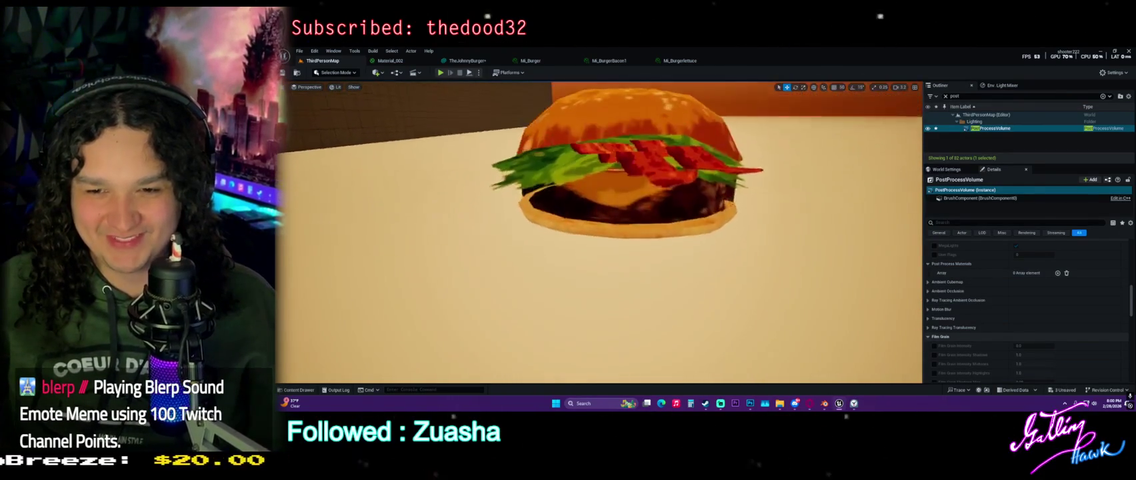
key(q)
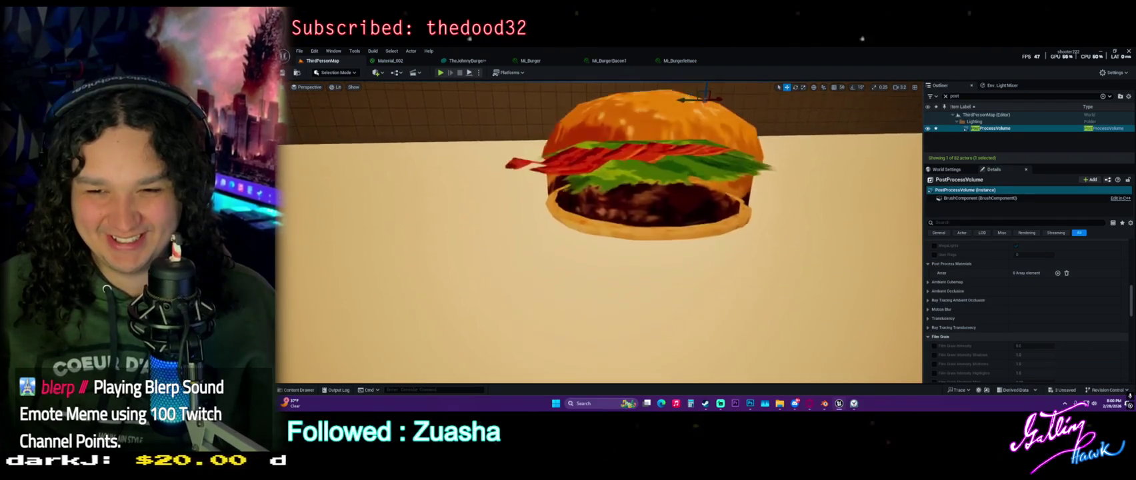
key(w)
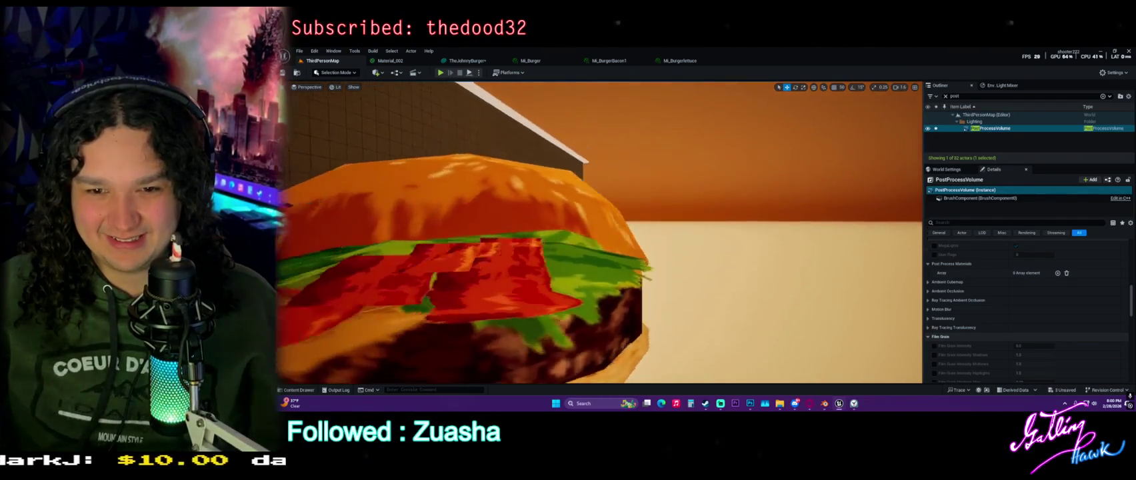
key(s)
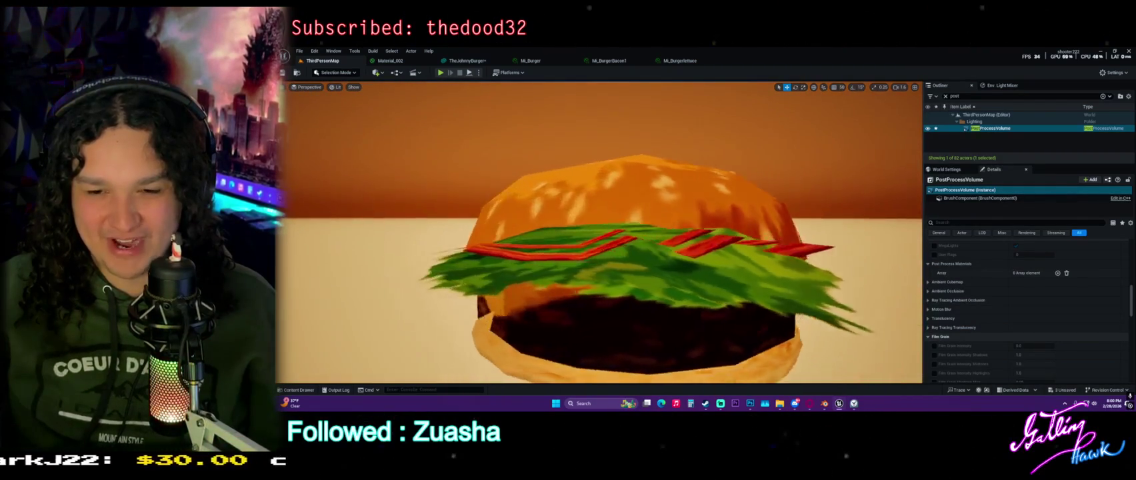
click(529, 61)
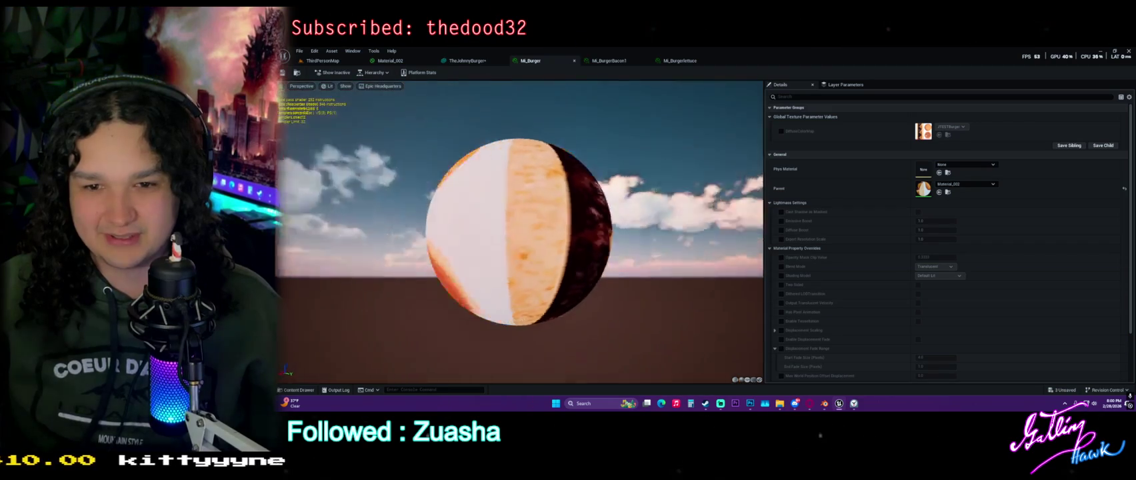
Turn on the DiffuseColorMap override in MI_Burger and check the burger in the level.
drag(520, 233, 533, 200)
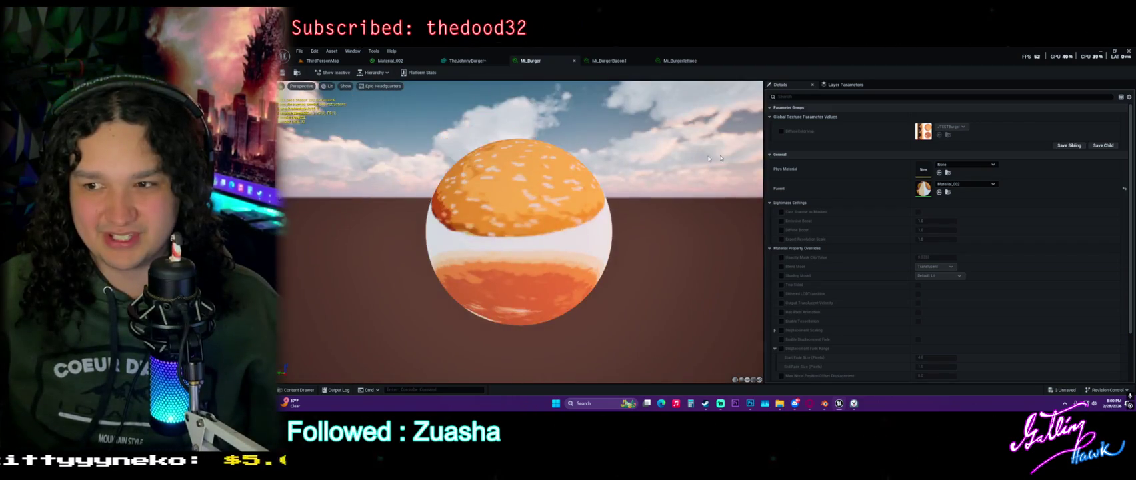
click(781, 131)
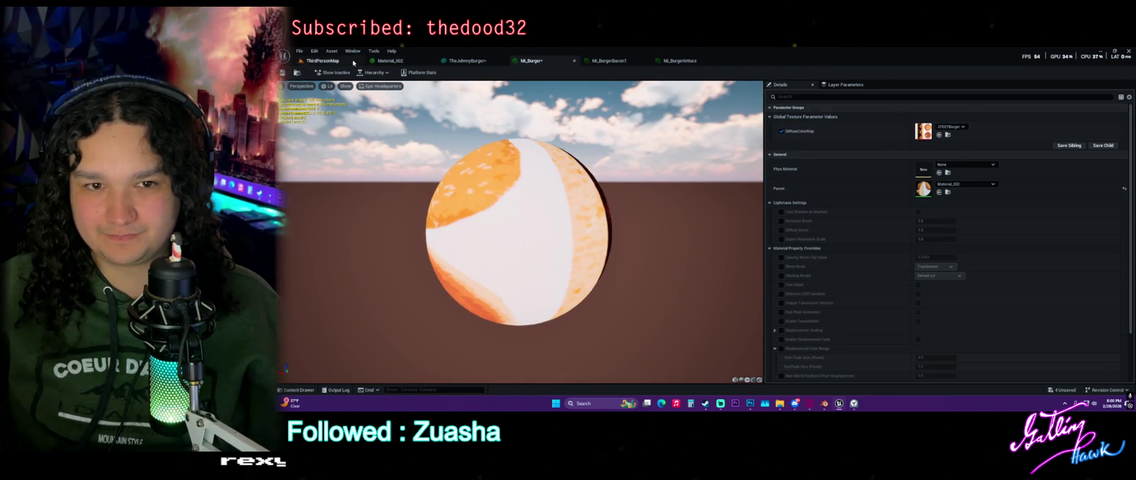
click(350, 61)
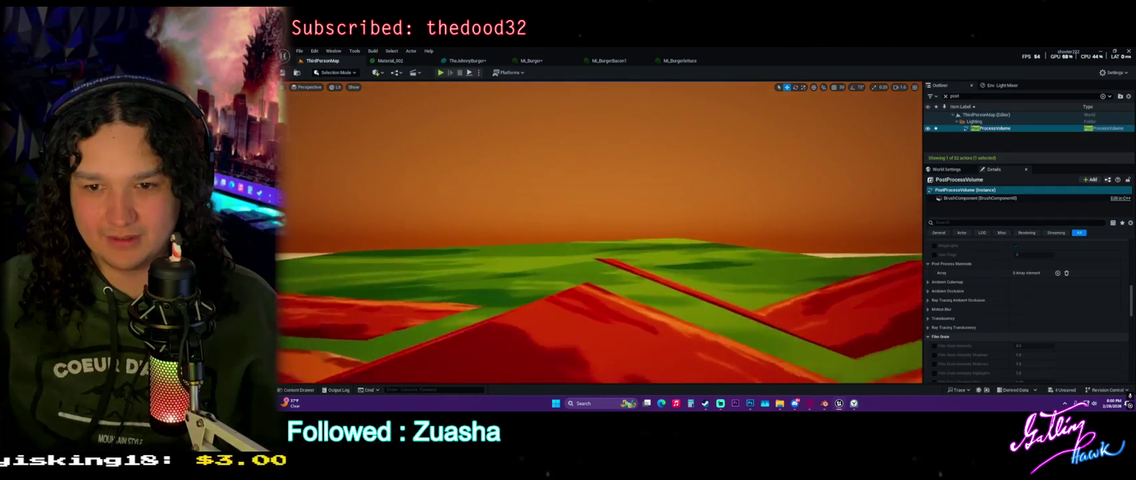
key(s)
key(s)
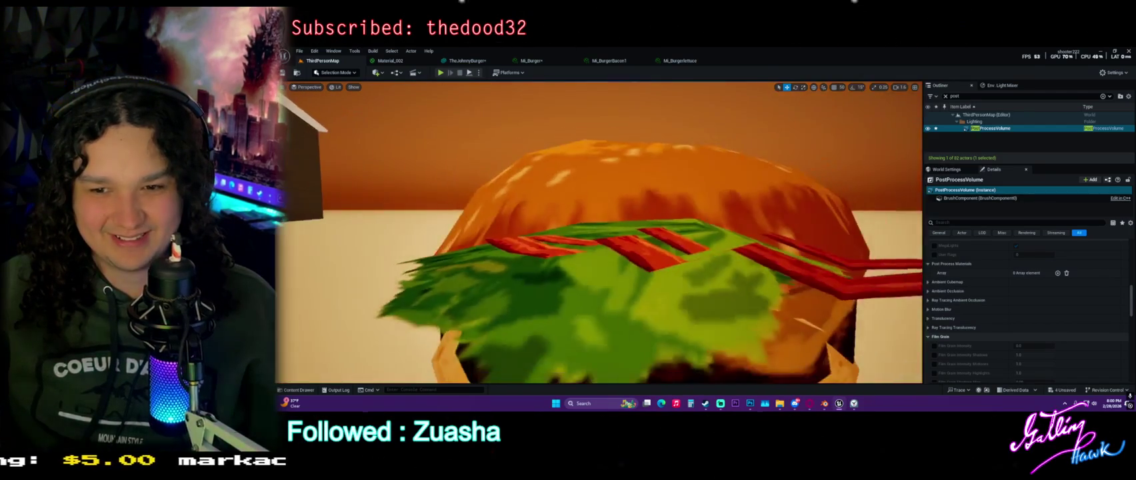
key(w)
key(s)
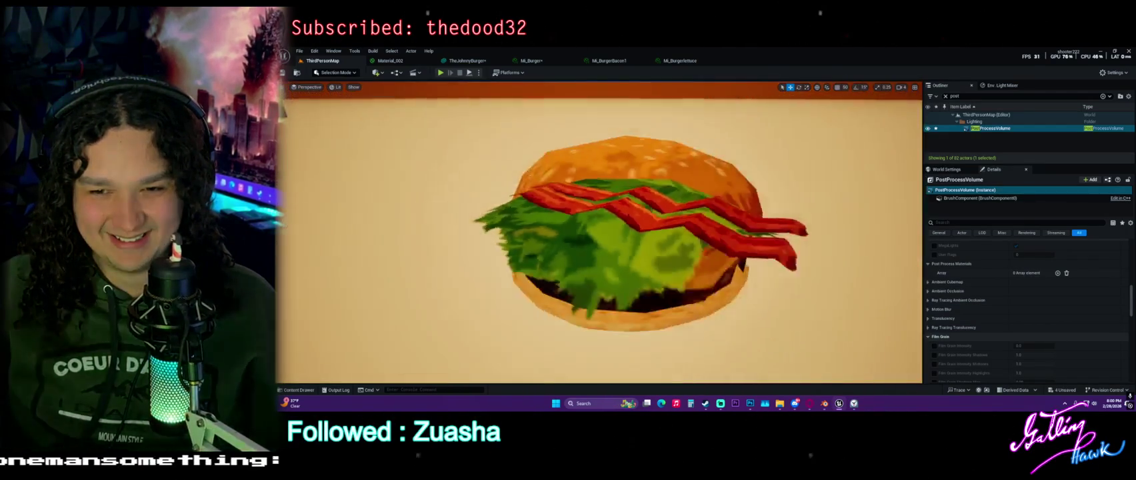
key(s)
key(w)
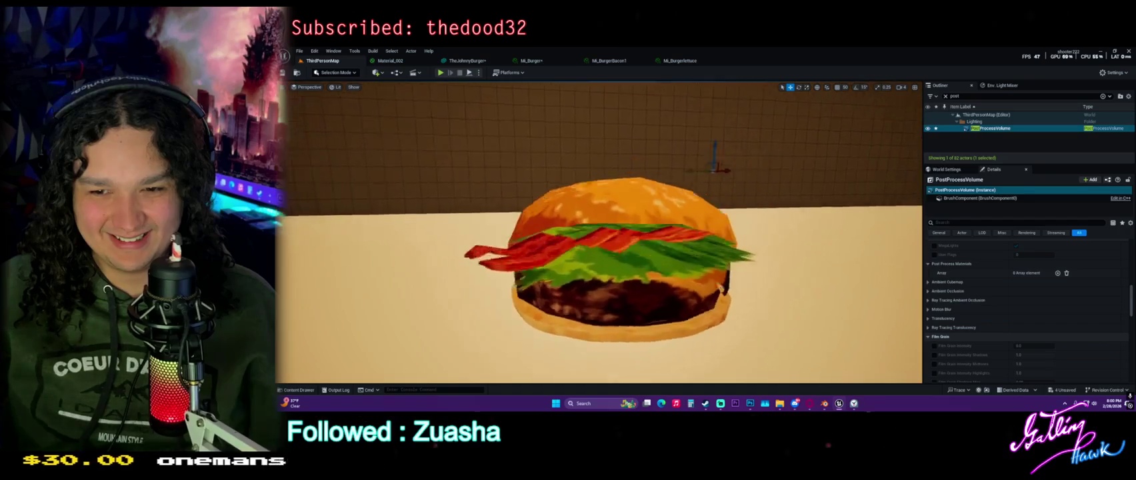
Close the bacon and lettuce material instance tabs and save all modified assets.
click(541, 61)
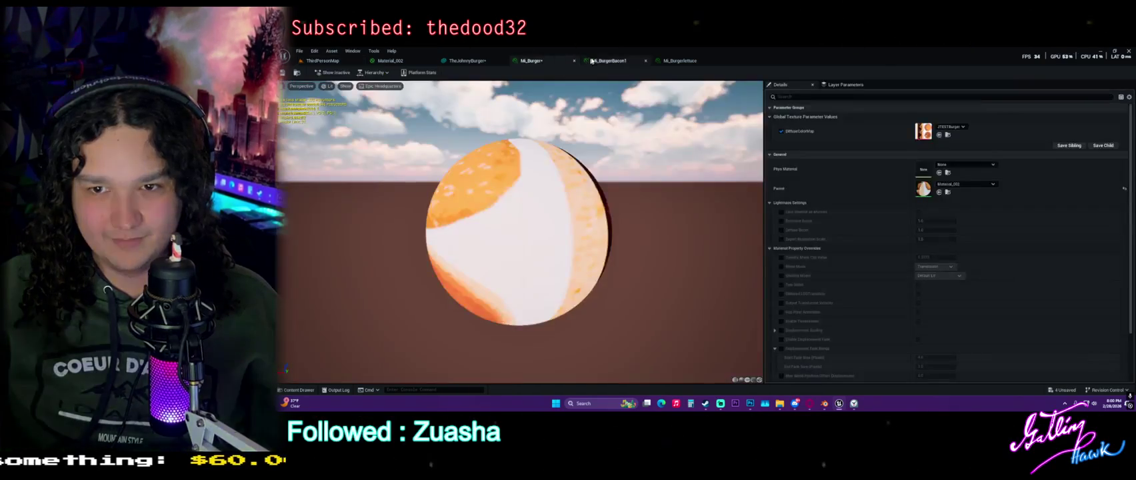
click(590, 60)
click(681, 63)
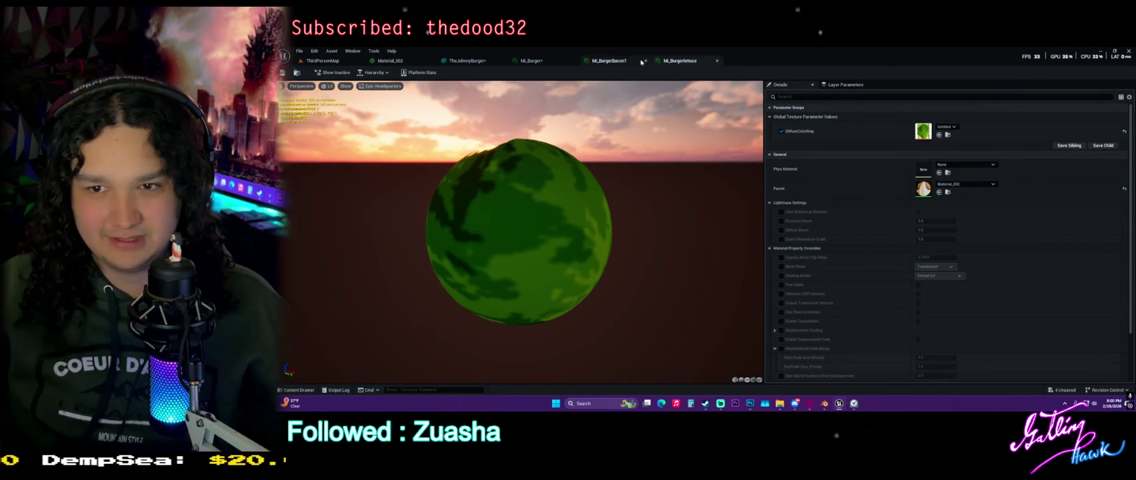
click(645, 61)
click(643, 61)
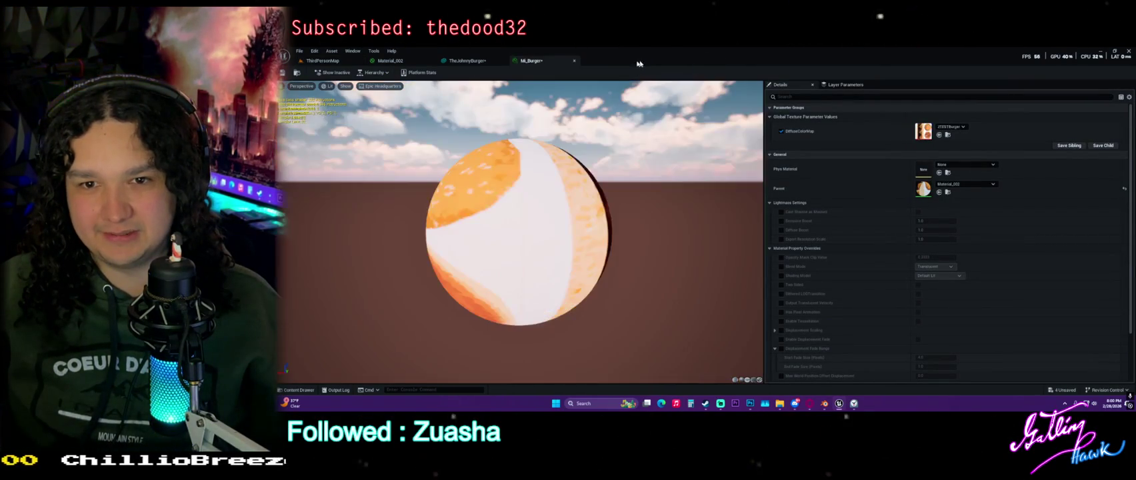
key(ctrl+space)
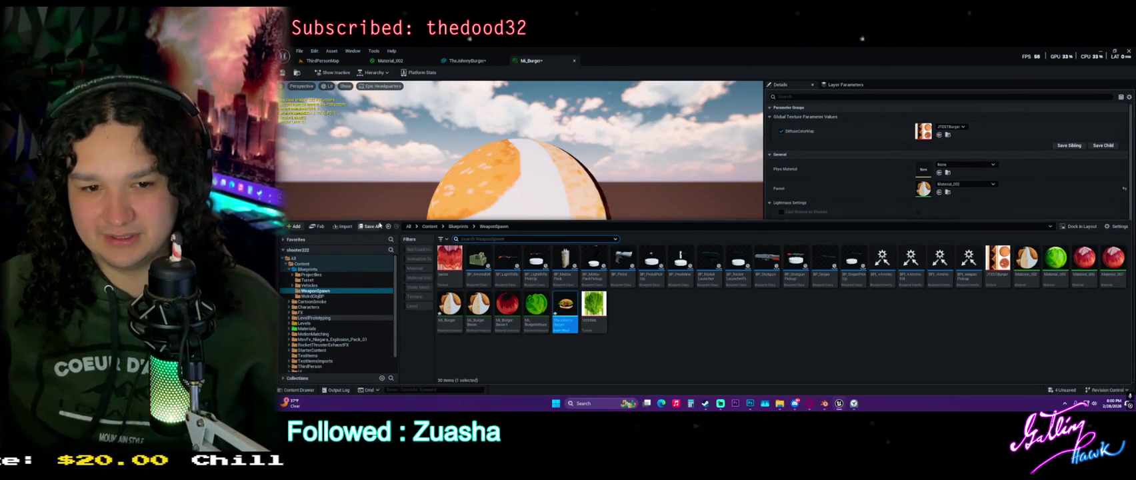
key(ctrl+shift+s)
click(760, 301)
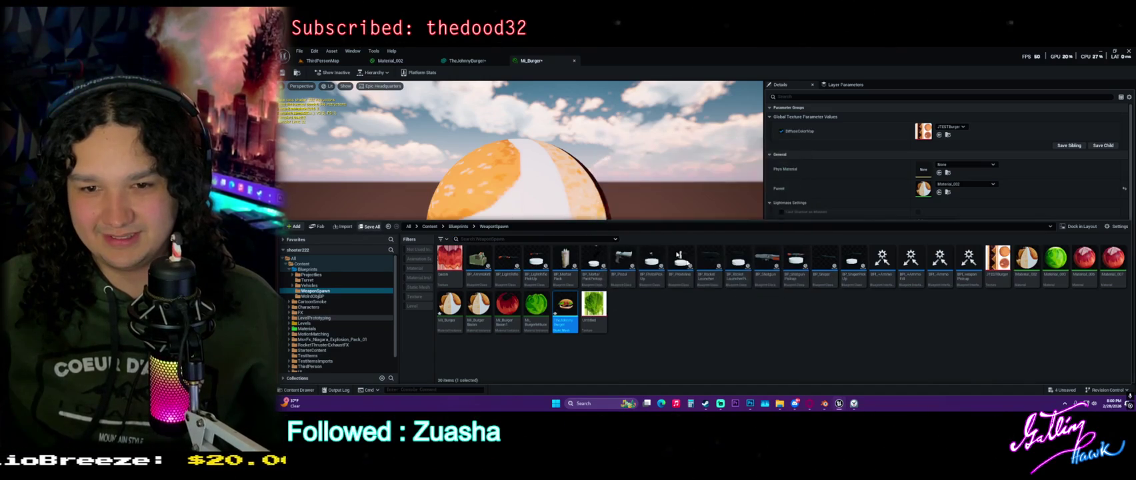
click(390, 61)
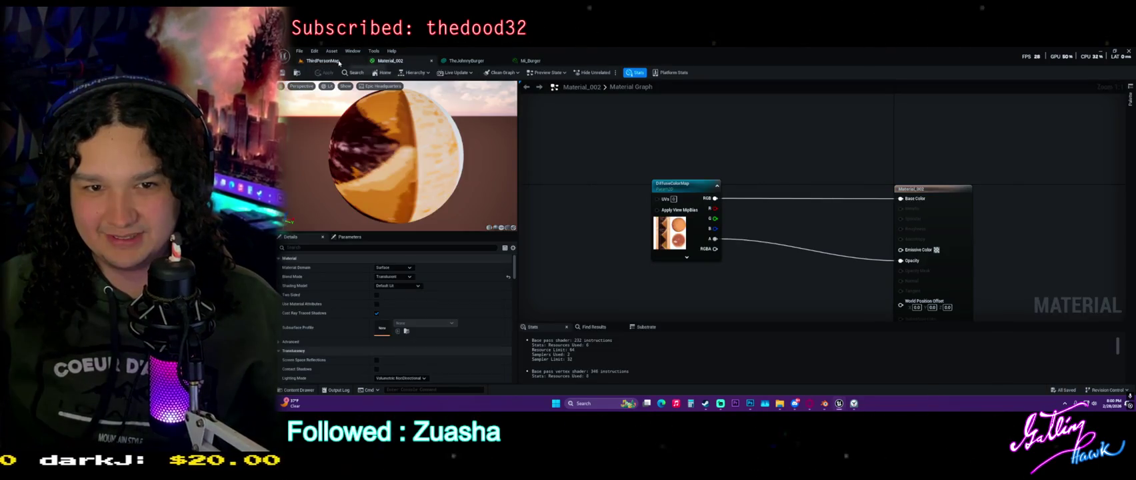
Select the burger in the level and inspect its static mesh from several angles.
click(339, 62)
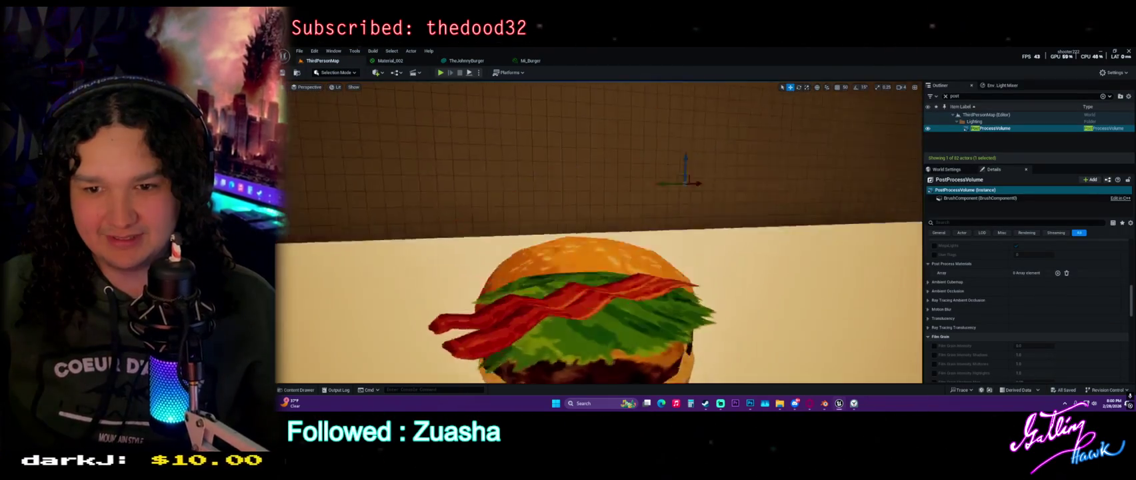
click(577, 302)
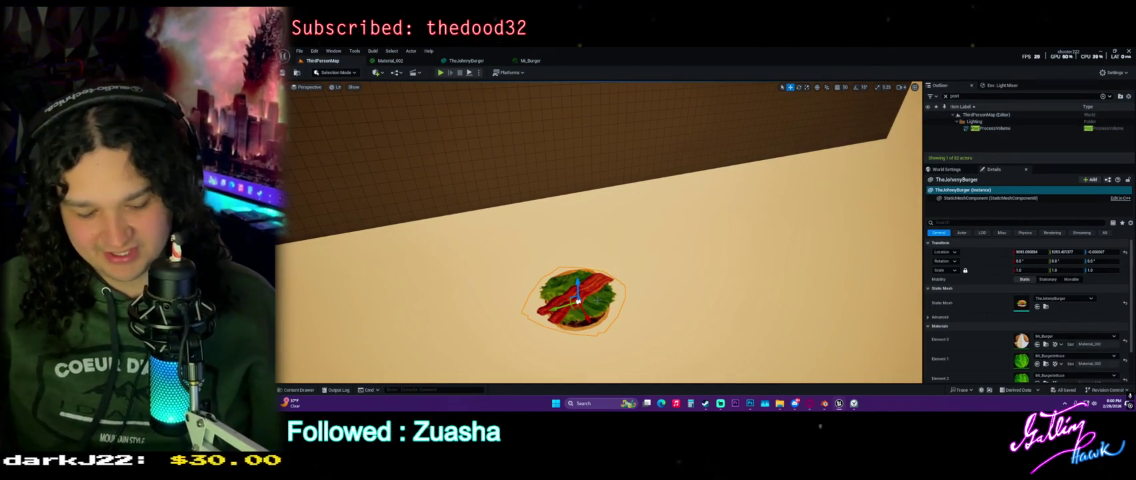
key(ctrl+space)
double_click(565, 304)
mouse_move(594, 160)
mouse_down()
mouse_move(593, 113)
mouse_move(593, 167)
mouse_move(594, 133)
mouse_move(394, 159)
mouse_up()
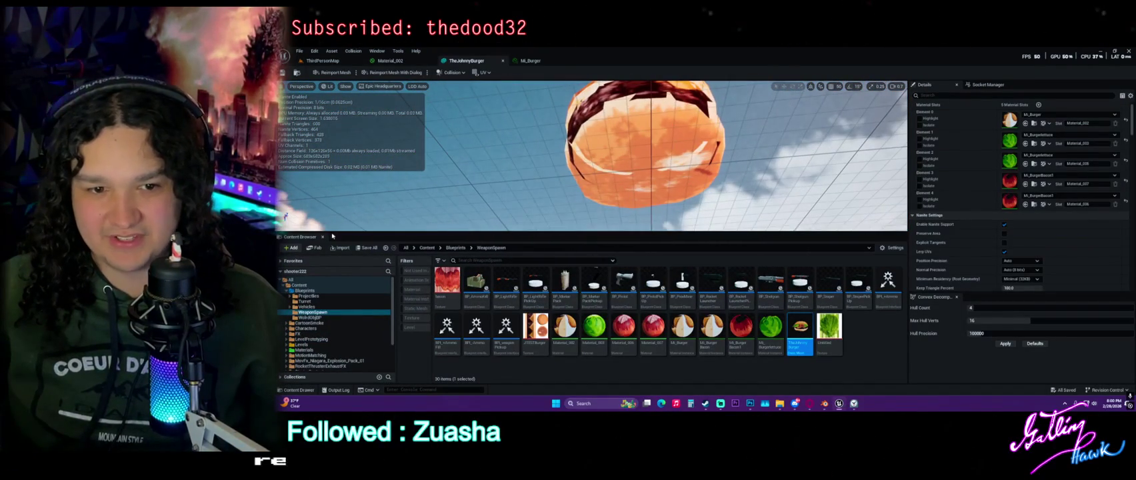
mouse_move(323, 220)
mouse_down()
mouse_move(323, 193)
mouse_move(323, 220)
mouse_up()
Locate Element 0's material in the Content Drawer and open Material_002.
key(ctrl+space)
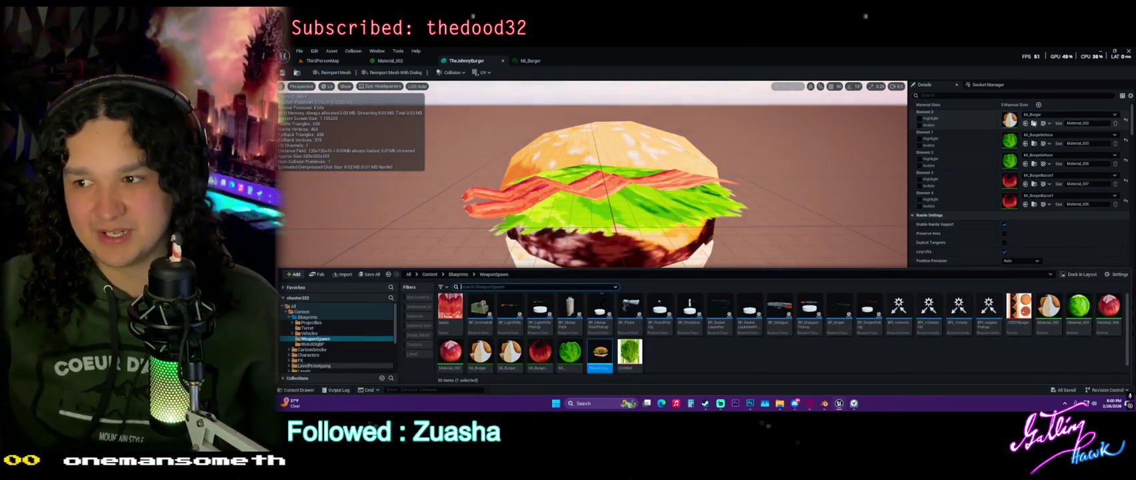
click(1033, 123)
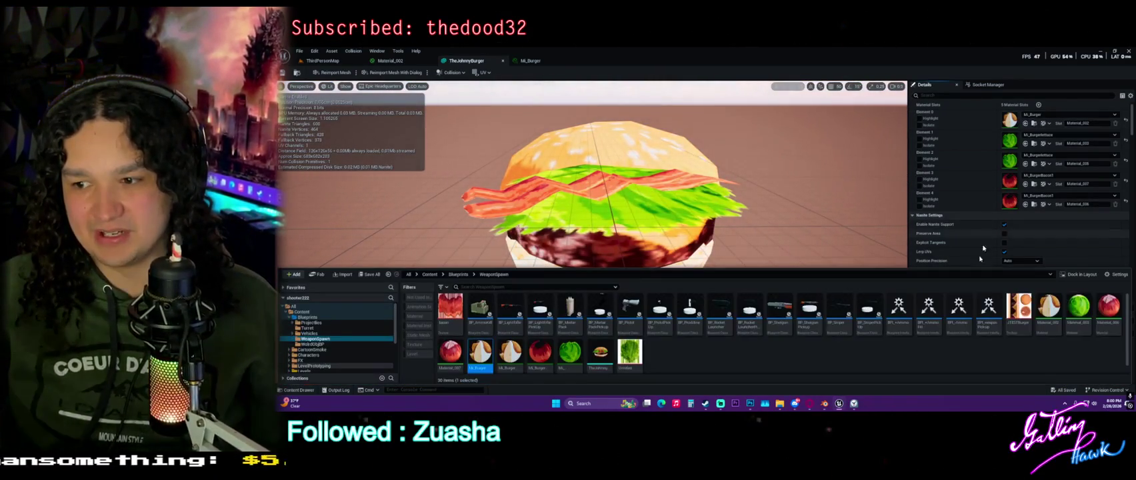
double_click(1046, 305)
key(ctrl+space)
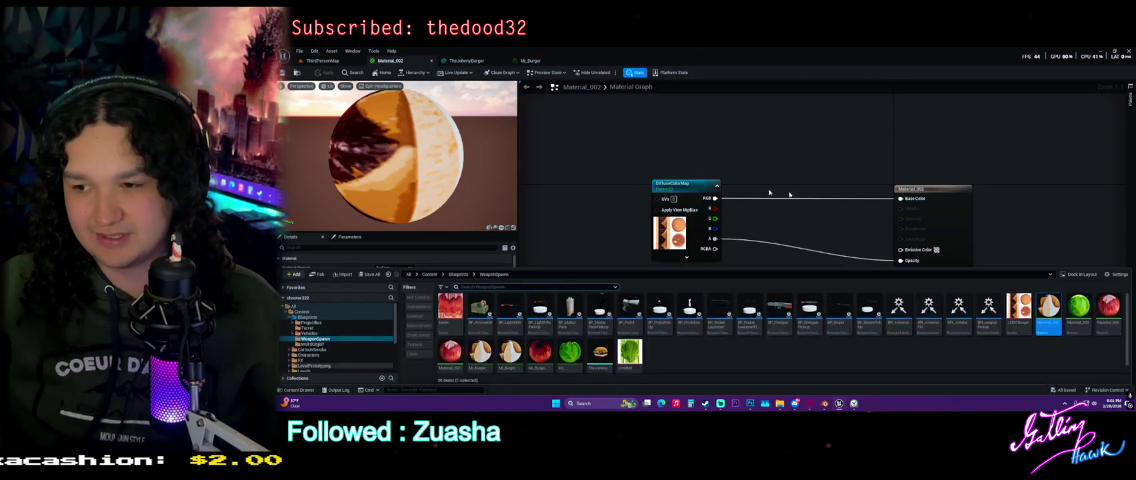
Rename the base material Material_002 to M_JBurgMat.
click(1071, 308)
scroll(582, 341, down, 1)
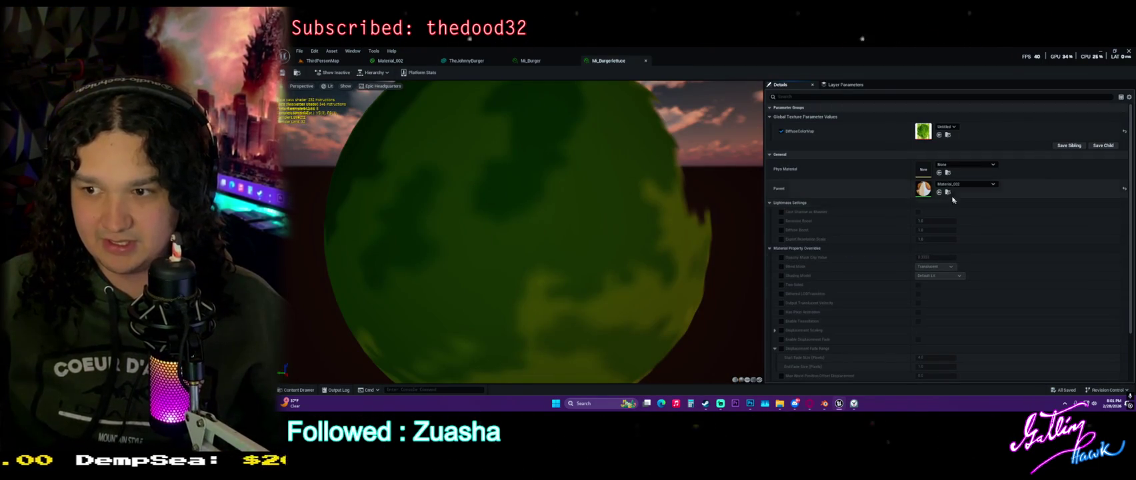
key(ctrl+space)
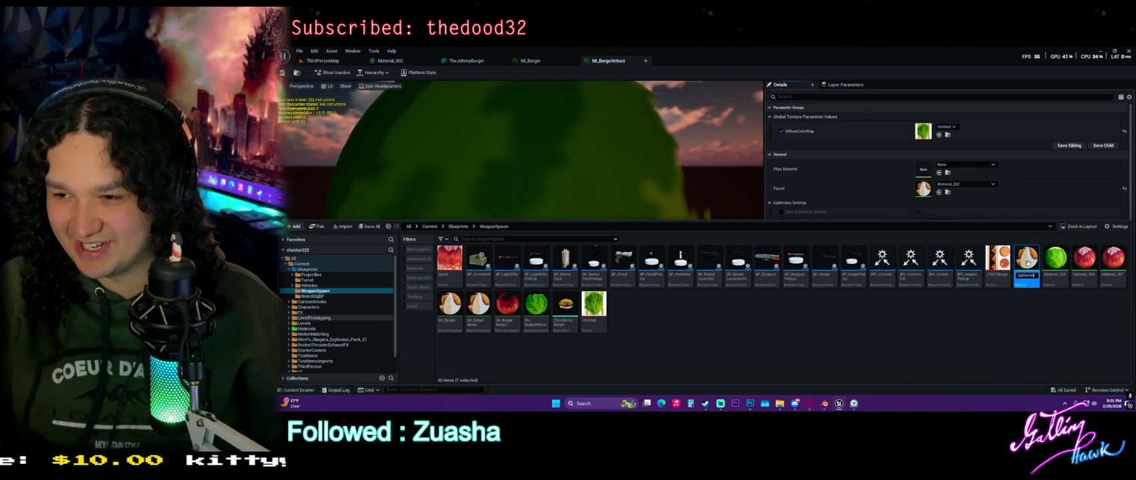
key(Return)
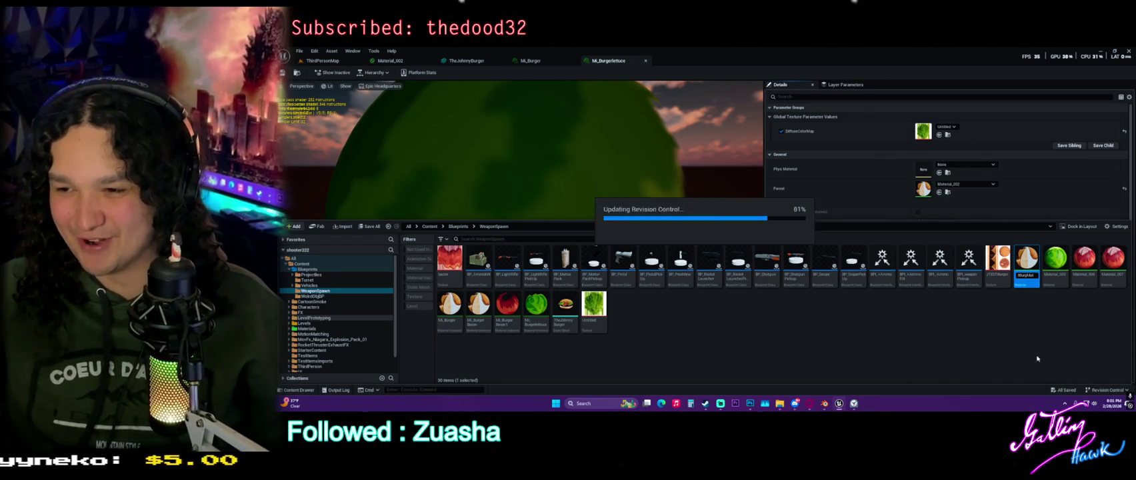
Delete the unused Material_003, Material_006 and Material_007 and open M_JBurgMat.
click(1055, 259)
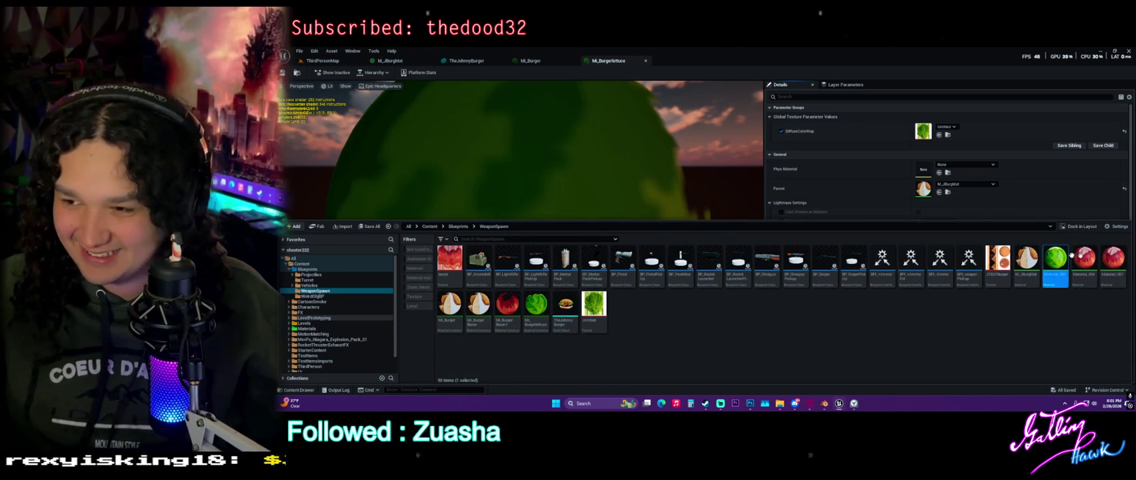
shift+click(1113, 258)
right_click(1066, 271)
key(Delete)
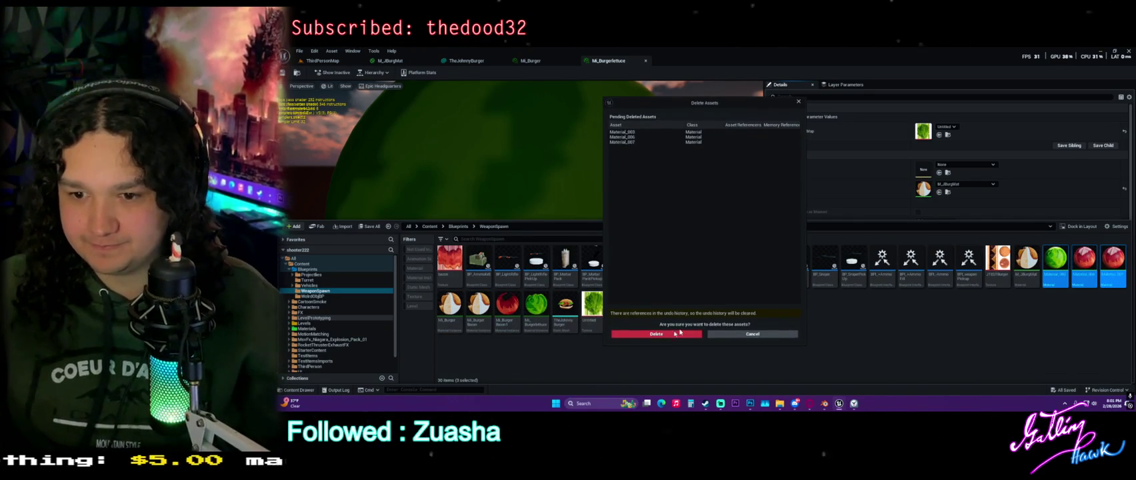
key(Return)
double_click(1024, 262)
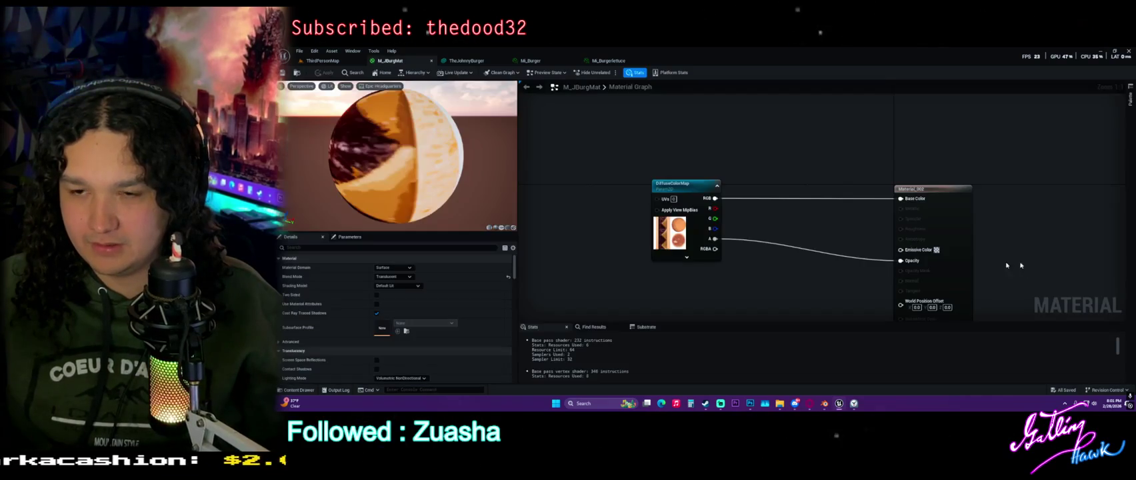
mouse_move(817, 279)
mouse_down()
mouse_move(817, 248)
mouse_move(756, 233)
mouse_move(688, 283)
mouse_move(694, 249)
mouse_up()
click(393, 276)
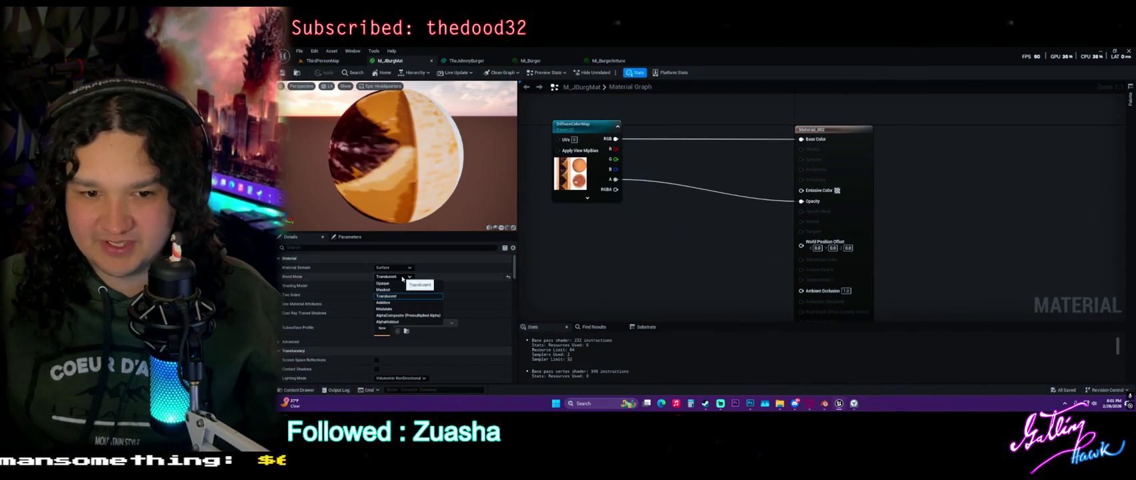
click(412, 283)
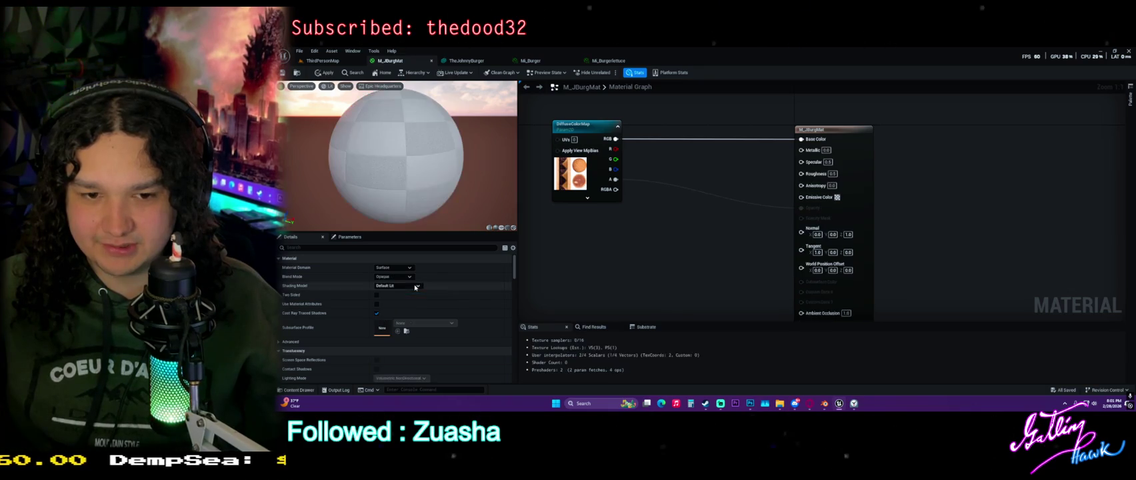
mouse_move(768, 246)
mouse_down()
mouse_move(776, 232)
mouse_move(779, 253)
mouse_up()
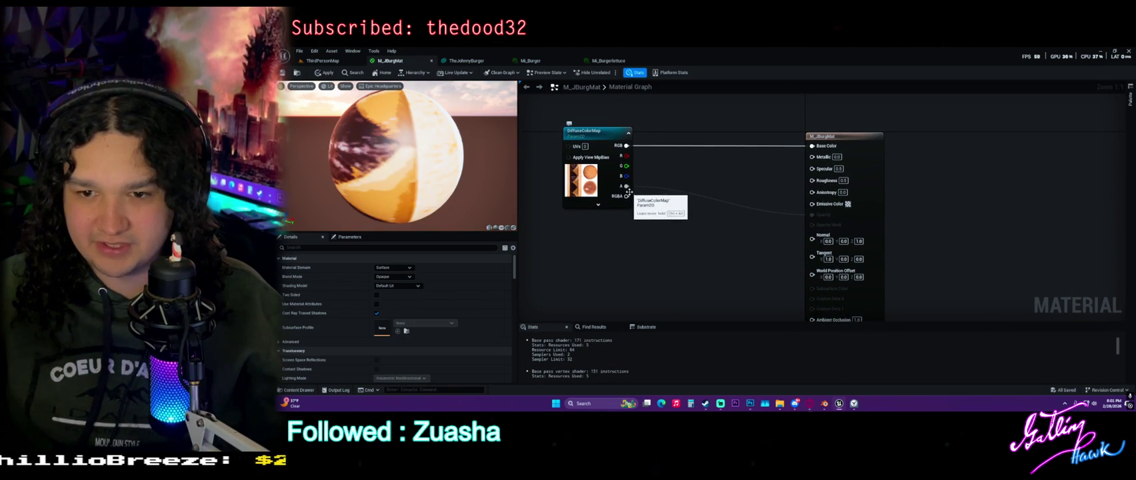
click(404, 276)
click(397, 298)
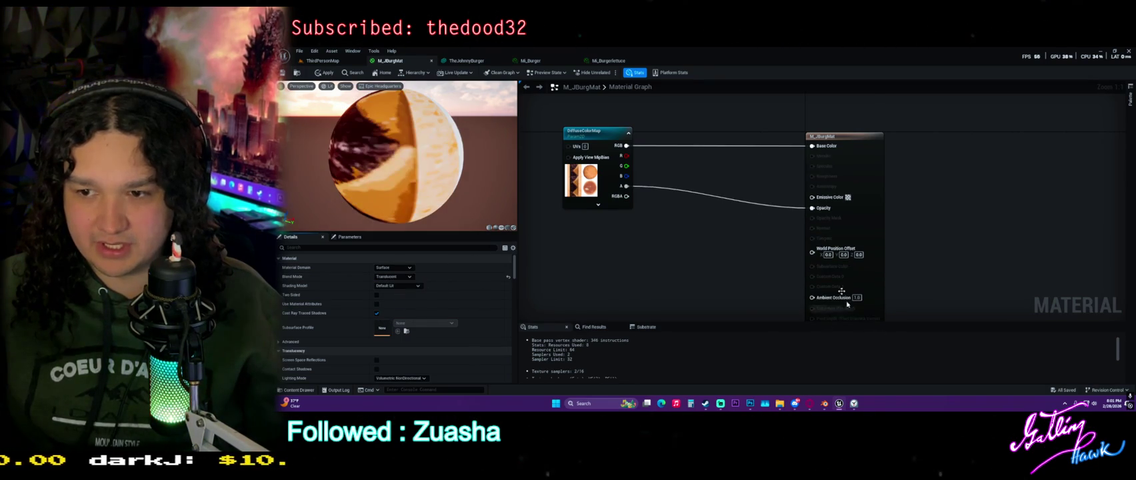
right_click(703, 227)
click(711, 224)
right_click(689, 235)
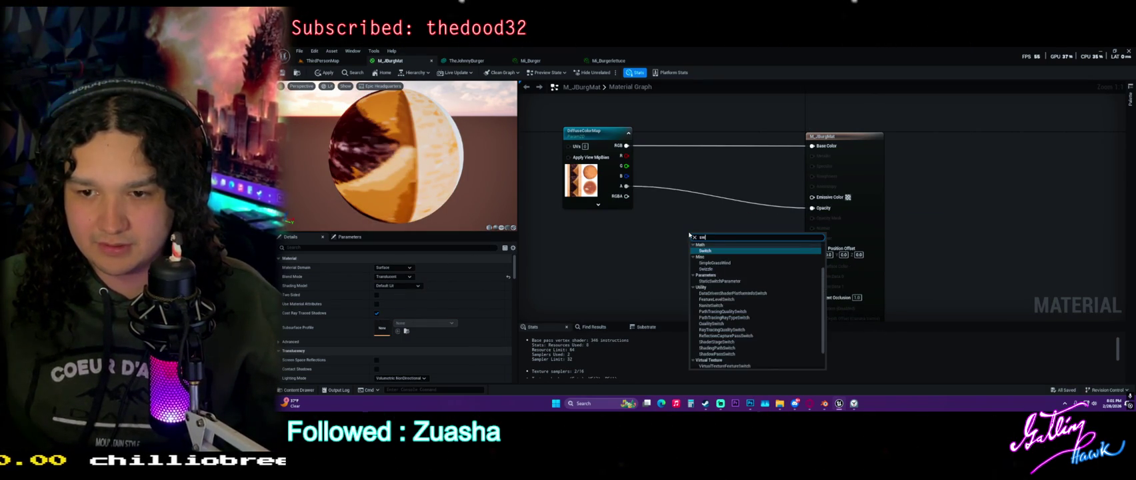
text(switch)
key(Return)
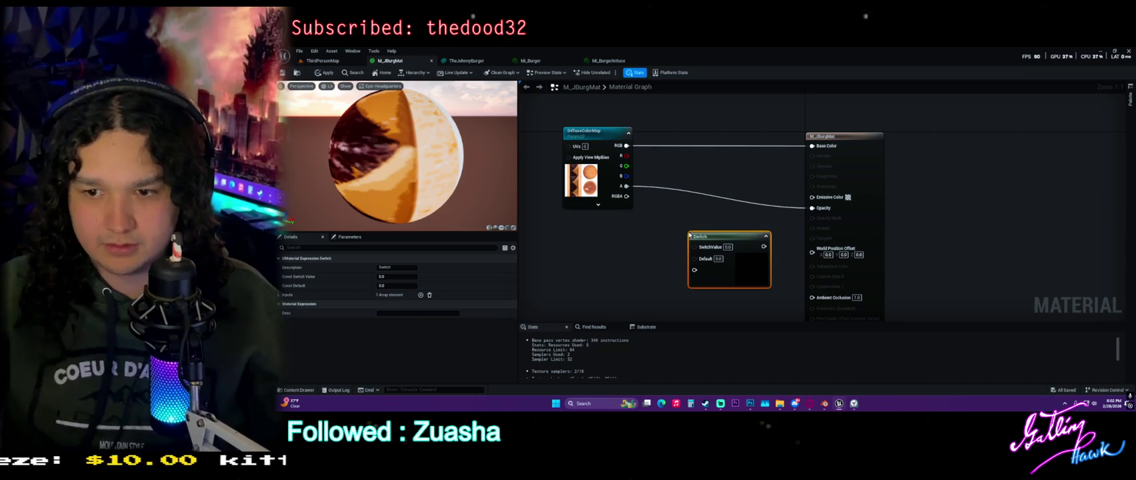
mouse_move(726, 237)
mouse_down()
mouse_move(747, 201)
mouse_move(811, 209)
mouse_up()
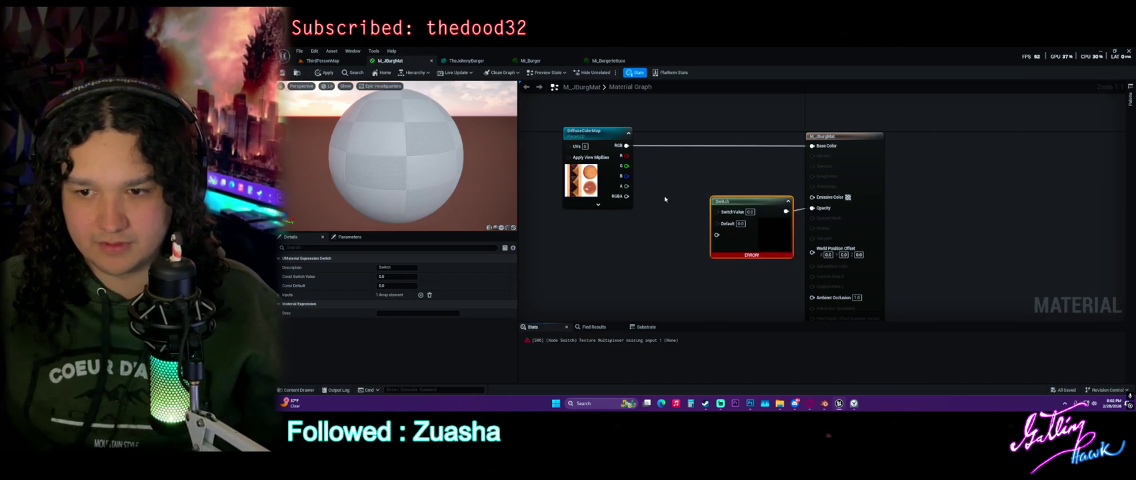
mouse_move(625, 186)
mouse_down()
mouse_move(751, 215)
mouse_move(723, 212)
mouse_move(724, 224)
mouse_up()
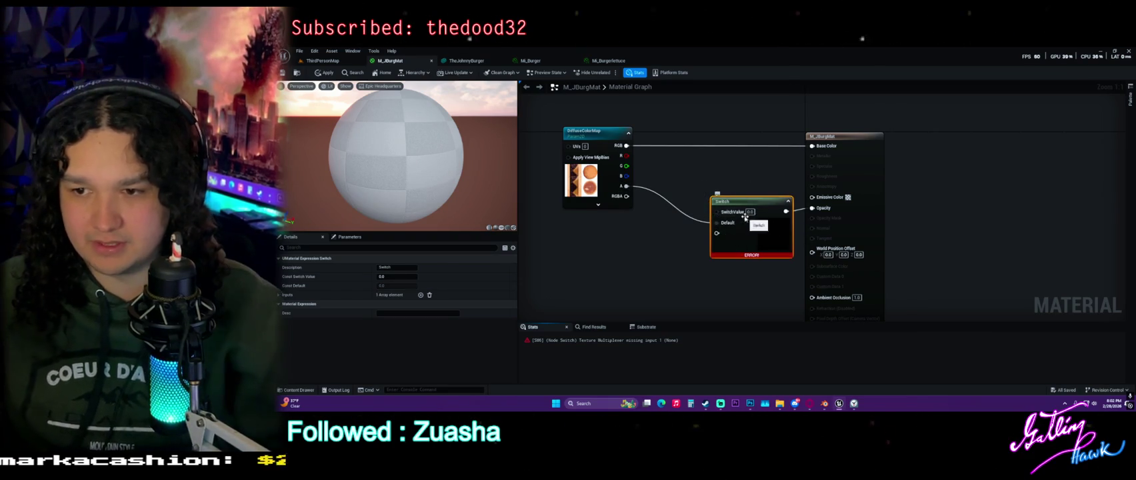
key(Delete)
mouse_move(630, 189)
mouse_down()
mouse_move(824, 215)
mouse_move(748, 227)
mouse_move(719, 224)
mouse_move(832, 214)
mouse_move(832, 170)
mouse_move(824, 212)
mouse_up()
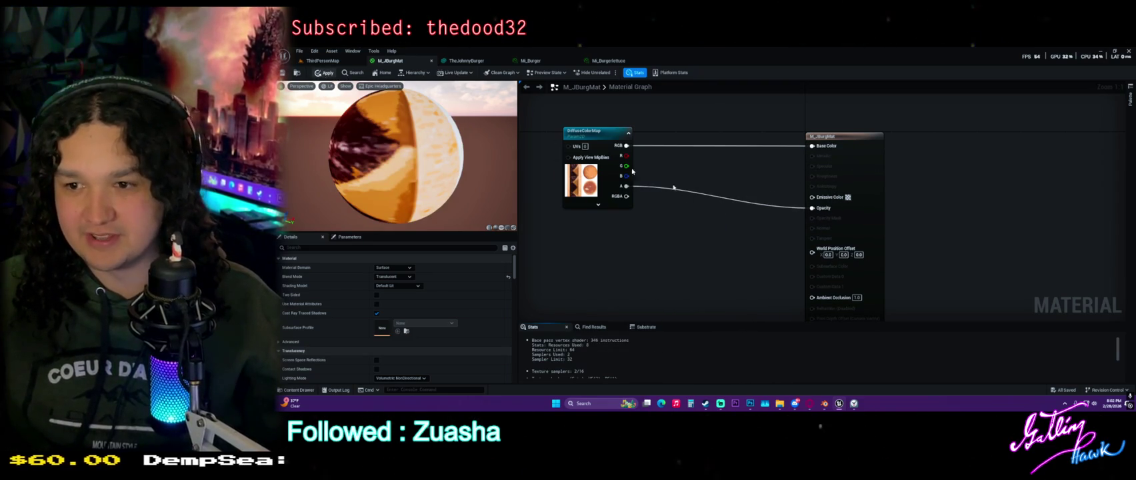
Apply the current material changes, then reposition the graph and orbit the preview sphere.
click(324, 72)
mouse_move(783, 236)
mouse_down()
mouse_move(736, 215)
mouse_move(796, 135)
mouse_move(818, 137)
mouse_move(747, 277)
mouse_up()
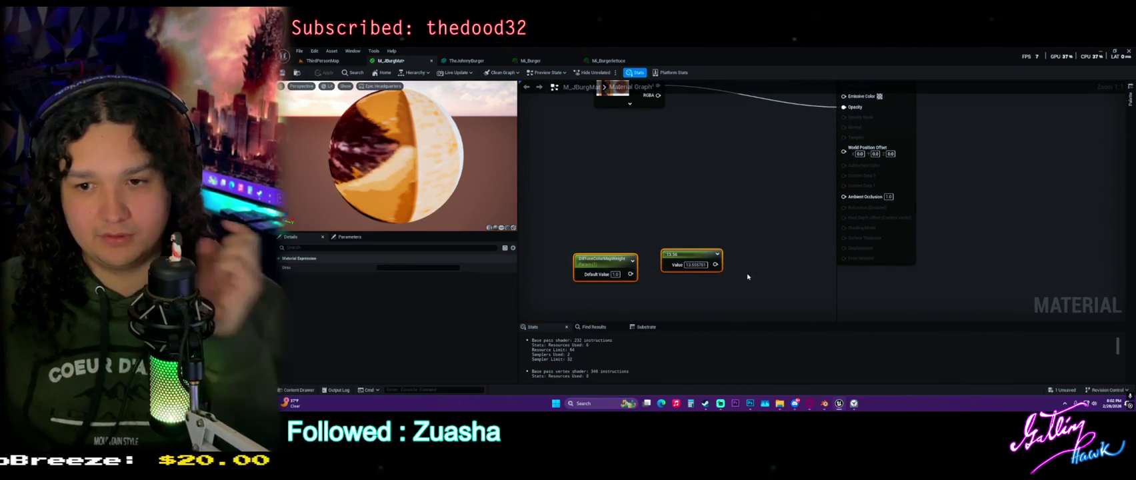
click(774, 155)
mouse_move(774, 156)
mouse_down()
mouse_move(728, 253)
mouse_move(740, 218)
mouse_up()
drag(489, 196, 655, 154)
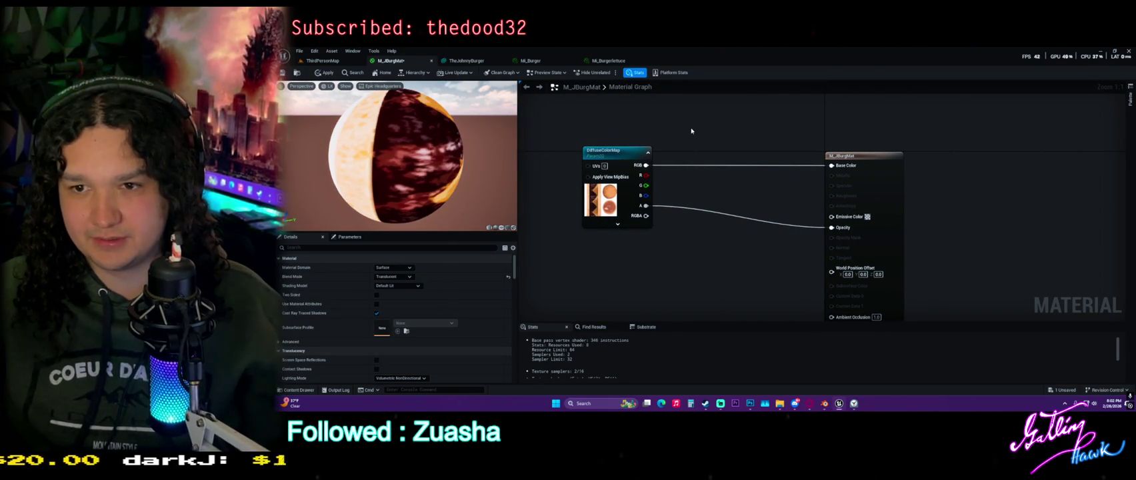
Add a constant, convert it to a Metallic parameter and wire it to the Metallic input.
click(711, 144)
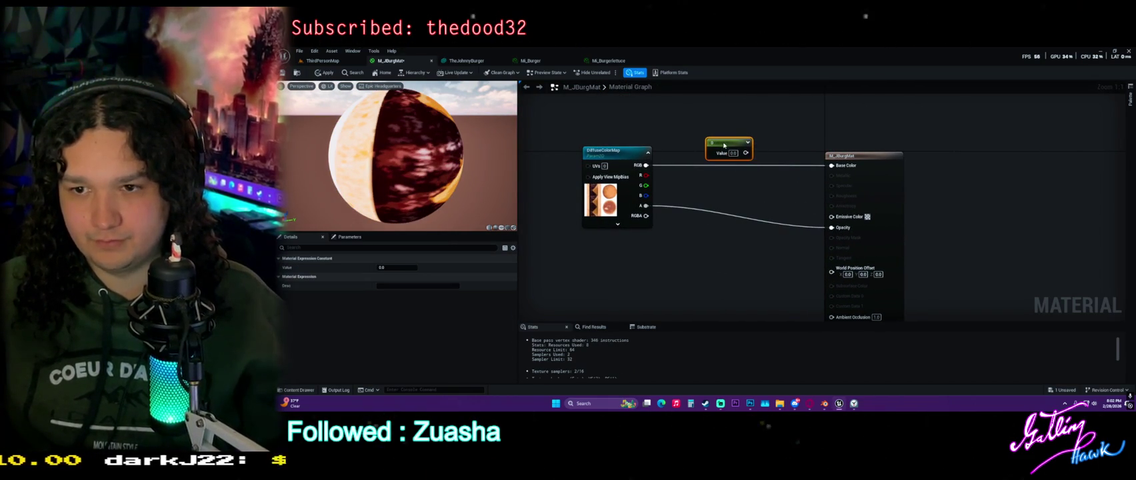
right_click(725, 143)
click(757, 163)
text(Metallic)
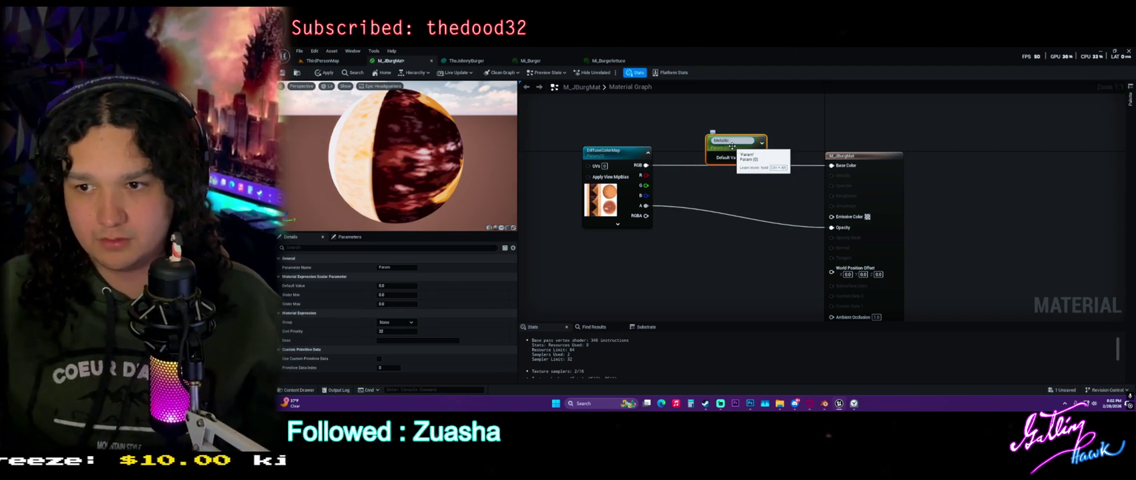
click(786, 123)
drag(760, 155, 841, 180)
Duplicate Metallic into a Roughness parameter and connect it to the material's Roughness input.
click(754, 141)
key(ctrl+d)
drag(762, 180, 735, 187)
double_click(736, 184)
text(Roughness)
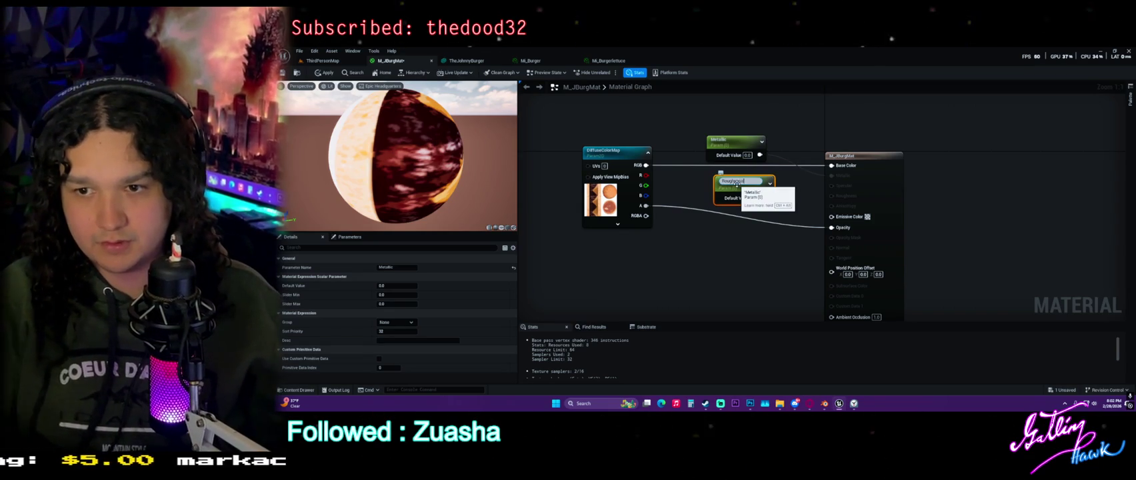
key(Return)
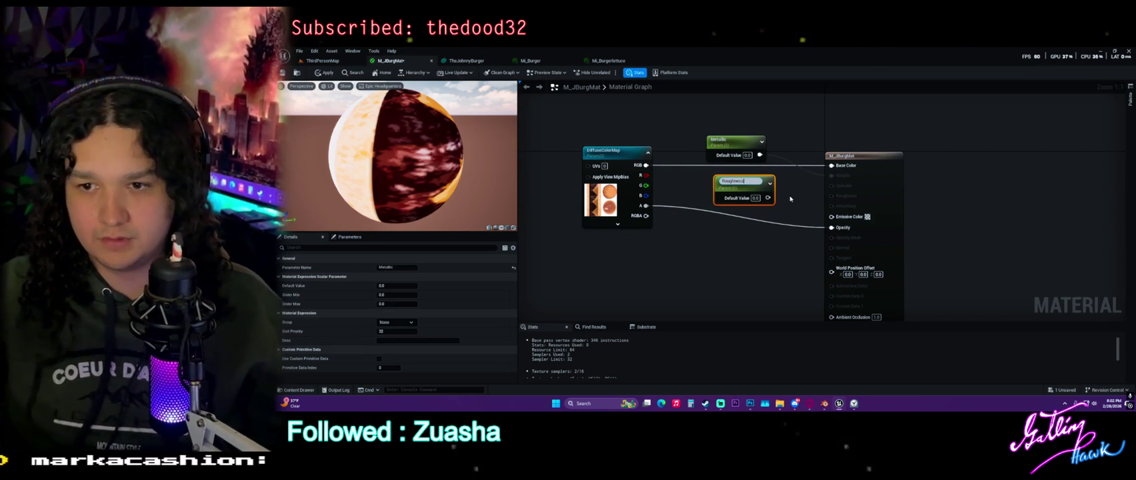
click(773, 192)
mouse_move(767, 194)
mouse_down()
mouse_move(847, 197)
mouse_move(832, 195)
mouse_up()
Review the Roughness parameter's settings and apply the material to the burger.
click(743, 182)
text(1)
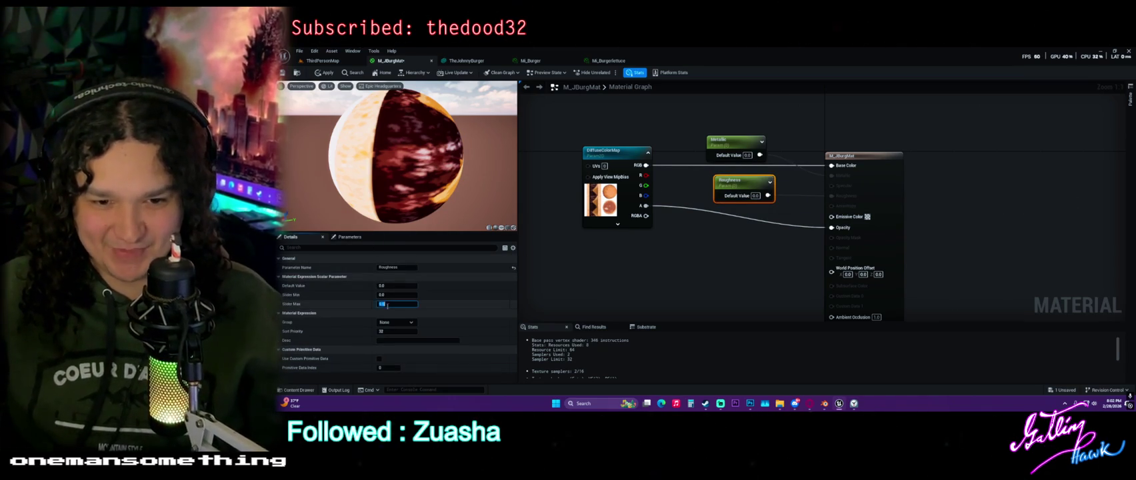
click(744, 206)
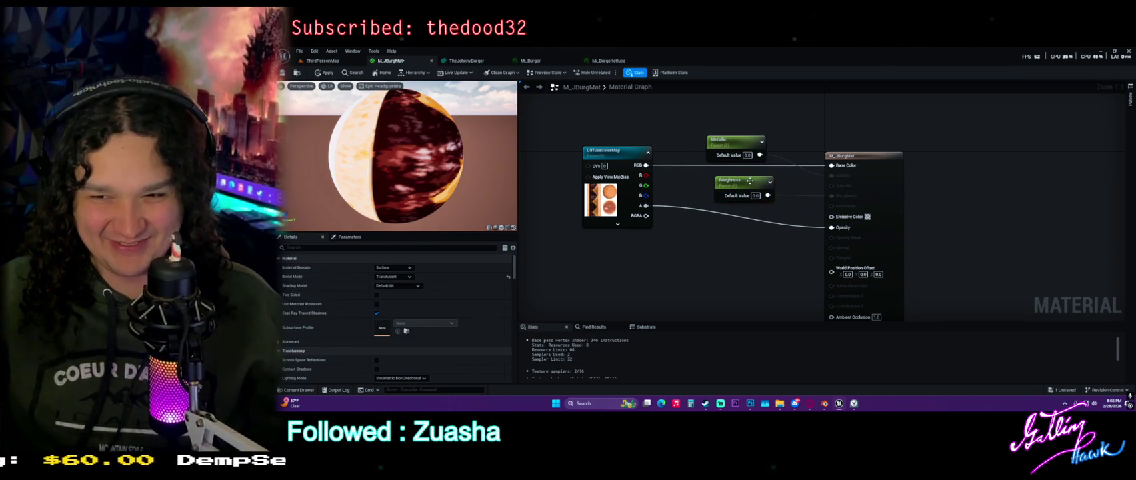
click(750, 181)
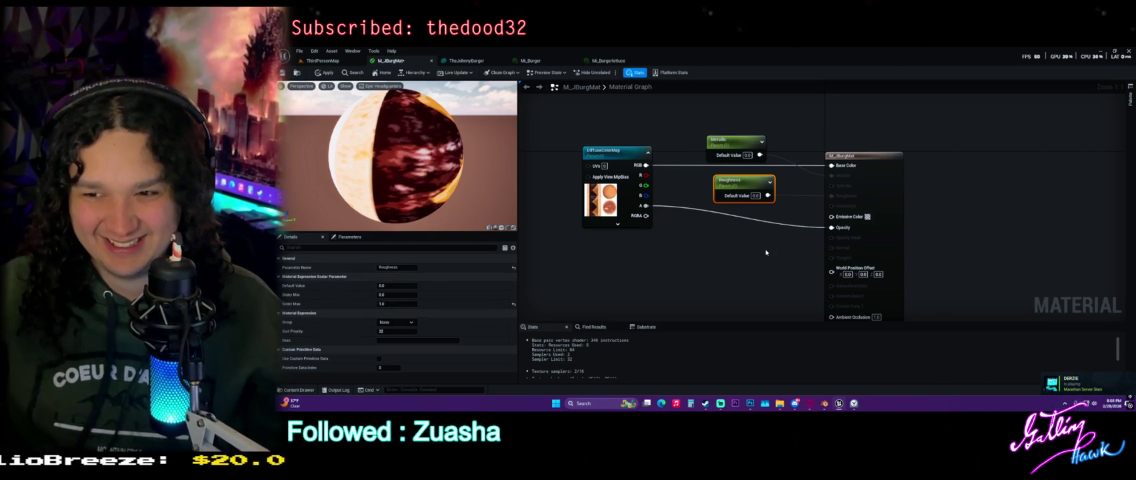
click(766, 258)
drag(803, 255, 794, 252)
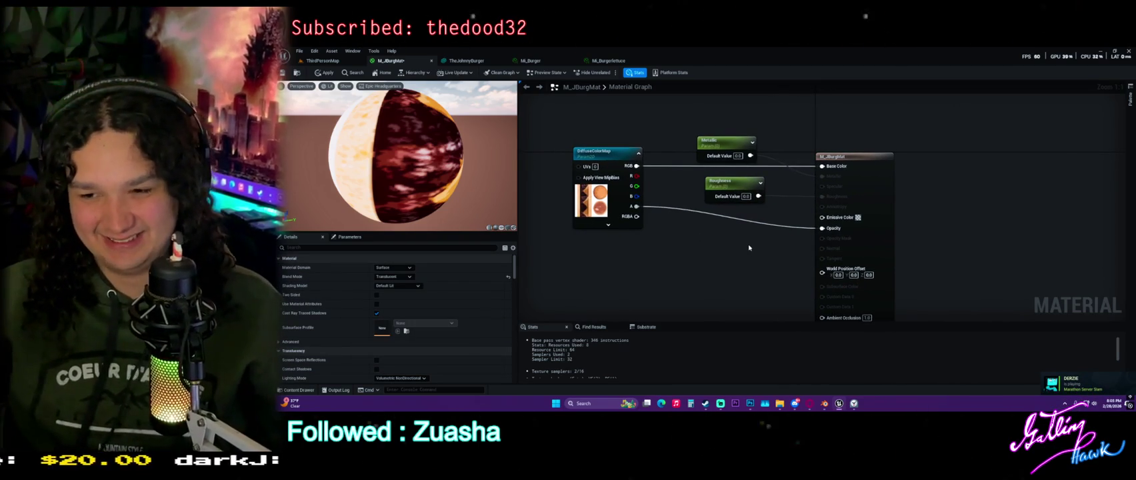
click(326, 73)
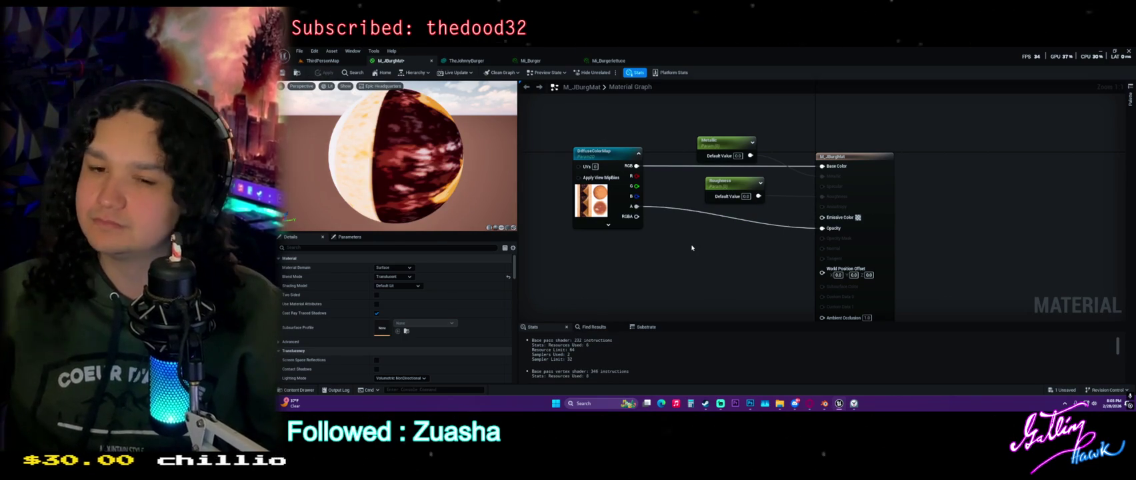
Add a constant below the other nodes and convert it to a scalar parameter named Opacity.
click(691, 247)
drag(717, 250, 670, 267)
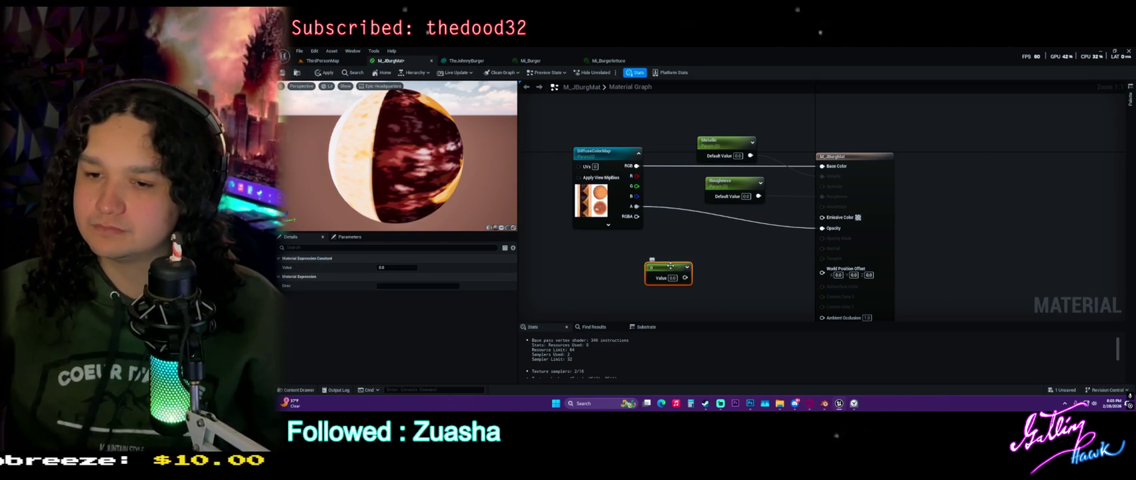
right_click(670, 266)
click(725, 128)
text(Opacity)
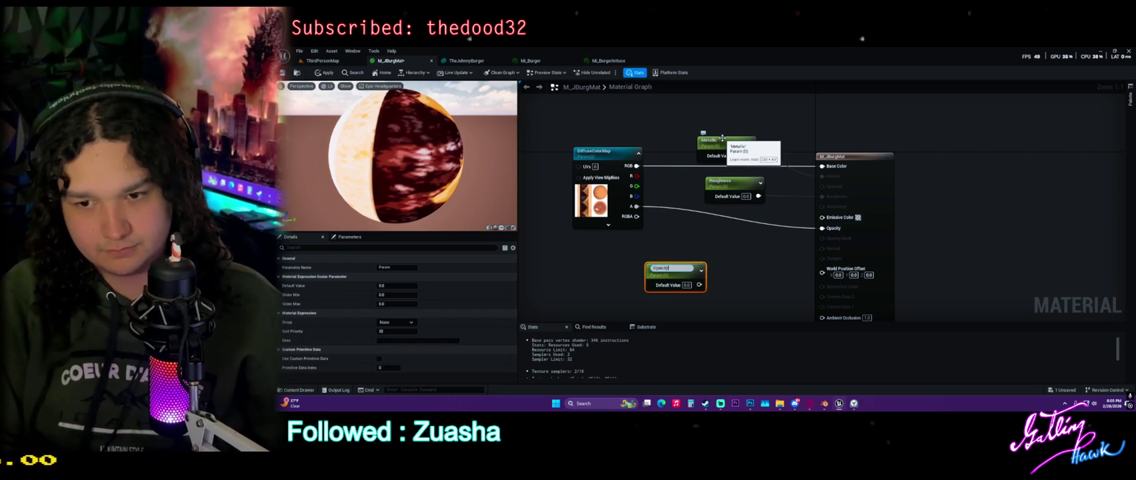
key(Return)
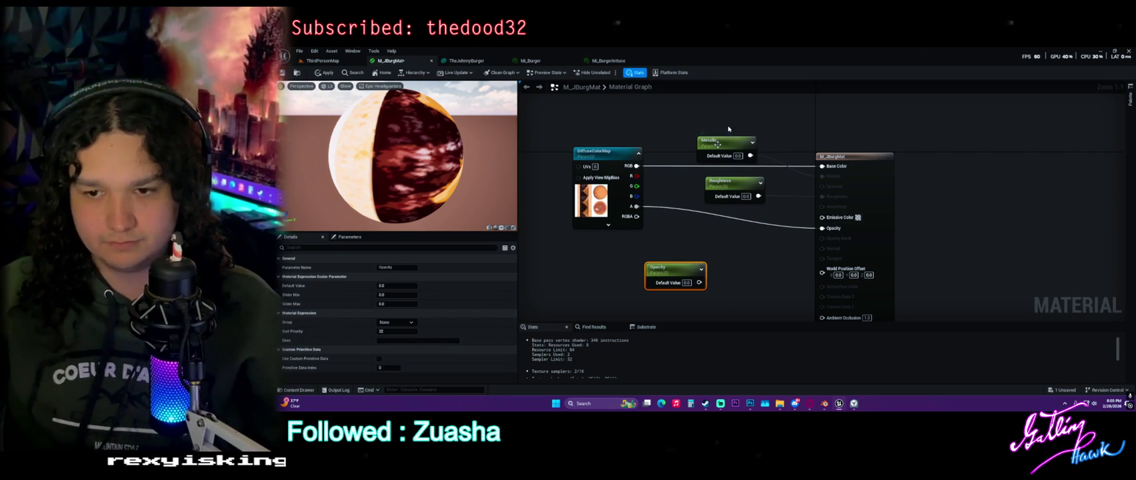
click(732, 245)
Multiply the Opacity parameter (default 1.0) with the texture's alpha to drive Opacity.
click(733, 247)
drag(699, 282, 736, 275)
mouse_move(818, 234)
mouse_down()
mouse_move(740, 264)
mouse_move(828, 227)
mouse_up()
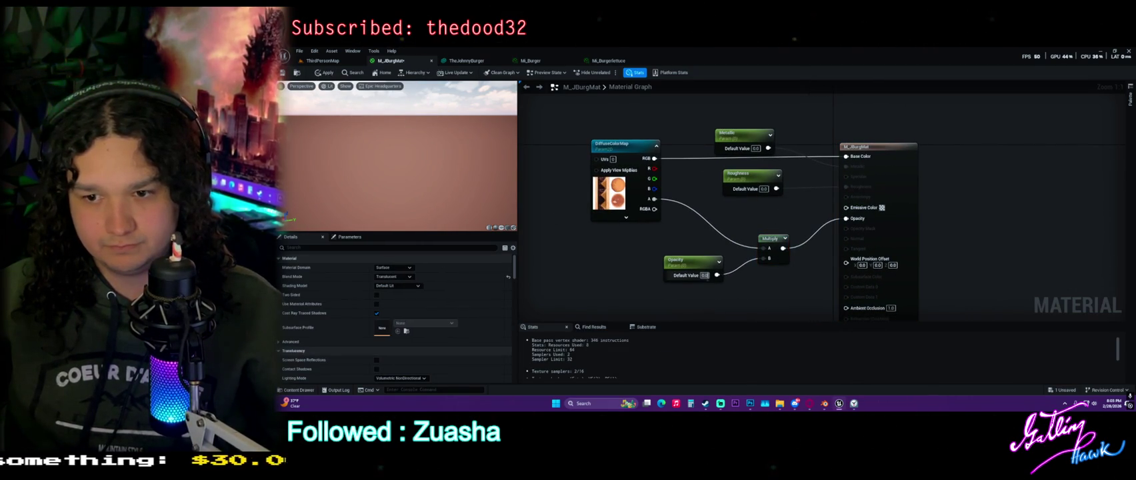
text(1)
click(700, 234)
Apply the updated material and return to the ThirdPersonMap level.
click(325, 72)
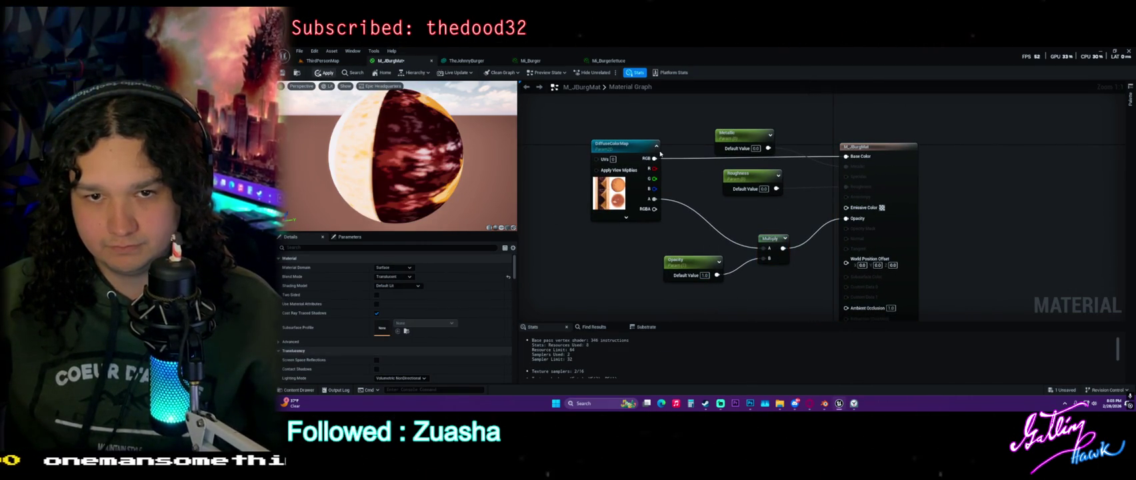
right_click(690, 264)
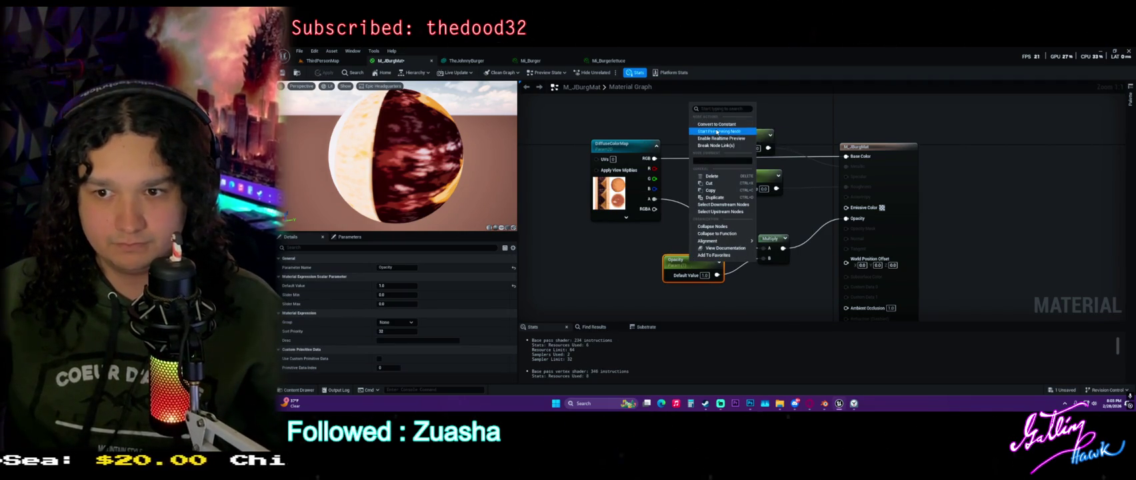
click(718, 125)
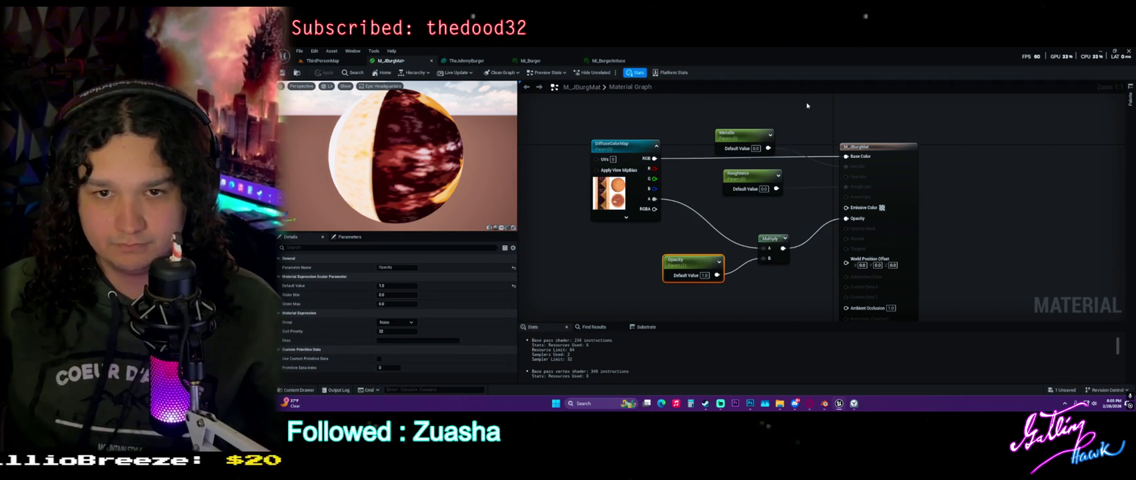
click(322, 60)
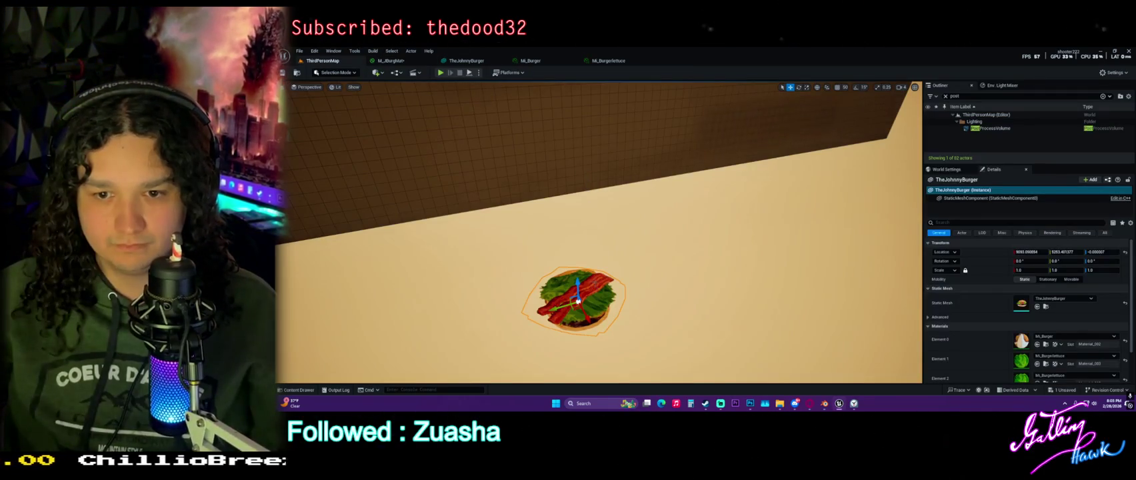
Frame the burger and save all modified assets, including the burger material.
key(f)
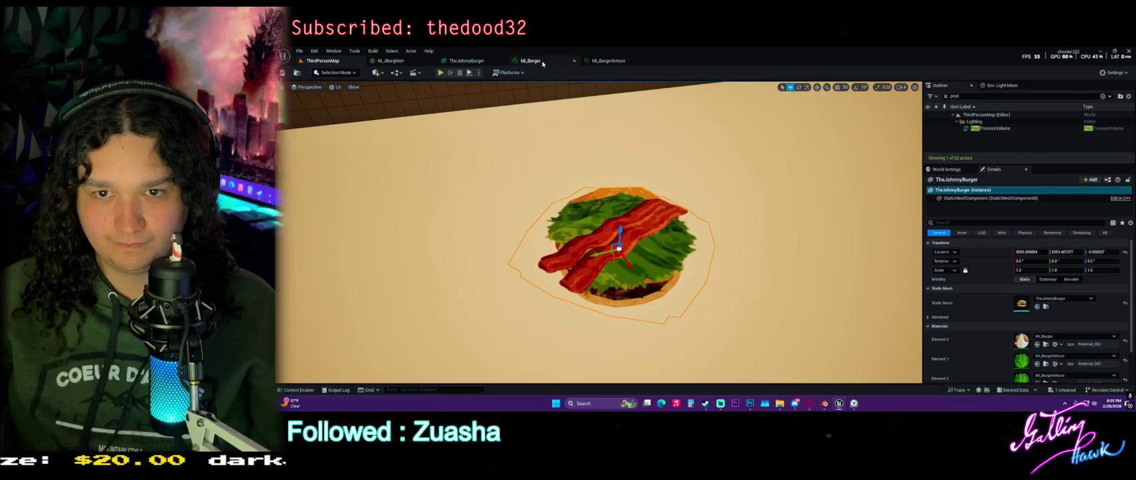
click(543, 64)
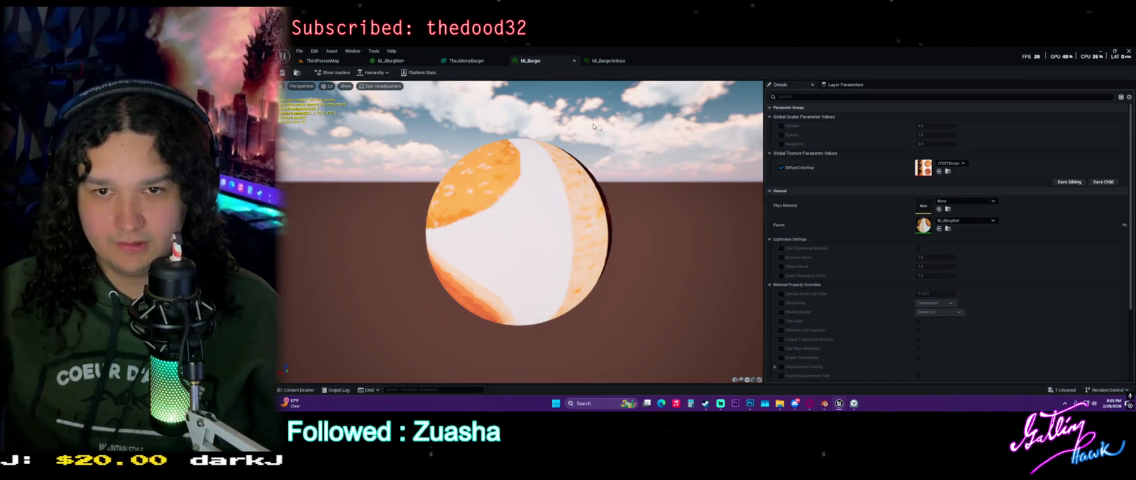
key(ctrl+space)
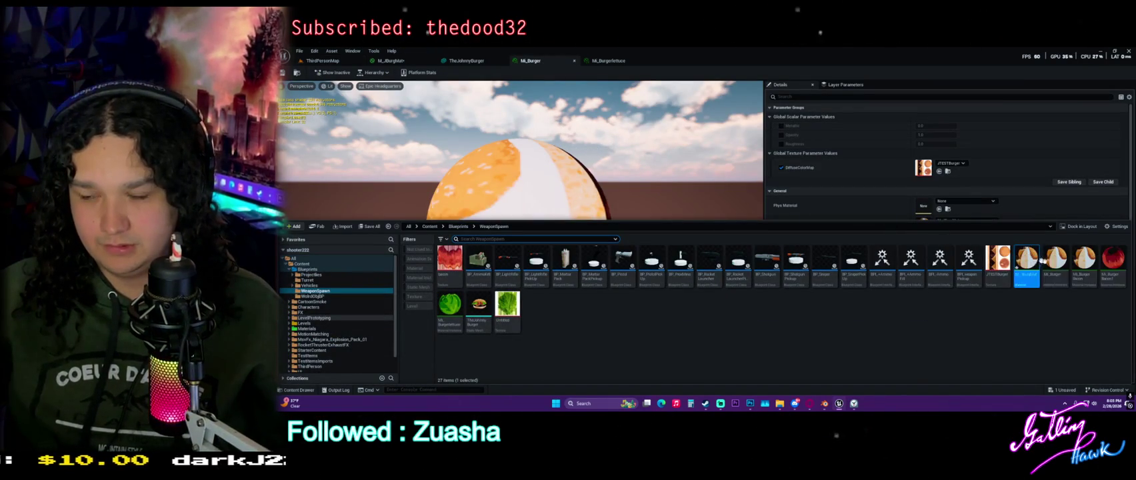
click(369, 226)
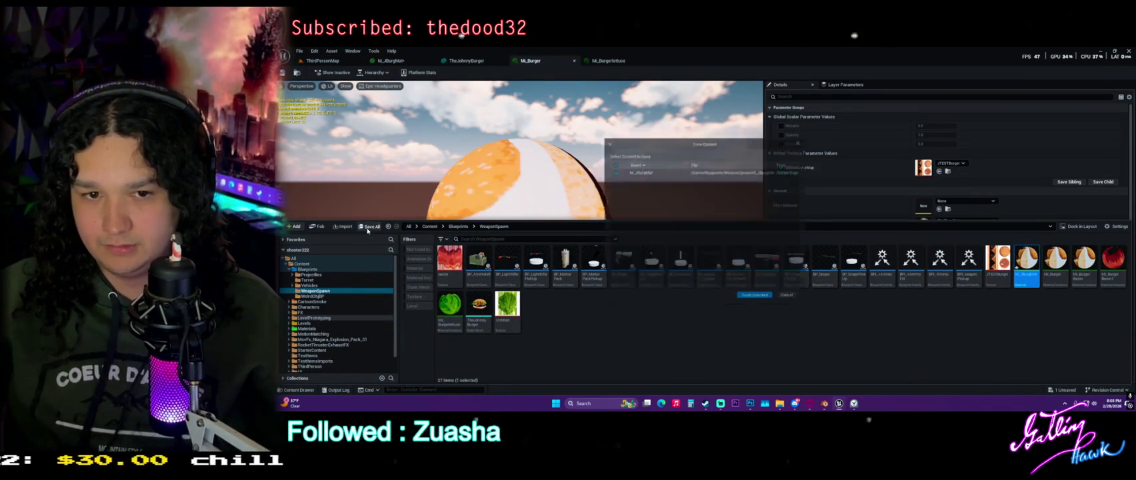
click(748, 302)
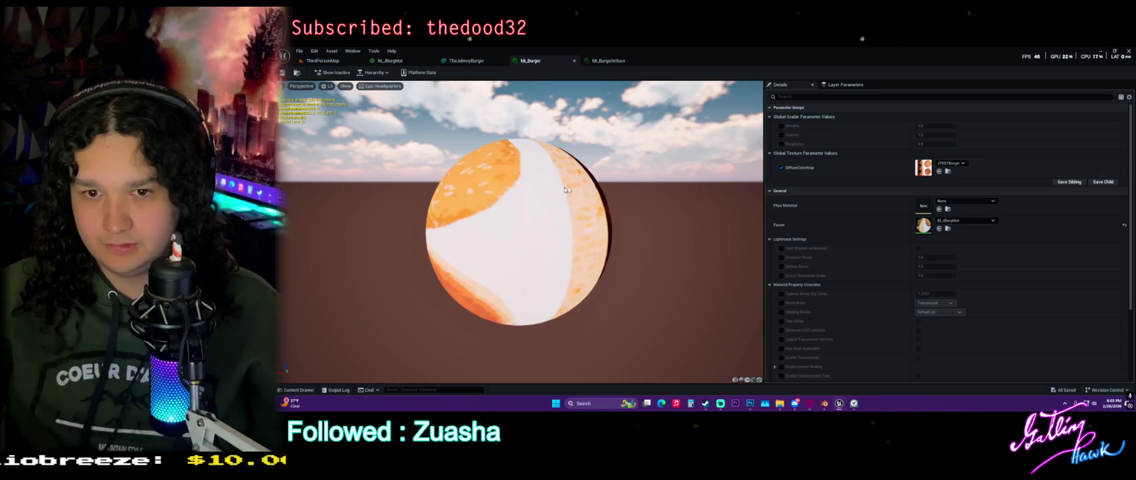
Open MI_Burger from TheJohnnyBurger mesh's Element 0 and float it beside ThirdPersonMap.
click(580, 61)
click(402, 63)
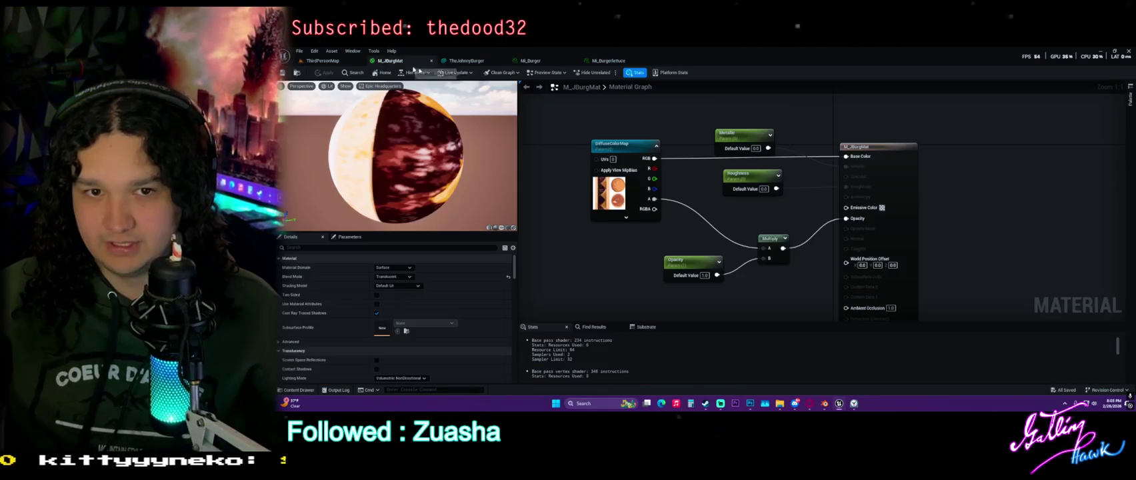
key(ctrl+space)
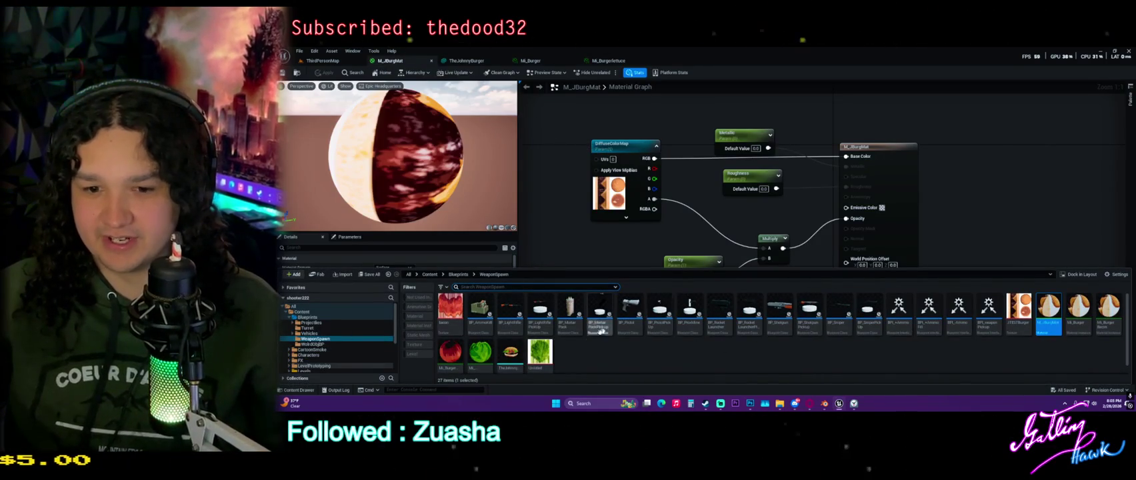
double_click(509, 353)
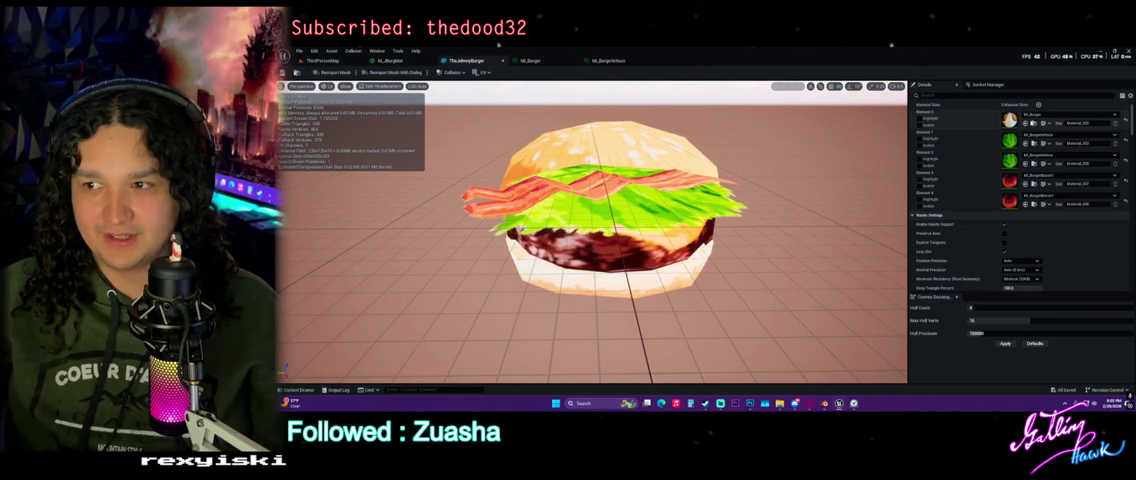
click(1034, 124)
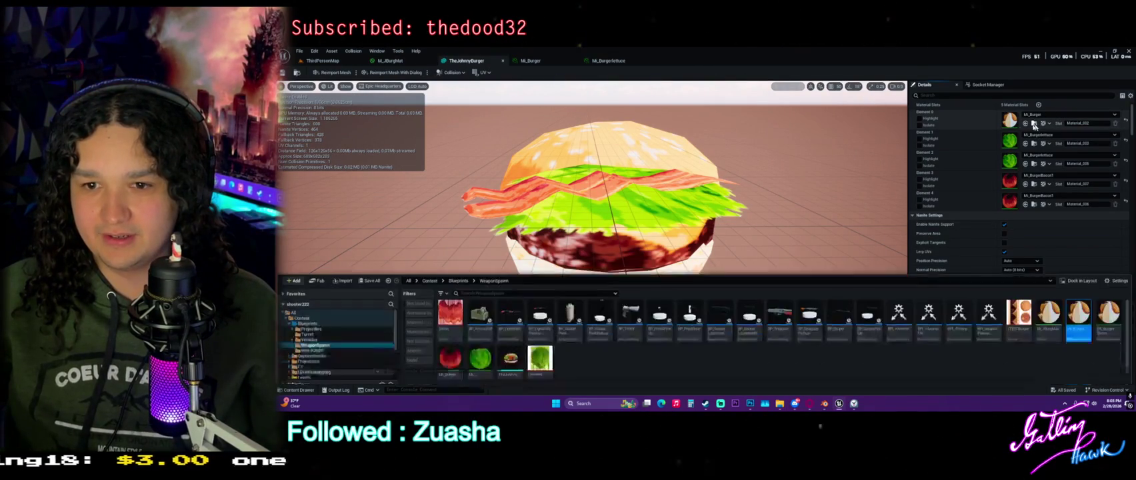
double_click(1079, 321)
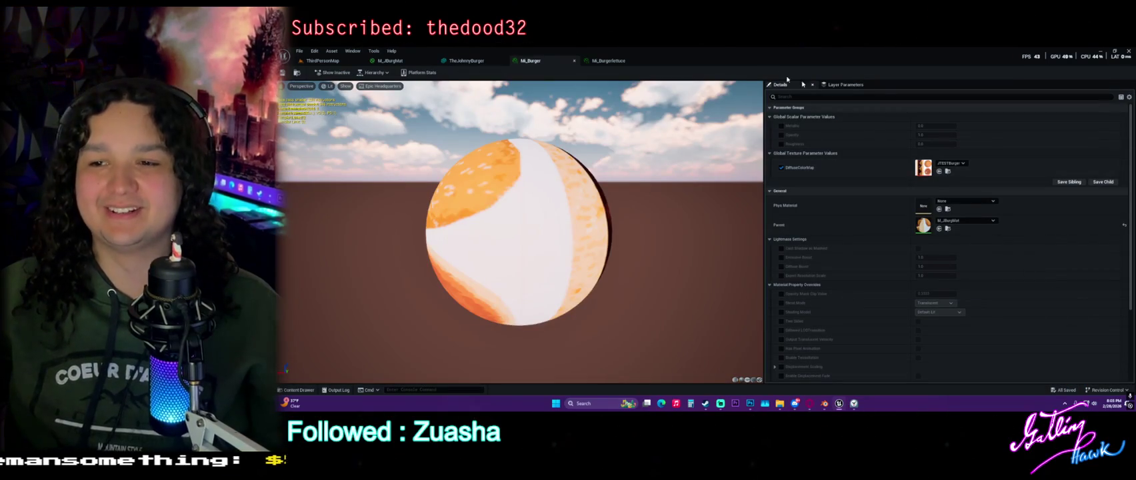
mouse_move(599, 62)
mouse_down()
mouse_move(748, 117)
mouse_move(868, 97)
mouse_move(869, 86)
mouse_up()
click(390, 61)
click(322, 61)
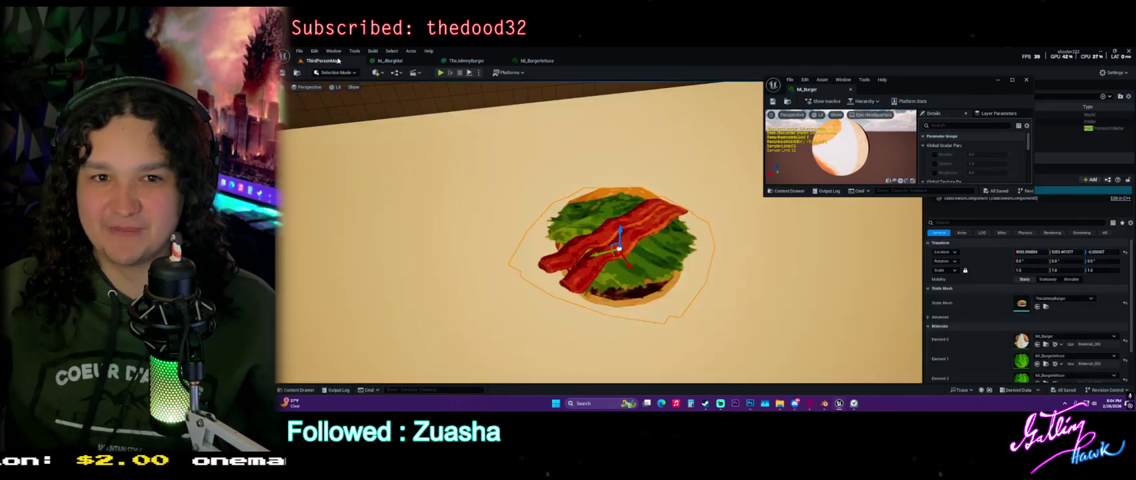
Enlarge the MI_Burger window and enable its Opacity override, keeping the value at 1.0.
scroll(587, 227, up, 3)
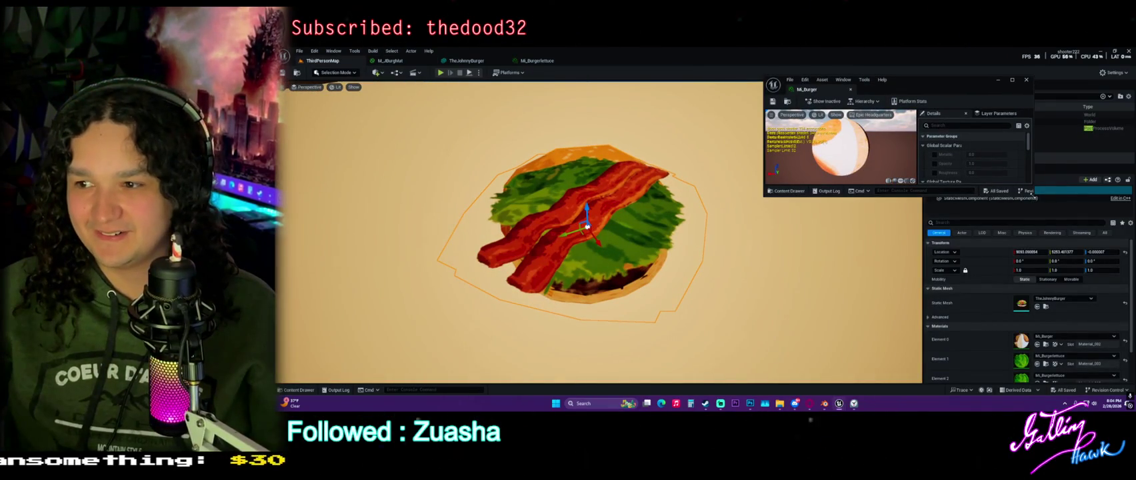
mouse_move(1031, 195)
mouse_down()
mouse_move(1133, 383)
mouse_move(1105, 382)
mouse_up()
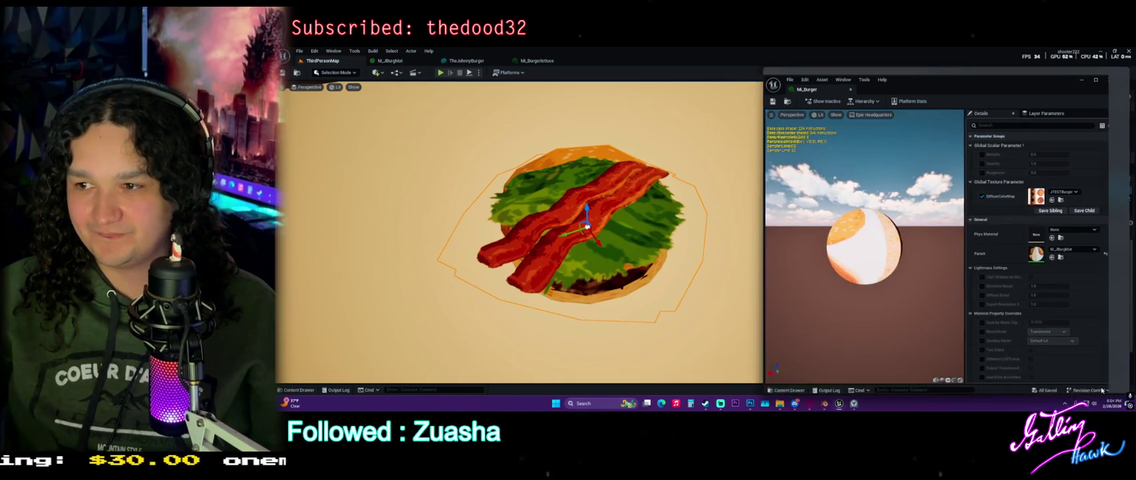
click(977, 164)
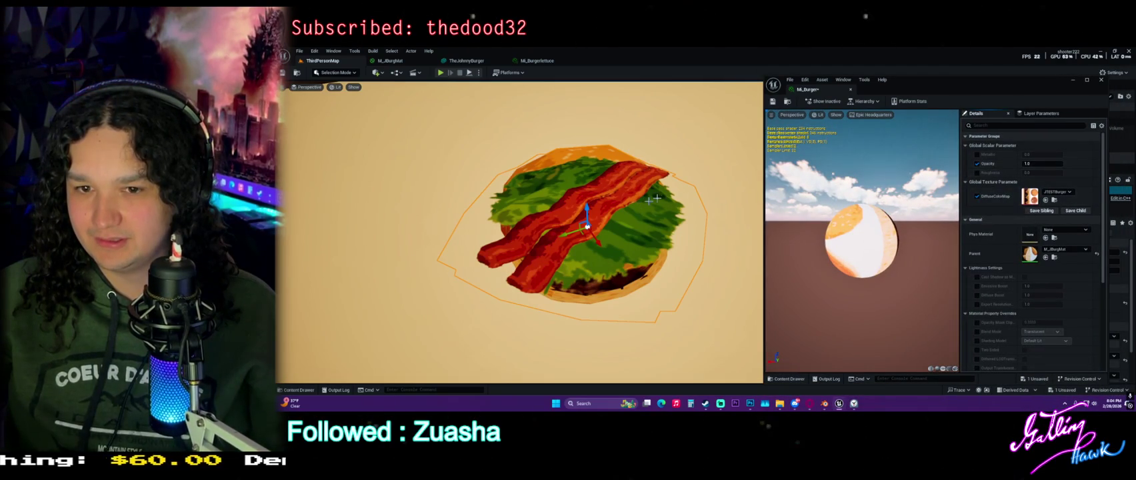
drag(1040, 163, 1086, 163)
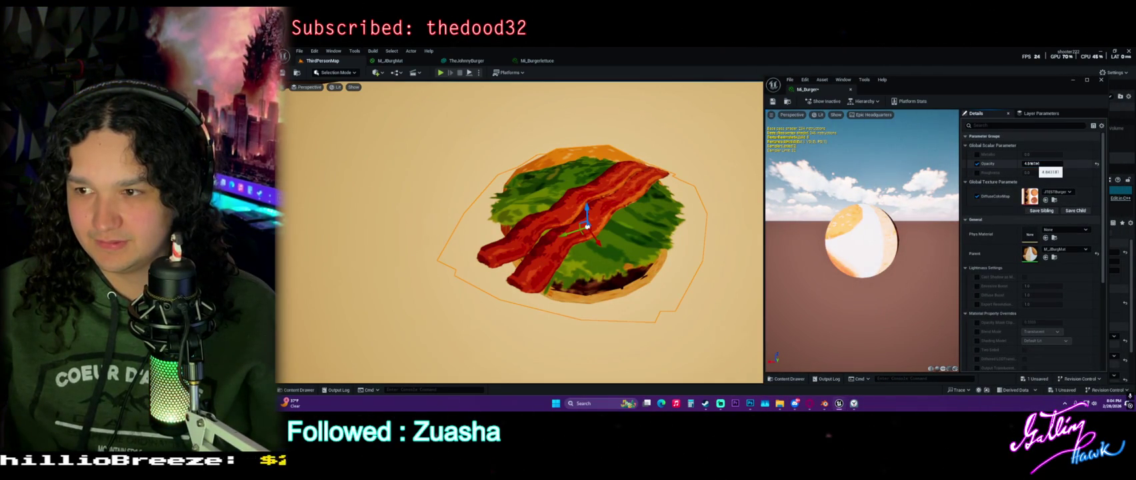
key(ctrl+z)
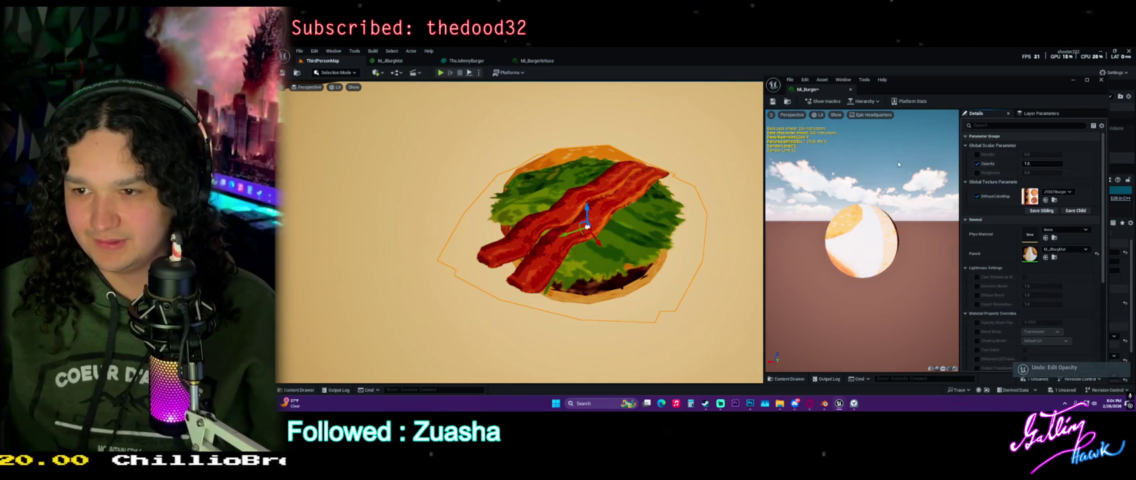
drag(587, 227, 580, 130)
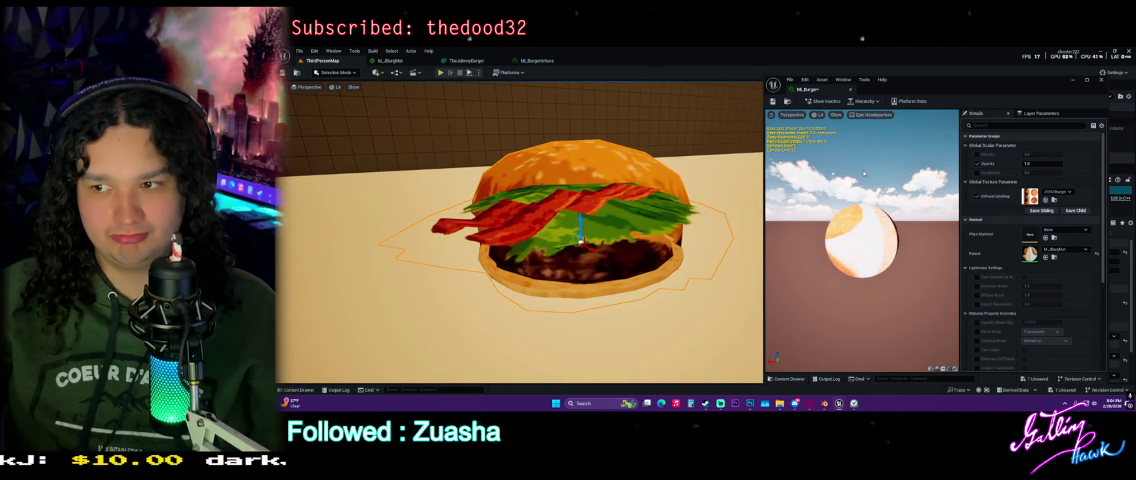
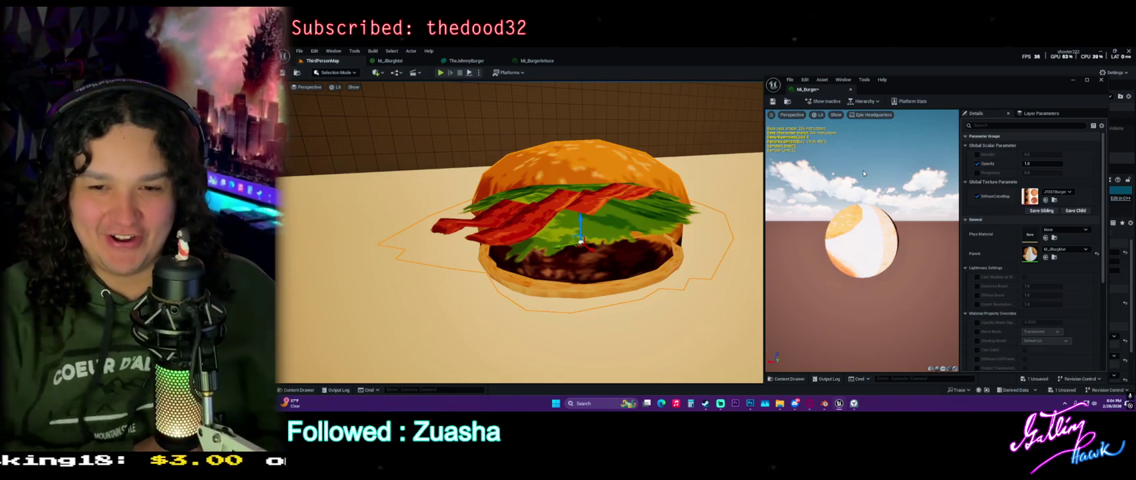
Look over MI_BurgerBacon1's Details, then glance at the MI_Burger and MI_Burgerlettuce instances.
mouse_move(580, 241)
mouse_down()
mouse_move(580, 197)
mouse_move(580, 233)
mouse_move(581, 200)
mouse_move(560, 200)
mouse_move(600, 200)
mouse_move(581, 207)
mouse_move(581, 236)
mouse_move(586, 213)
mouse_move(607, 217)
mouse_up()
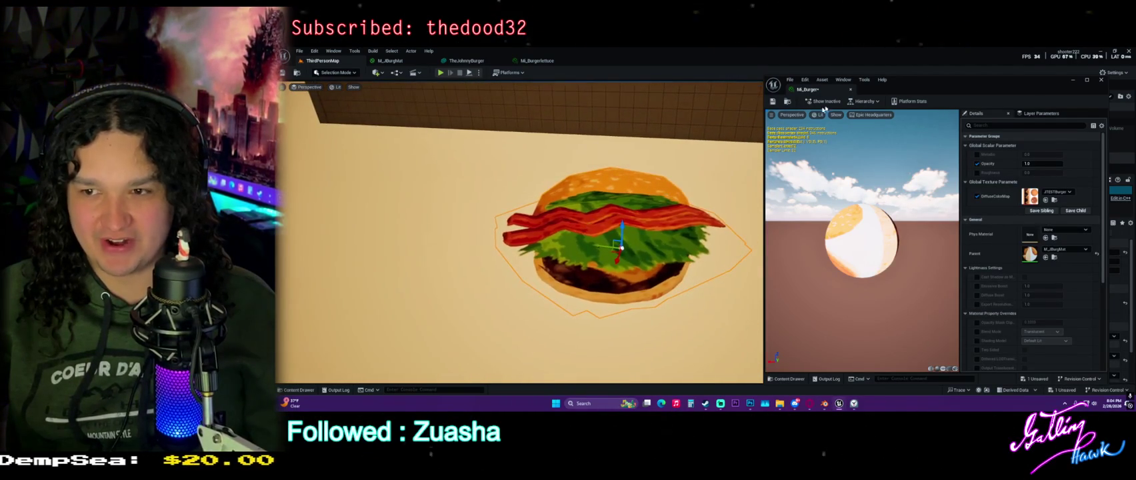
drag(763, 105, 727, 104)
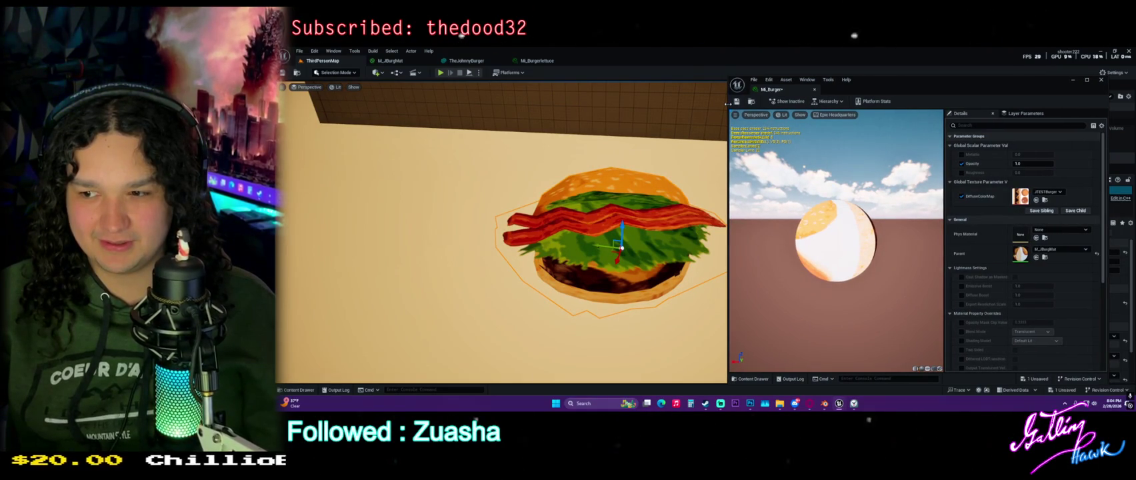
drag(727, 103, 762, 103)
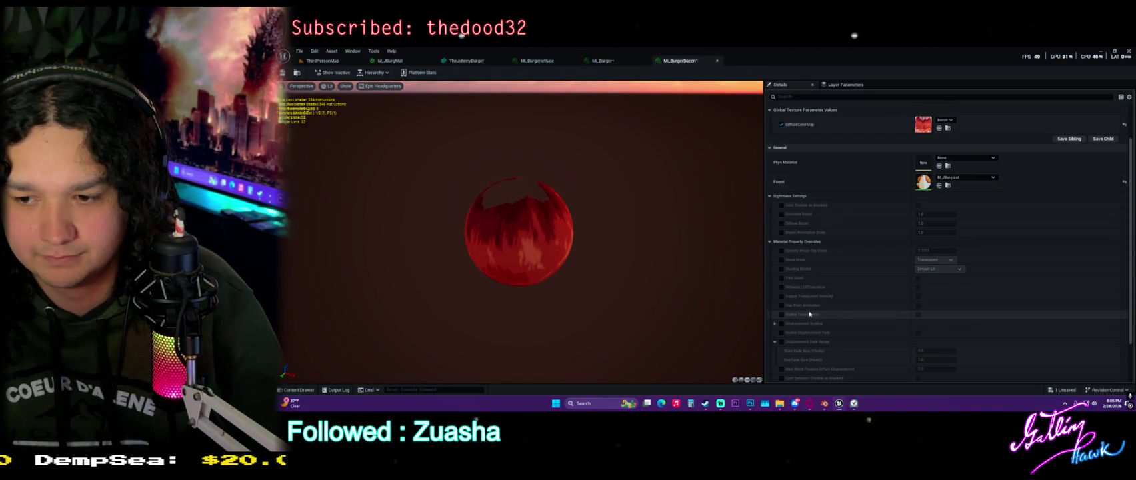
scroll(812, 313, down, 3)
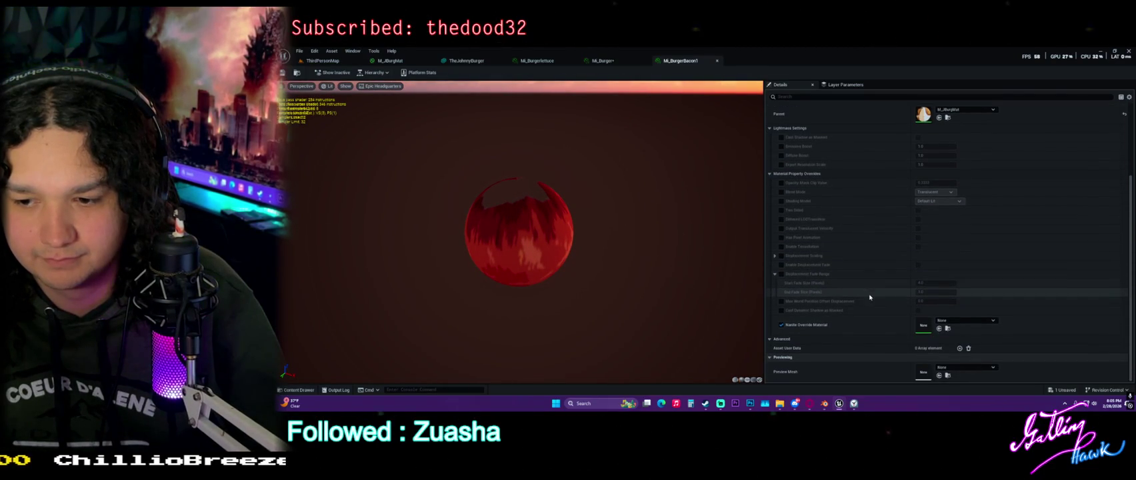
scroll(890, 293, up, 5)
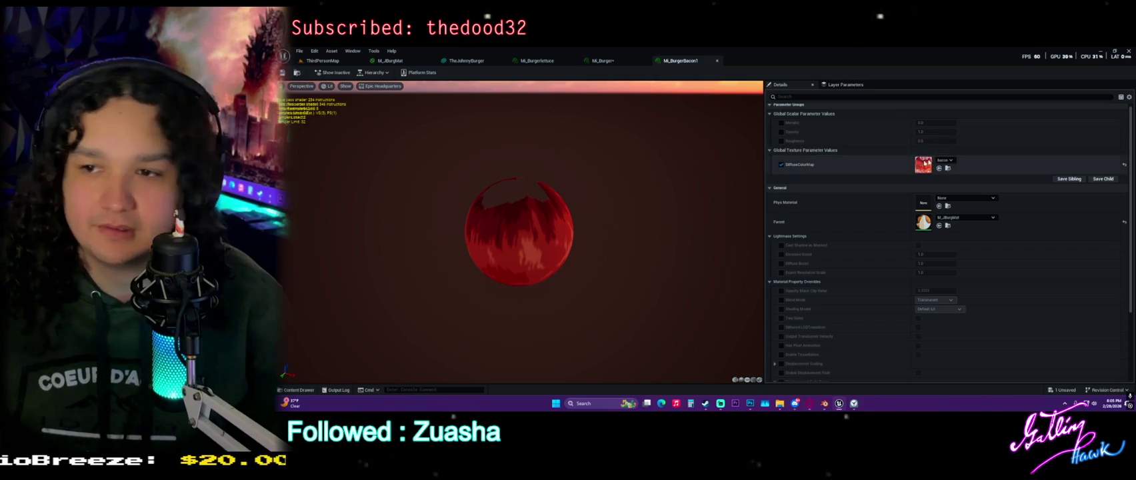
scroll(526, 237, up, 3)
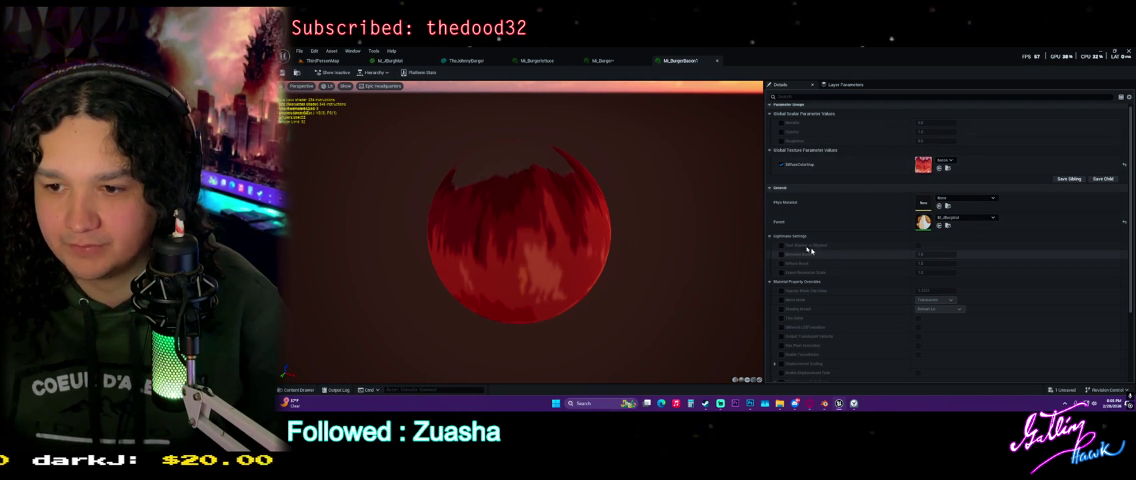
click(616, 61)
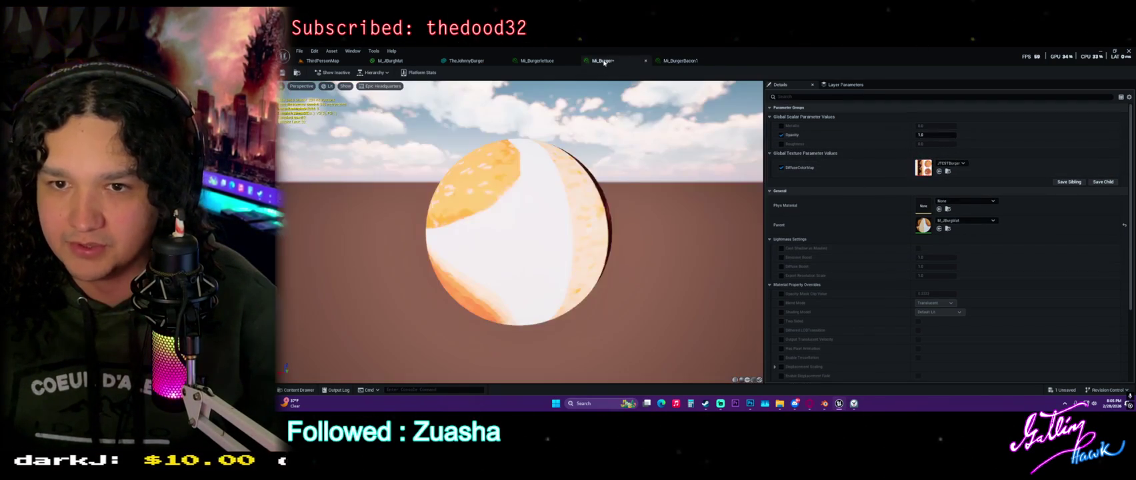
click(552, 61)
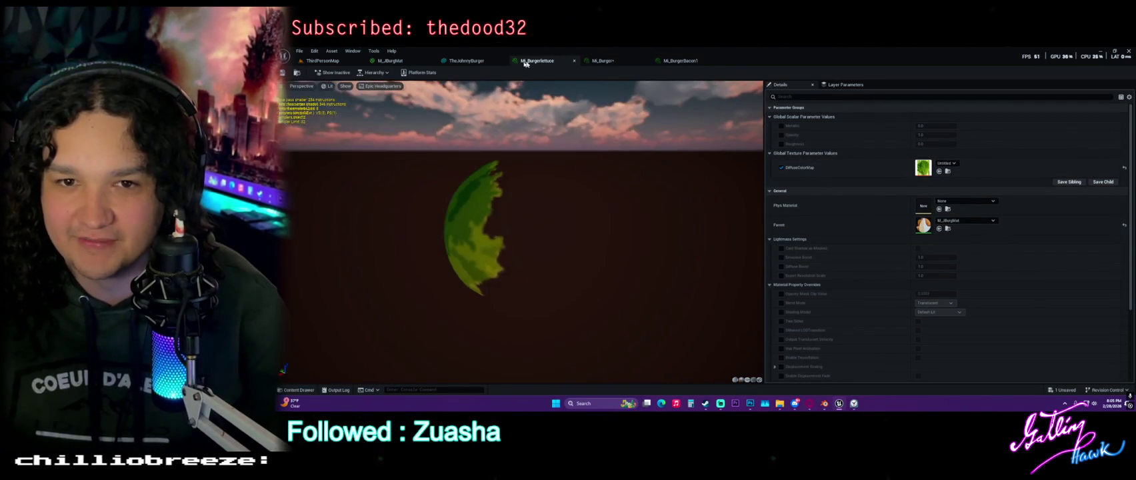
Return to the ThirdPersonMap level and fly the camera toward the ammo supply crates.
click(467, 61)
click(322, 61)
mouse_move(562, 286)
mouse_down()
mouse_move(562, 200)
mouse_move(562, 227)
mouse_move(580, 234)
mouse_move(587, 214)
mouse_move(587, 240)
mouse_move(586, 220)
mouse_move(567, 230)
mouse_move(666, 206)
mouse_up()
Open the BP_AmmoKit Blueprint and select its top AmmoBelt component in the preview.
click(679, 203)
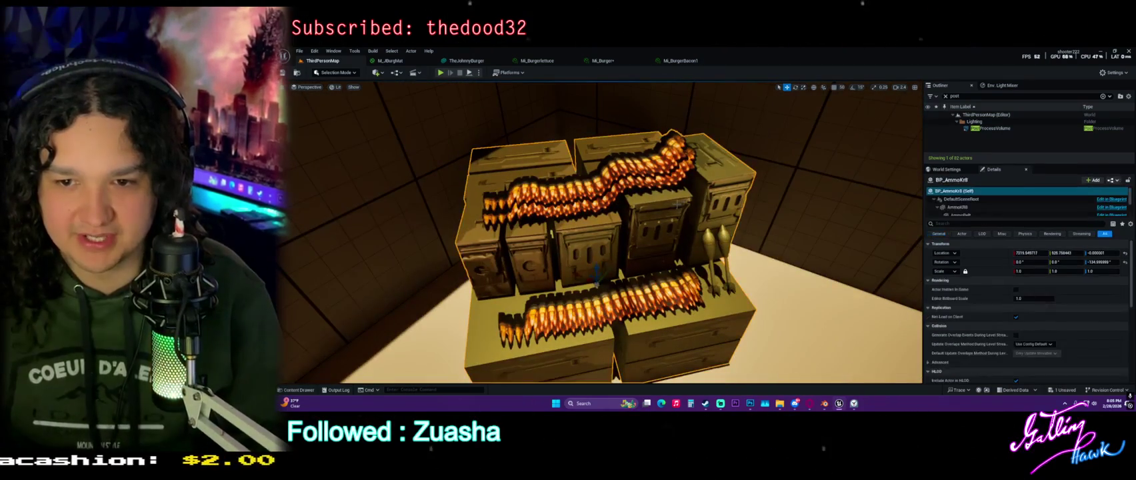
key(ctrl+space)
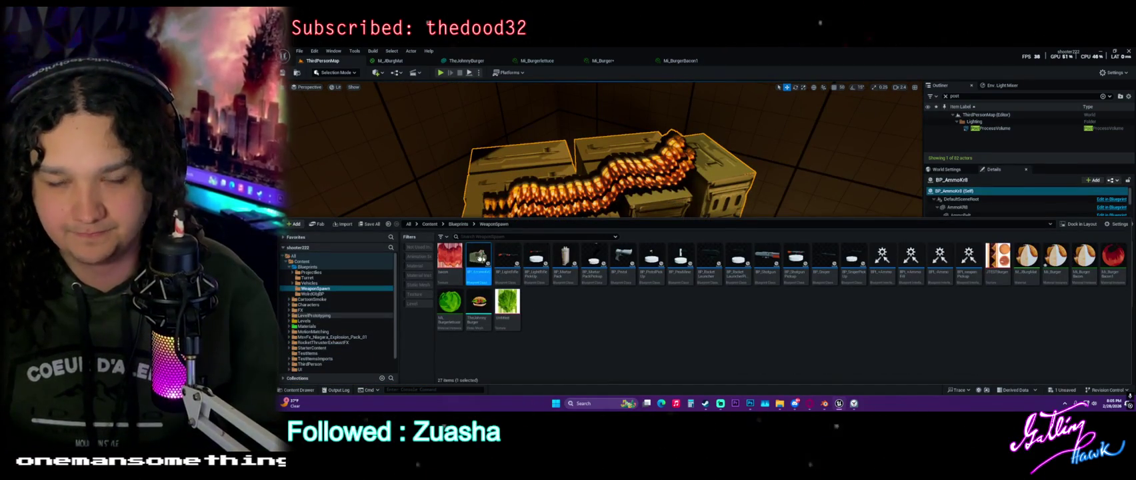
double_click(479, 258)
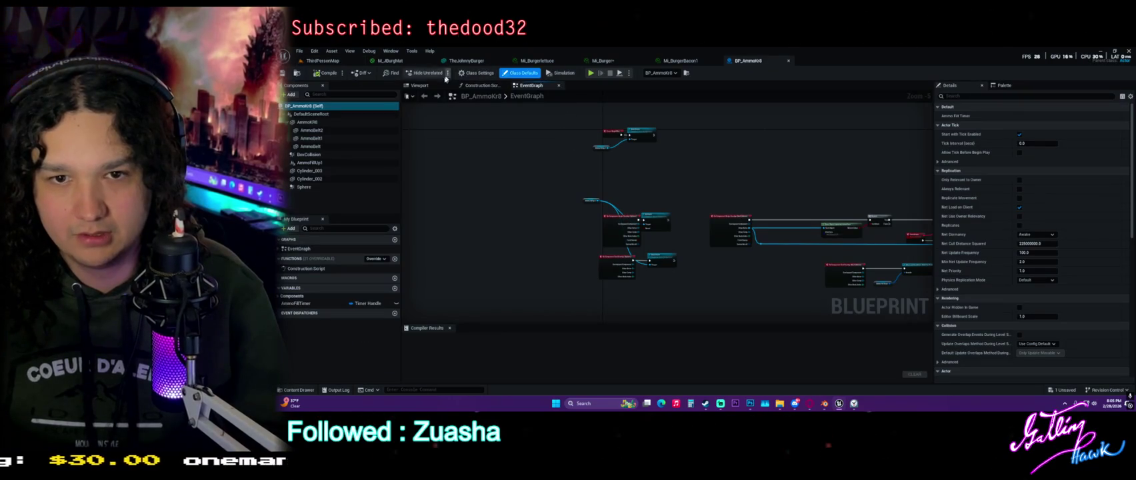
click(419, 85)
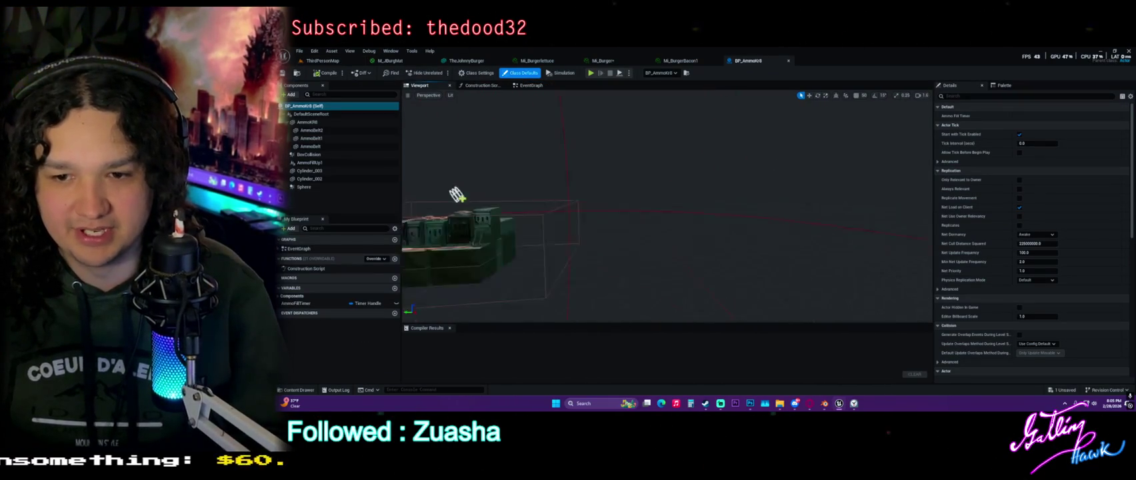
key(f)
scroll(667, 207, up, 5)
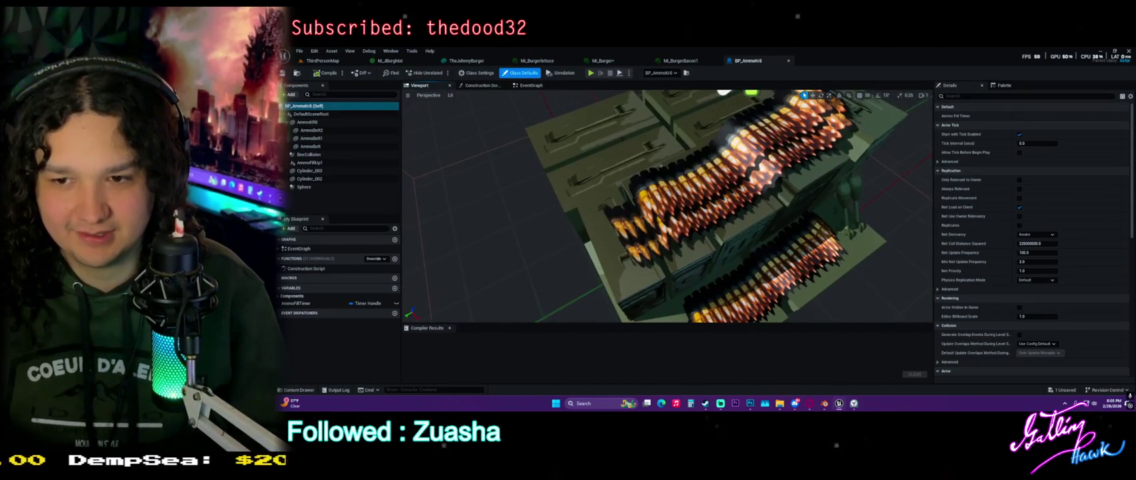
click(727, 156)
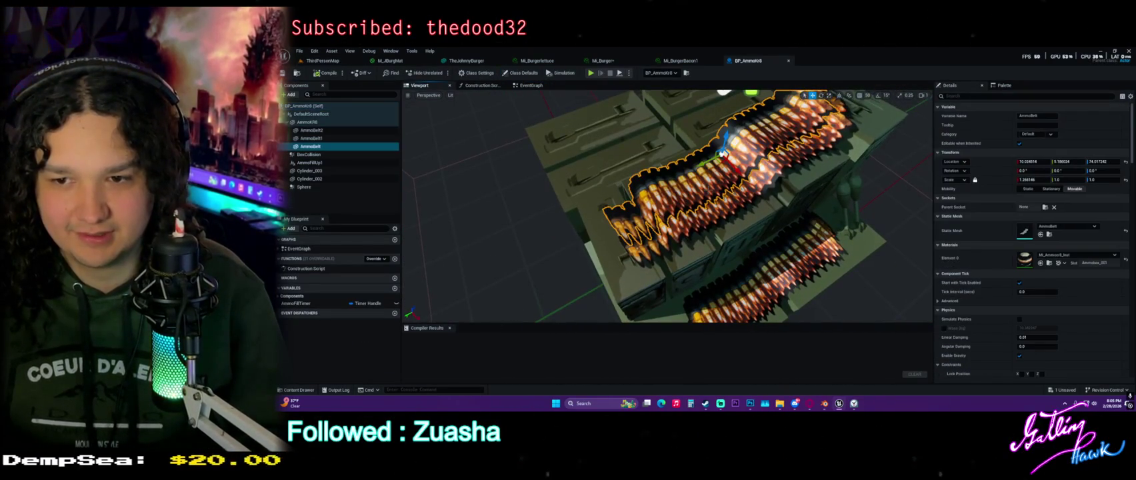
Browse to the ammo belt's material instance and paste a duplicate of it with Ctrl+C/Ctrl+V.
click(1049, 264)
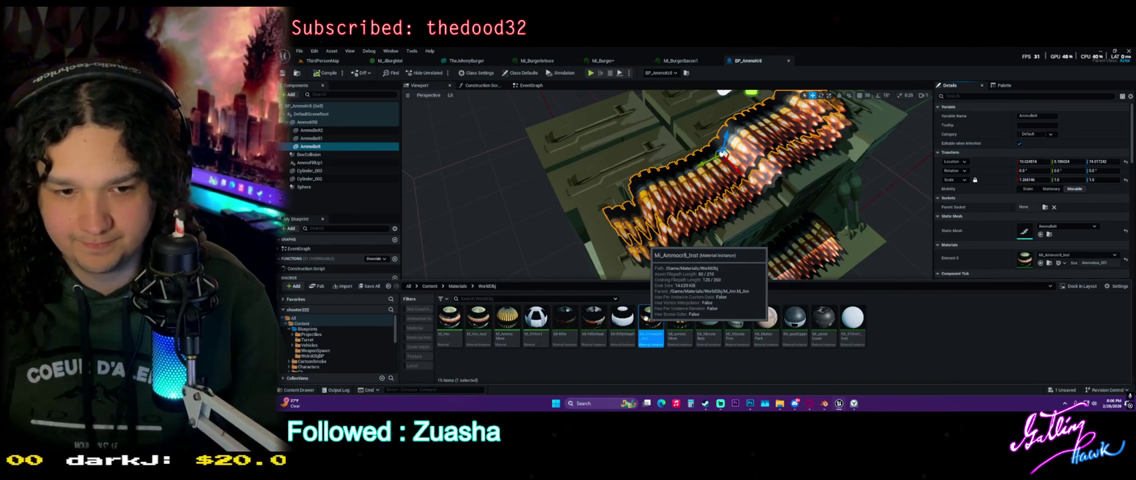
right_click(645, 317)
key(Escape)
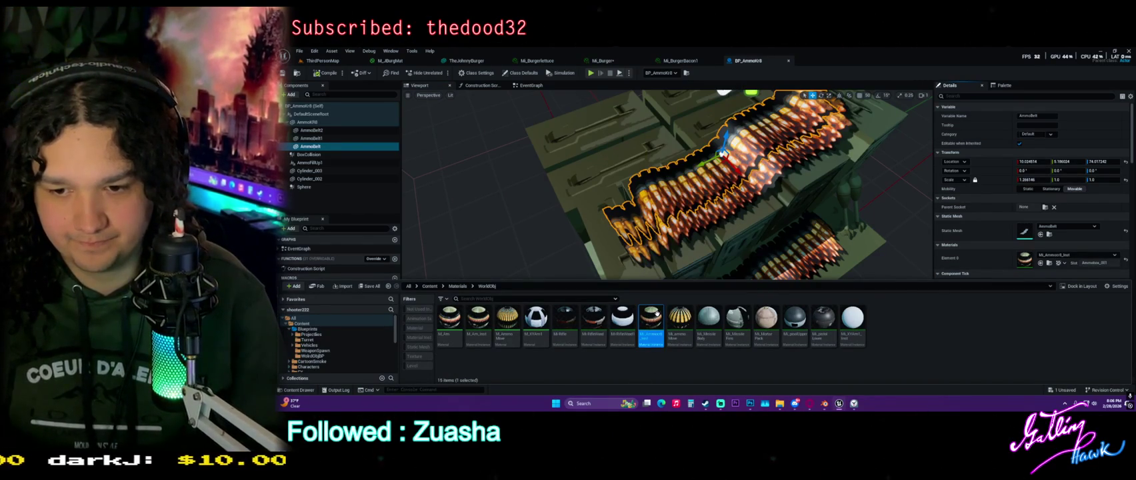
key(ctrl+c)
key(ctrl+v)
mouse_move(880, 319)
mouse_down()
mouse_move(390, 340)
mouse_move(314, 328)
mouse_up()
click(314, 328)
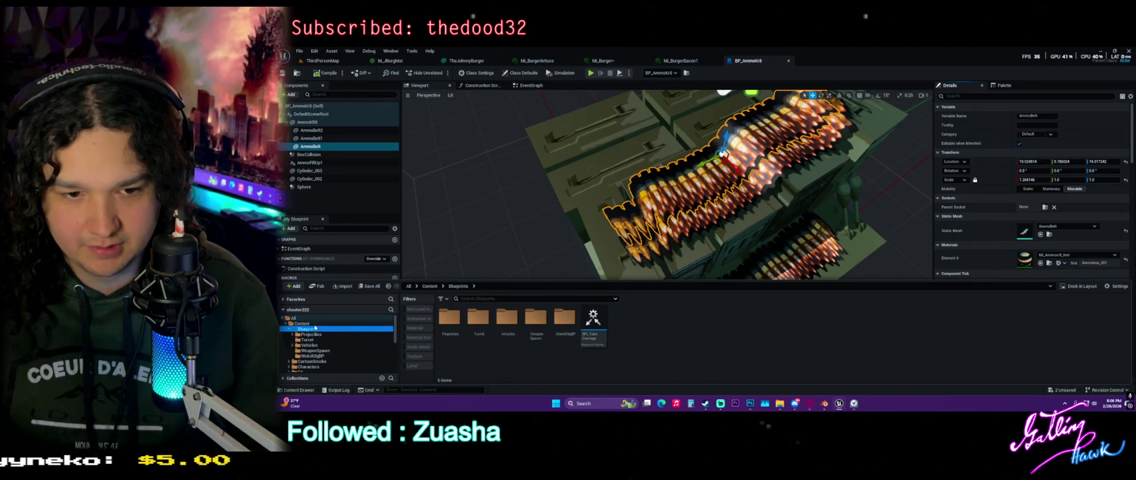
Pick the neighbouring ammo material instance, then go back to MI_BurgerBacon1.
click(688, 197)
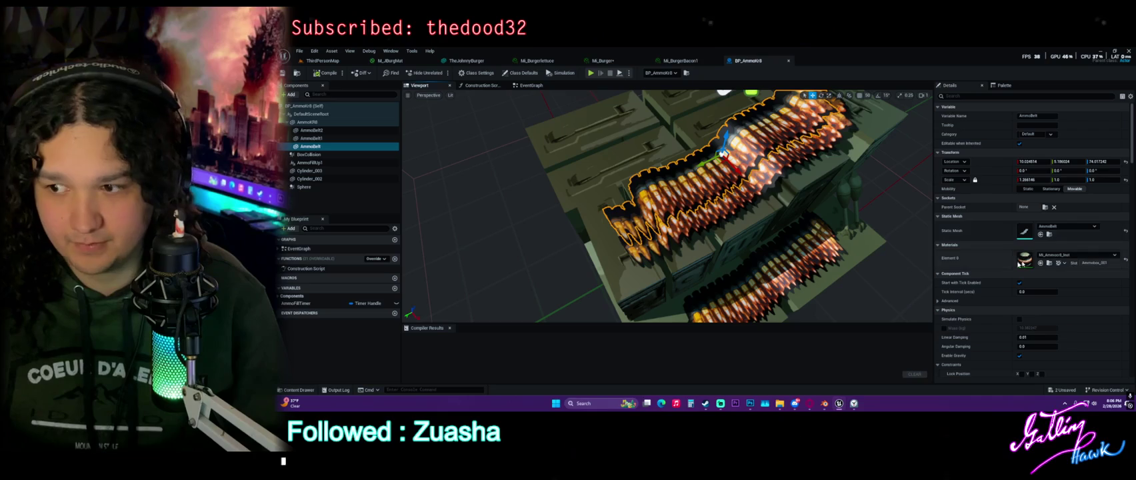
click(1051, 264)
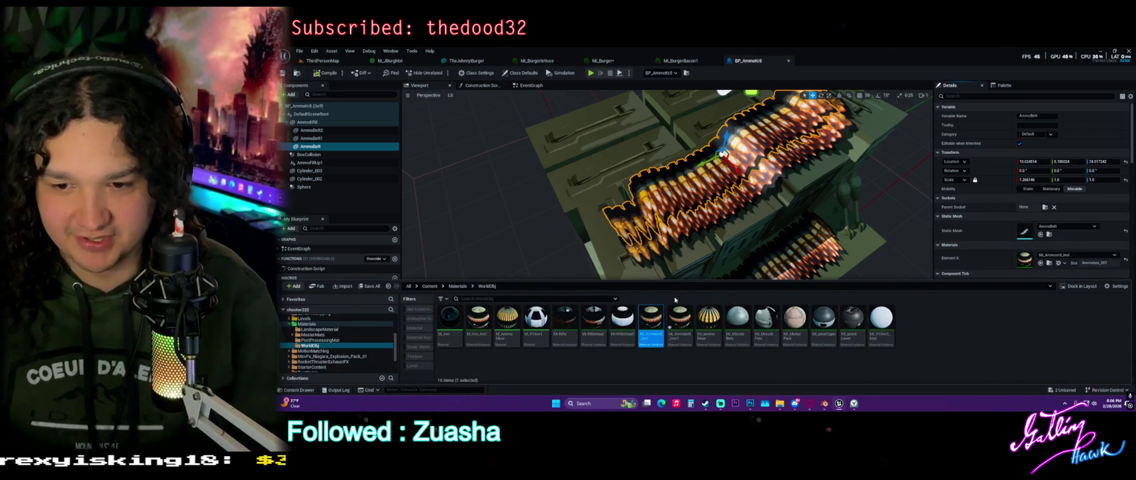
click(679, 318)
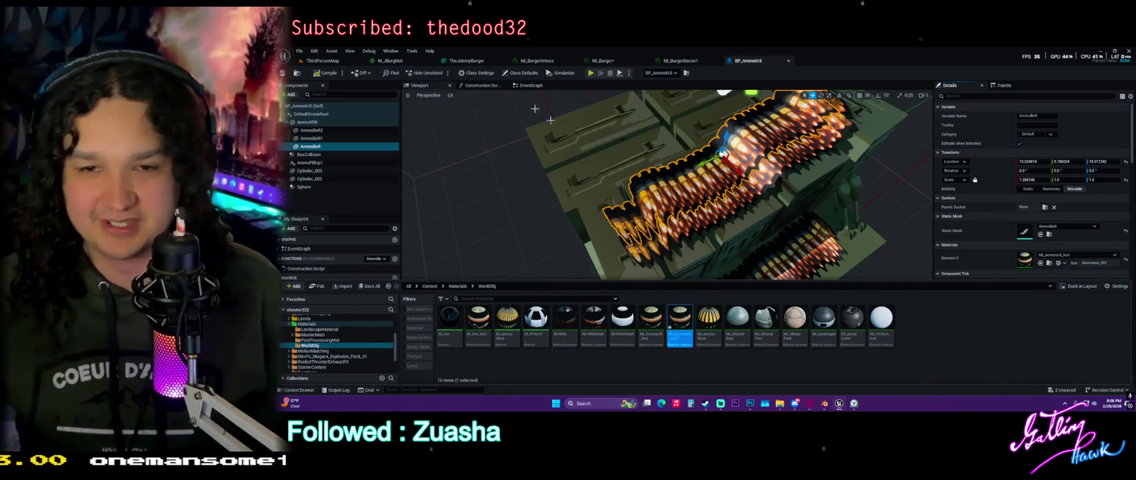
click(681, 61)
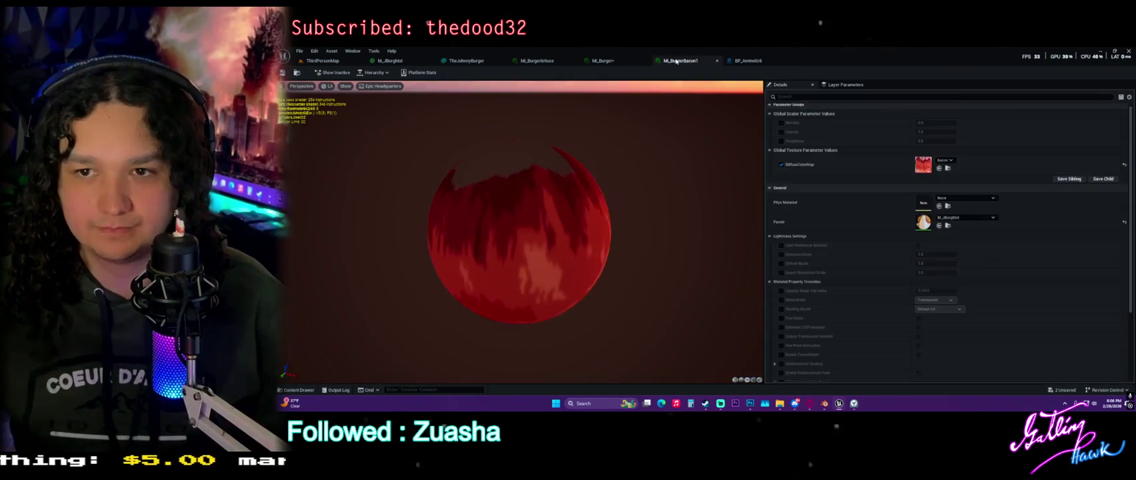
Float the BP_AmmoKit editor in its own enlarged window, then select the burger in the level.
mouse_move(724, 61)
mouse_down()
mouse_move(762, 69)
mouse_move(757, 78)
mouse_up()
drag(1026, 184, 1101, 348)
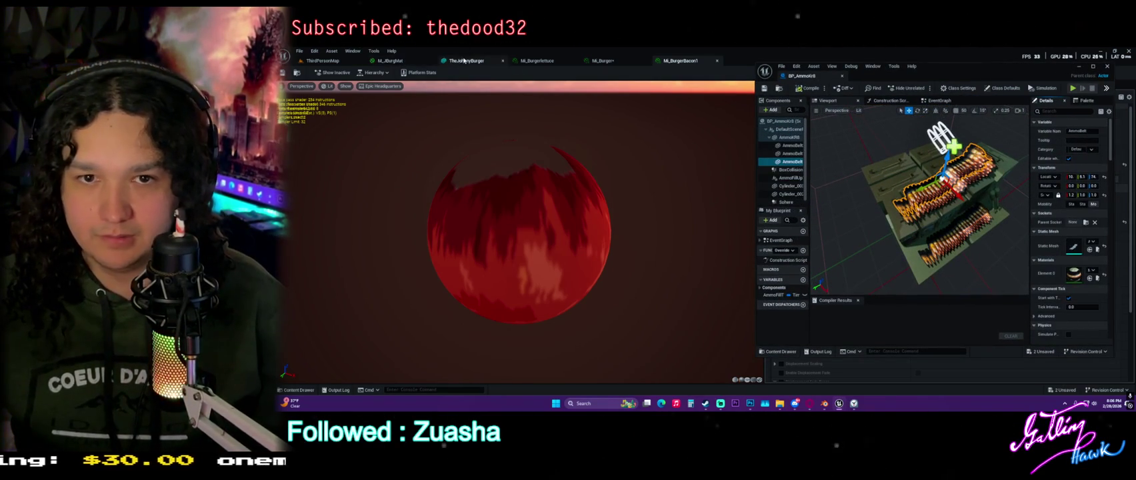
click(460, 61)
click(390, 61)
click(340, 61)
drag(611, 209, 610, 210)
click(581, 239)
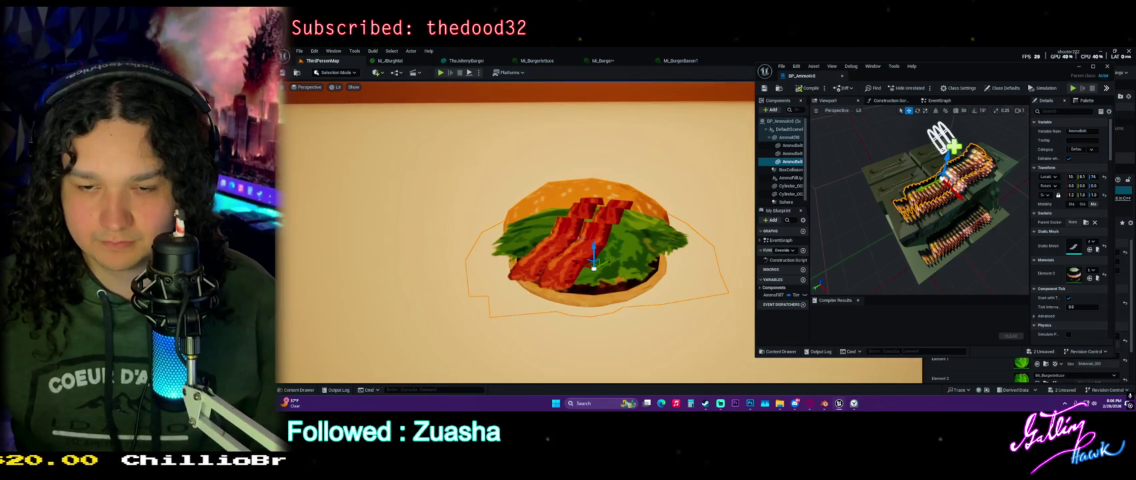
Dock the asset browser at Materials/WorldObj and open the Blueprint editor's widened content drawer.
key(ctrl+space)
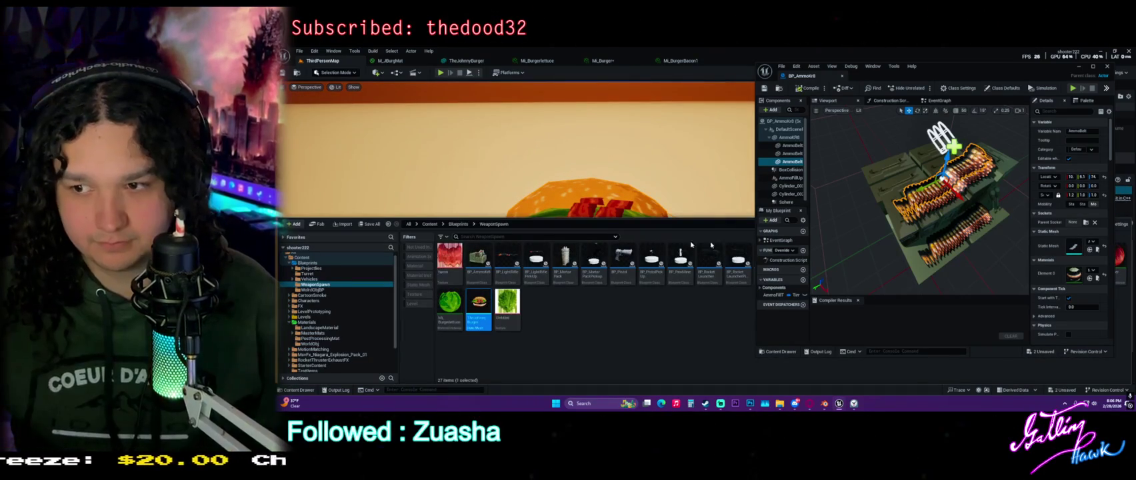
click(1090, 278)
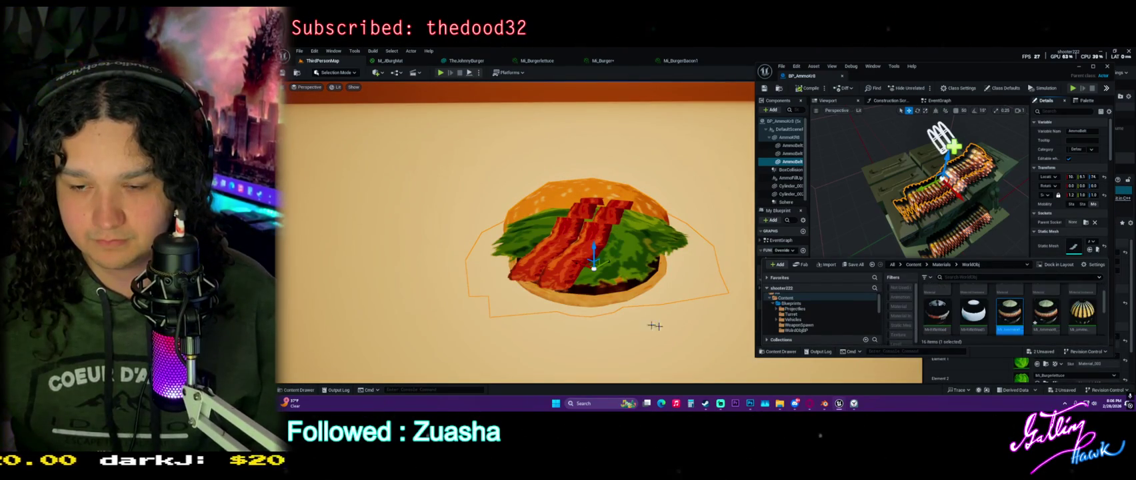
key(ctrl+space)
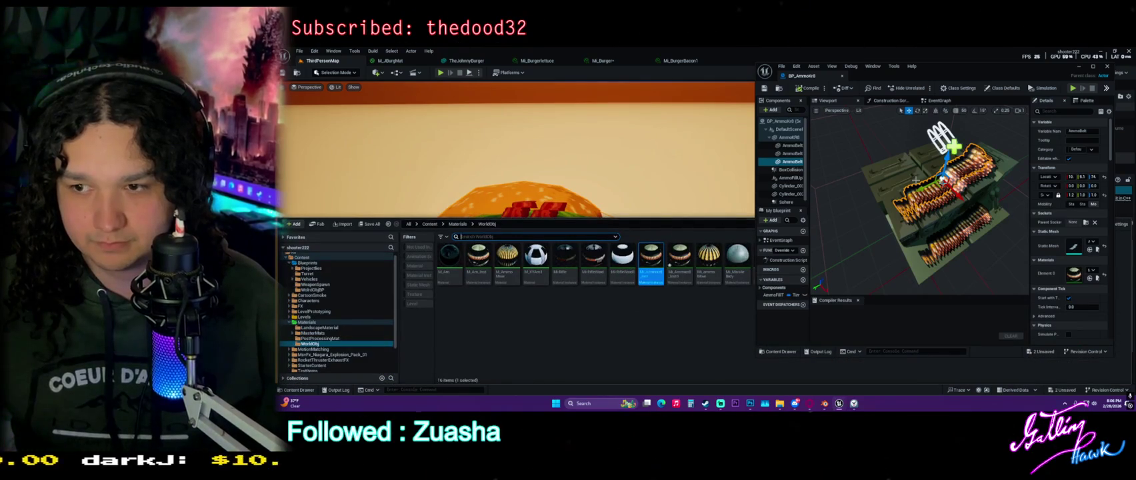
drag(1111, 188, 1028, 190)
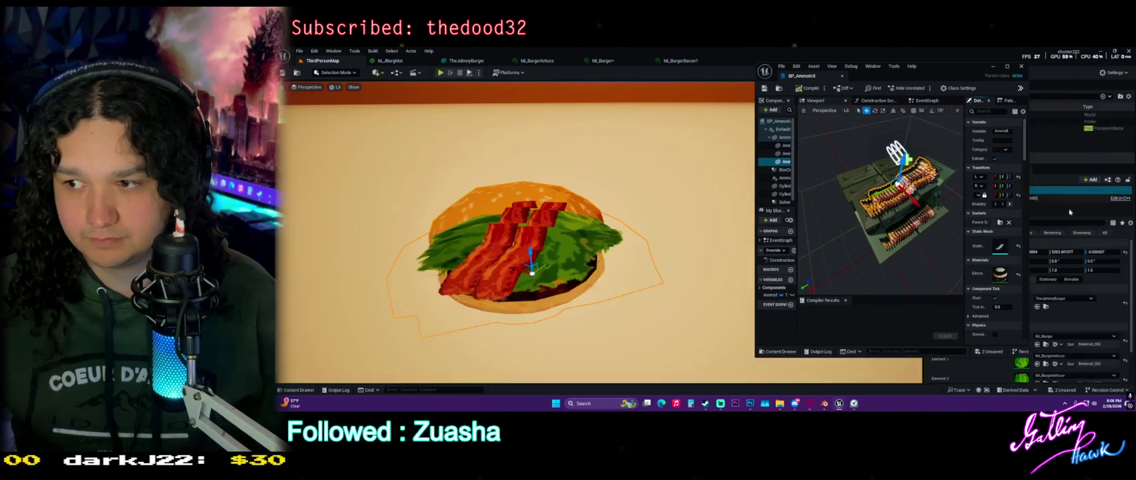
key(ctrl+space)
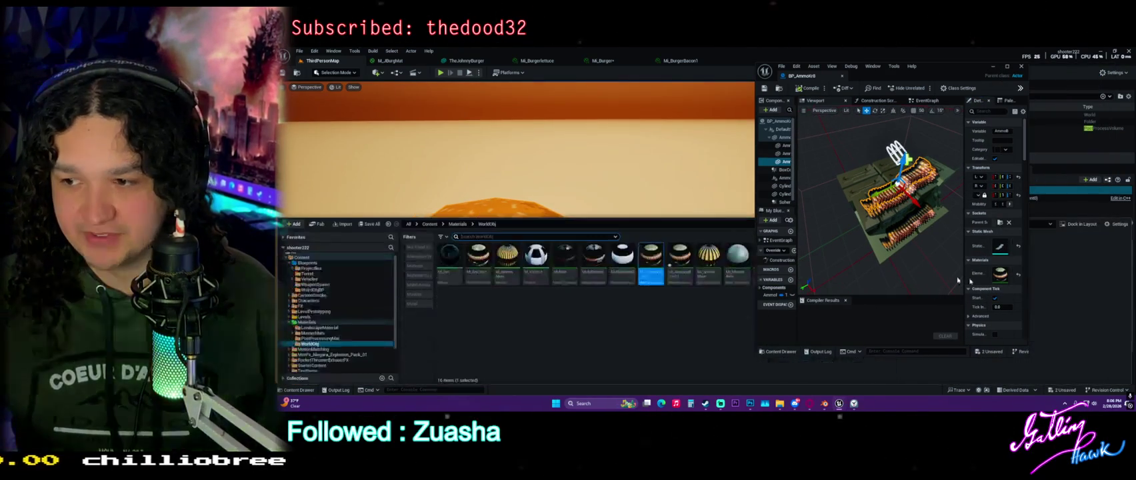
click(730, 236)
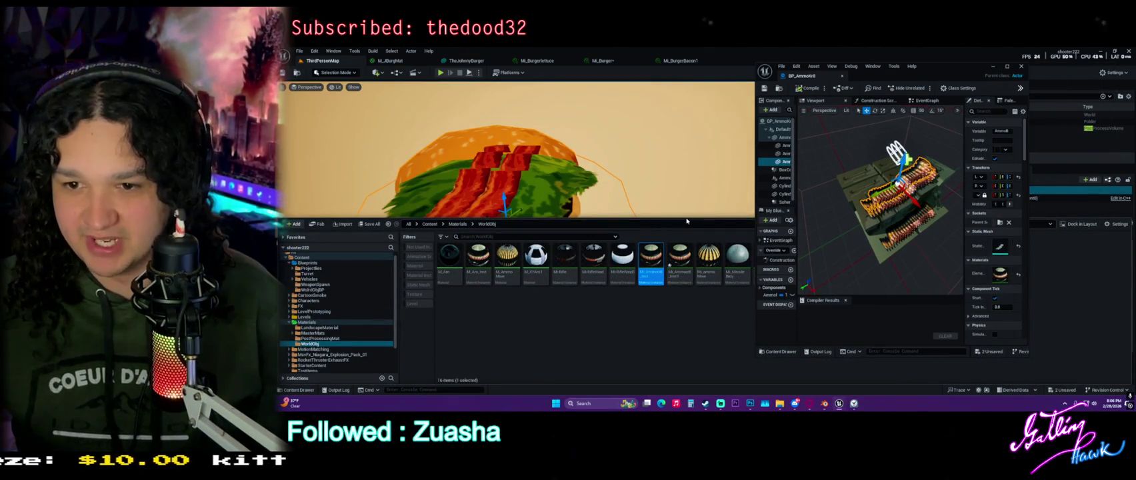
click(1082, 223)
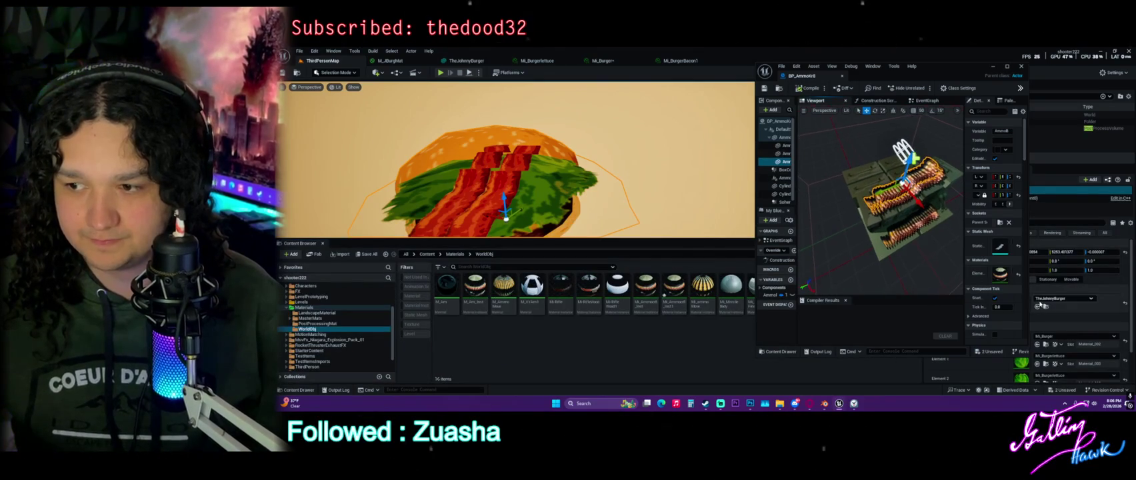
drag(1033, 286, 1109, 277)
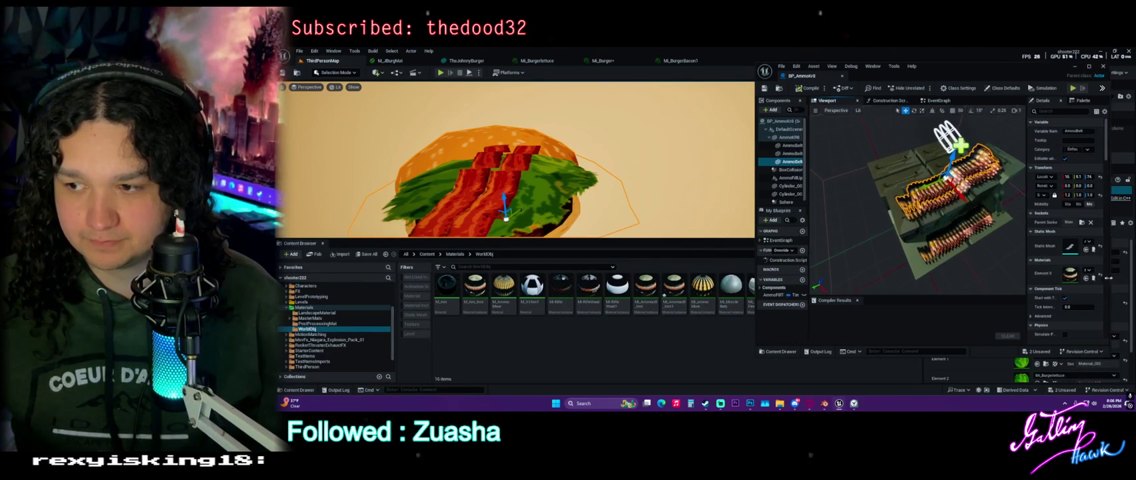
click(1094, 279)
Try dropping assets onto WorldObj materials, cancelling each Move/Copy menu.
scroll(1003, 294, down, 2)
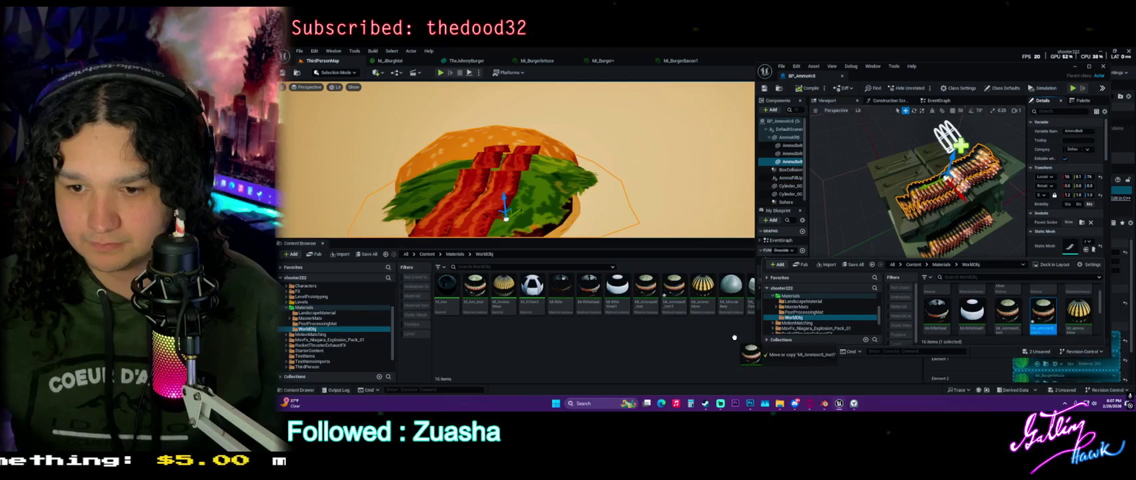
drag(1007, 310, 1035, 322)
key(Escape)
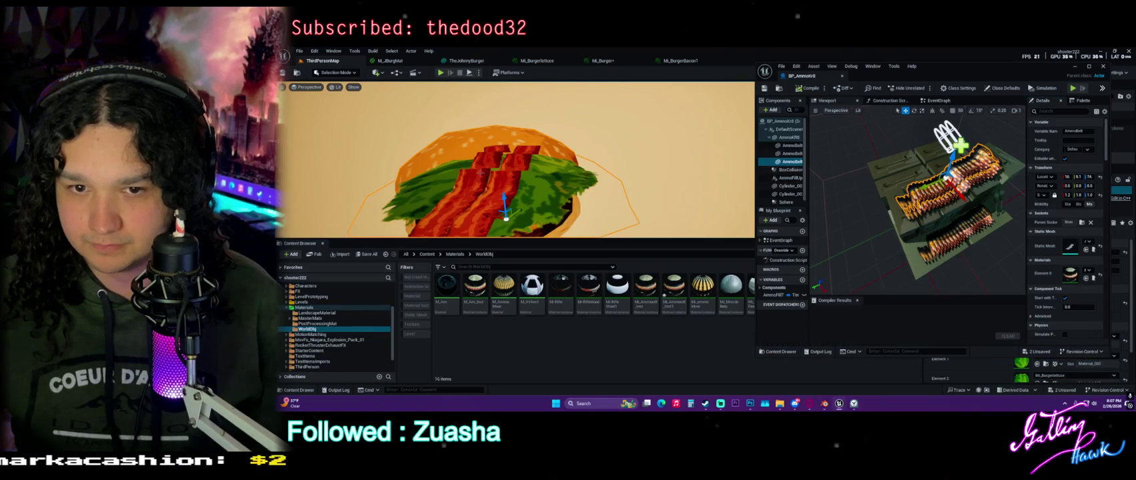
key(ctrl+space)
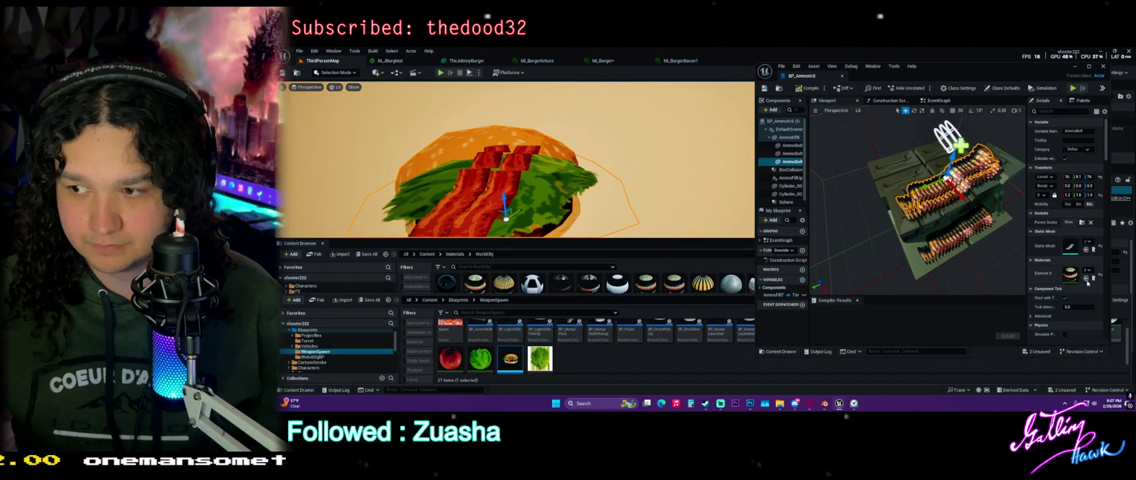
drag(510, 359, 675, 285)
key(Escape)
Jump to TheJohnnyBurger in Blueprints/WeaponSpawn and minimise the BP_AmmoKit window.
click(1089, 279)
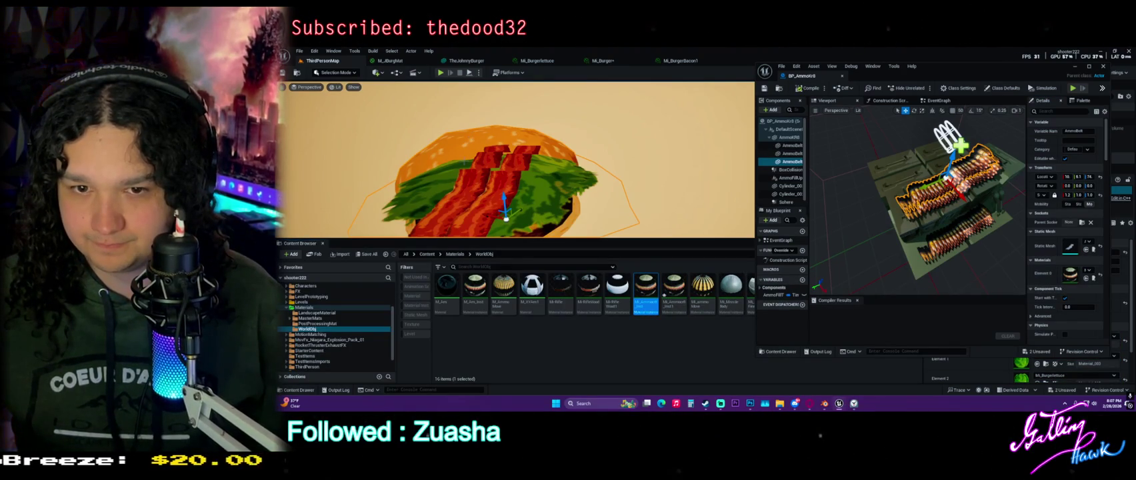
key(ctrl+b)
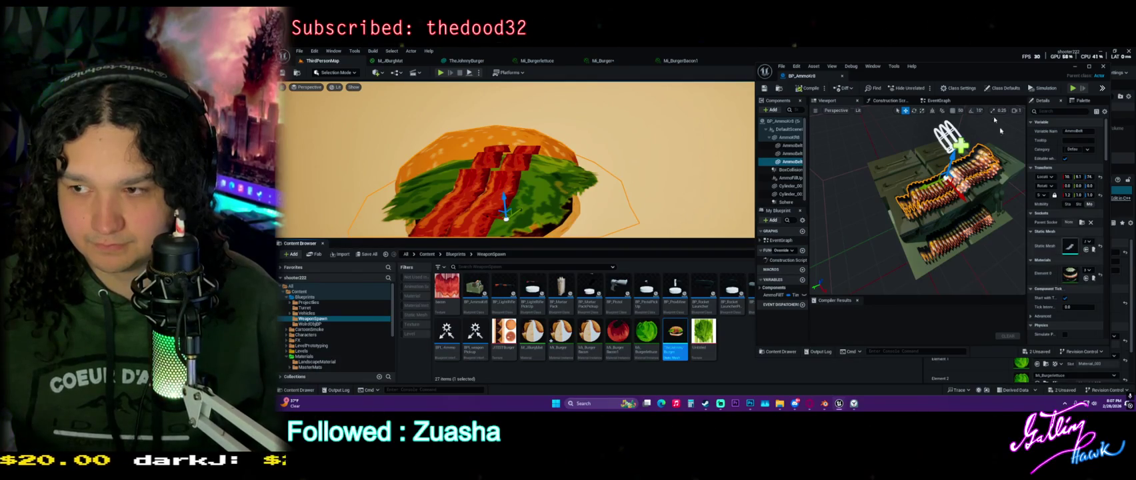
click(1074, 66)
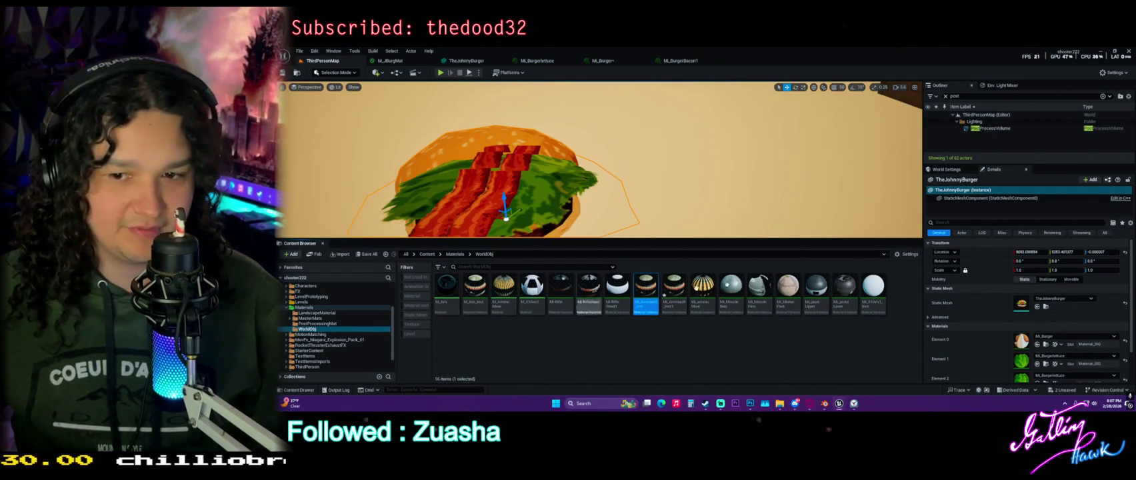
Select Mi_Ammocr8_Inst and show the Materials/WorldObj folder contents.
drag(719, 239, 731, 236)
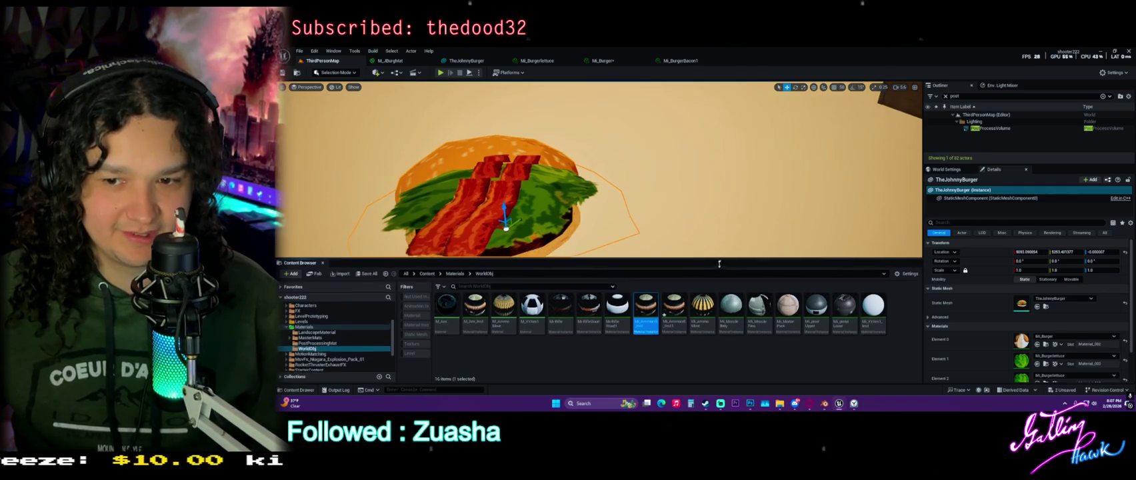
click(682, 328)
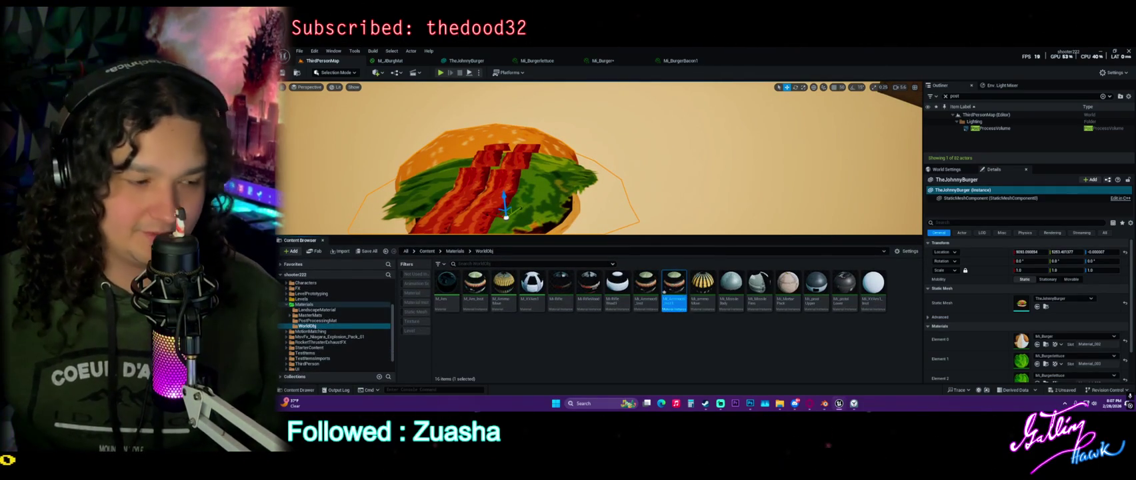
click(646, 284)
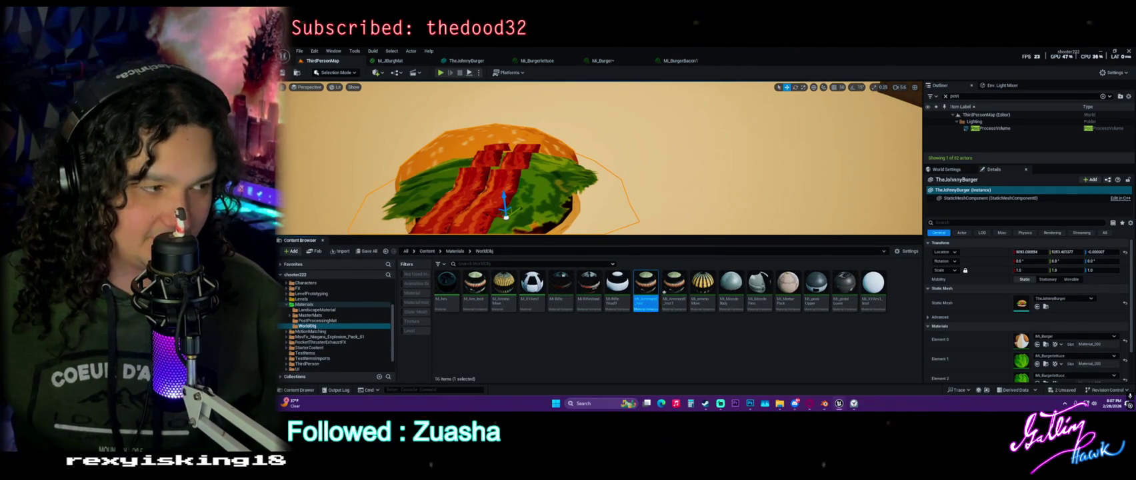
key(ctrl+b)
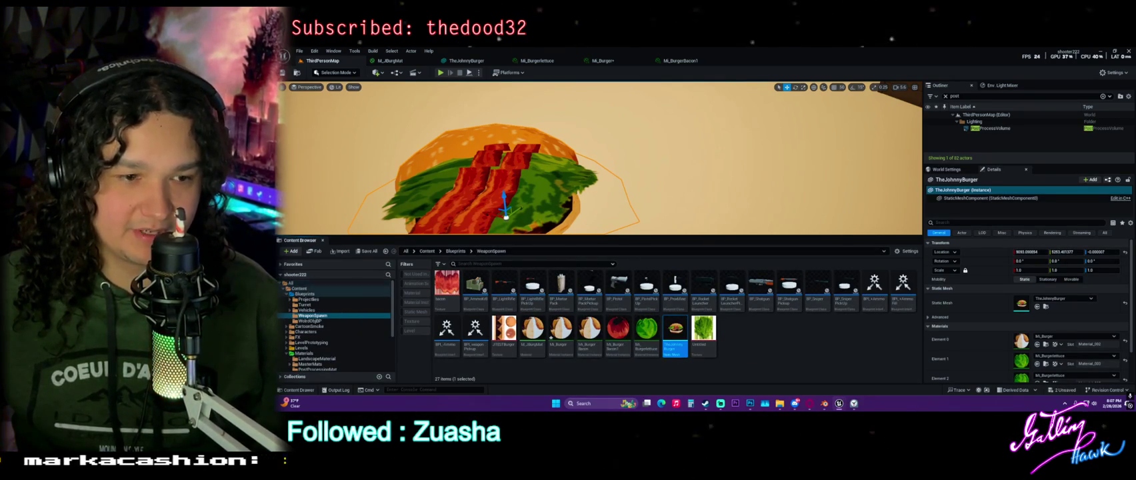
scroll(335, 325, down, 3)
click(308, 328)
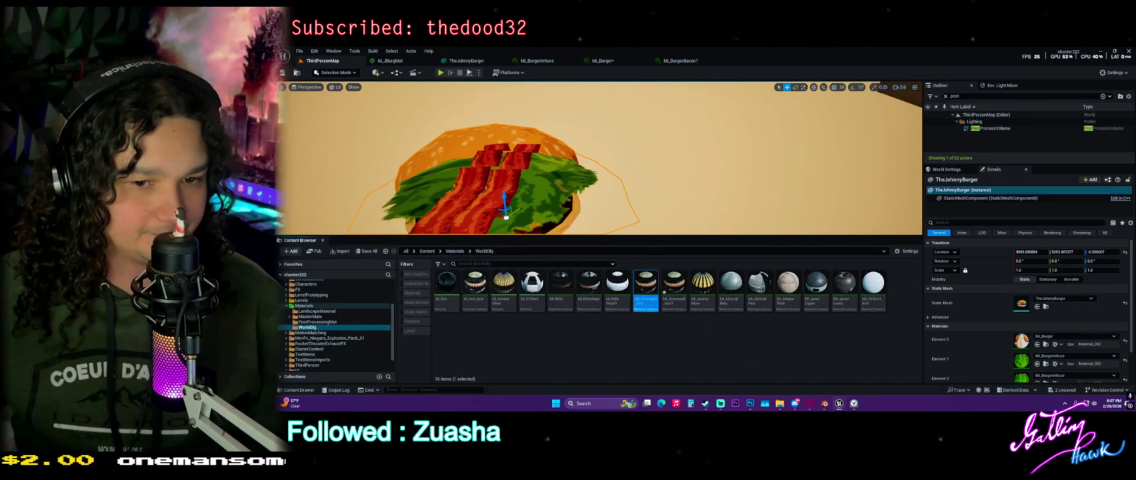
scroll(302, 297, up, 5)
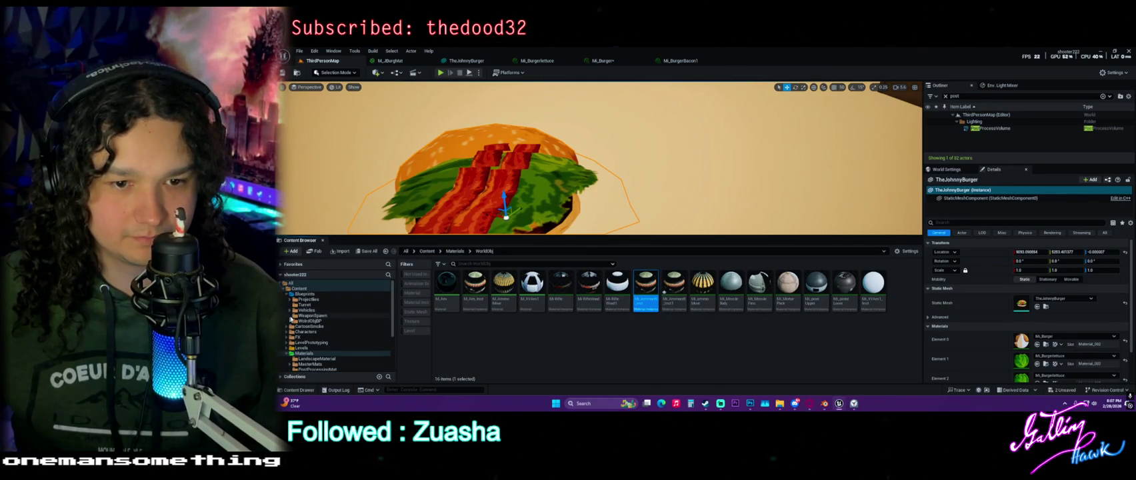
Move the ammo-crate material into WeaponSpawn and Save All, including Mi_Burger.
mouse_move(664, 292)
mouse_down()
mouse_move(577, 328)
mouse_move(308, 318)
mouse_up()
click(326, 329)
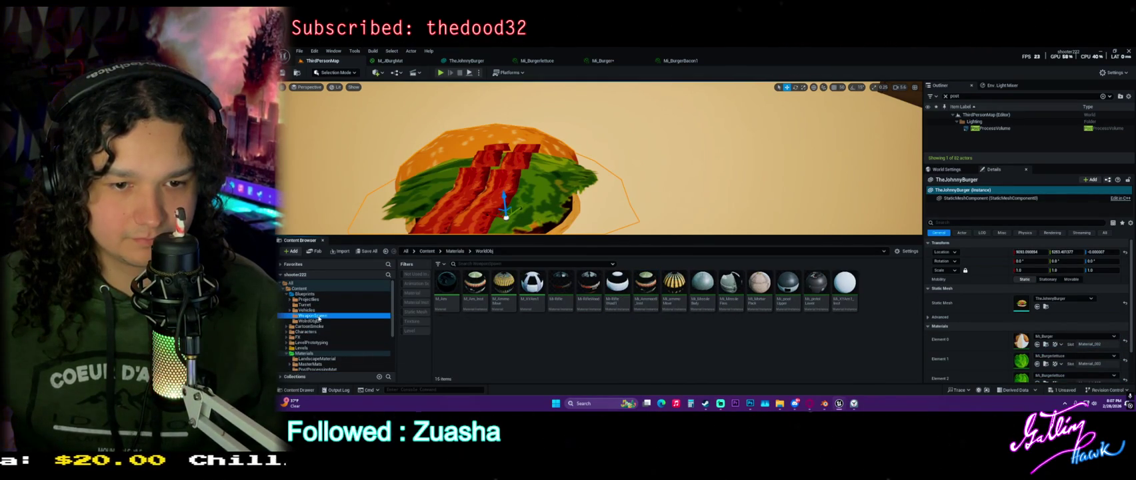
click(319, 316)
click(367, 251)
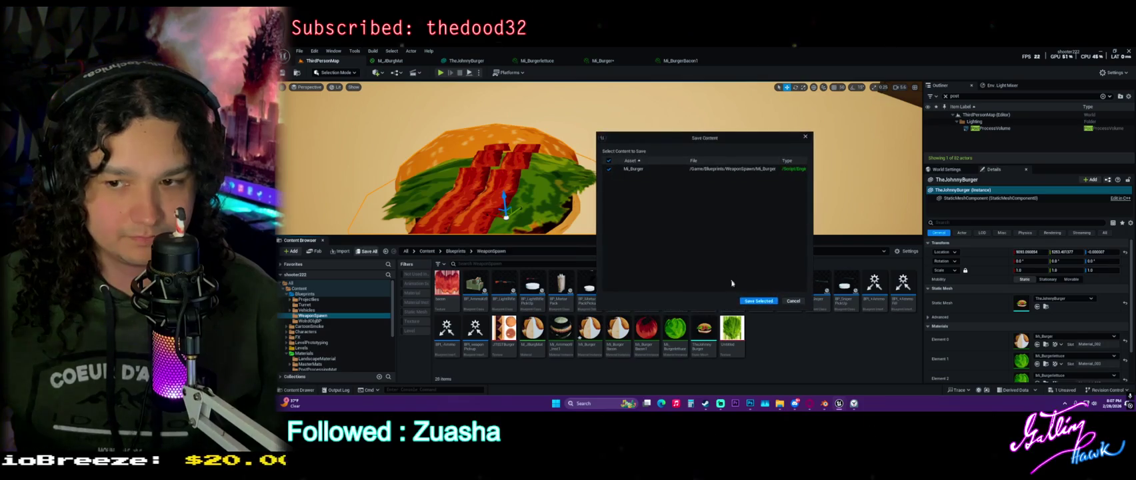
click(758, 301)
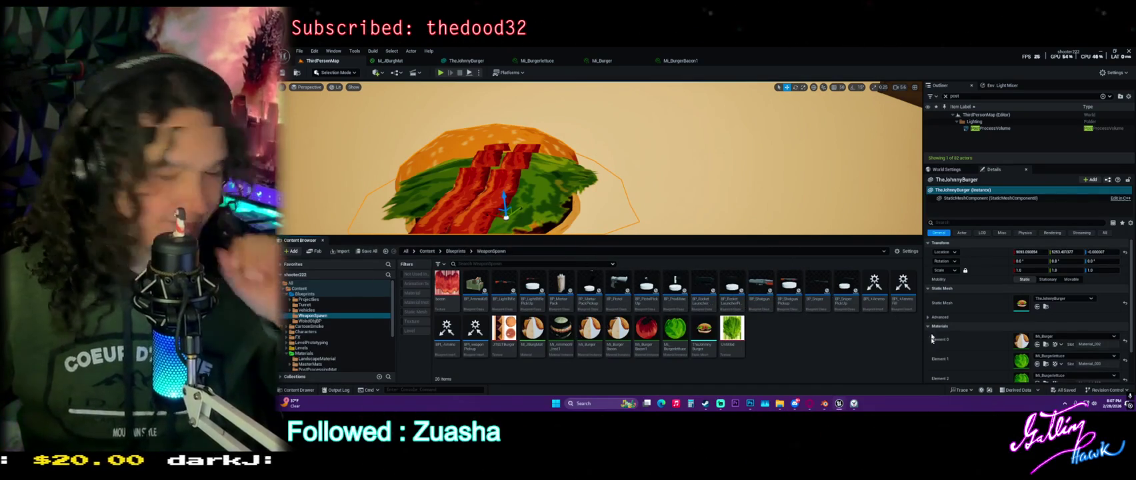
Drag the ammo-crate material onto the burger's material slots.
mouse_move(600, 166)
mouse_down()
mouse_move(520, 167)
mouse_move(520, 193)
mouse_move(527, 157)
mouse_move(527, 174)
mouse_up()
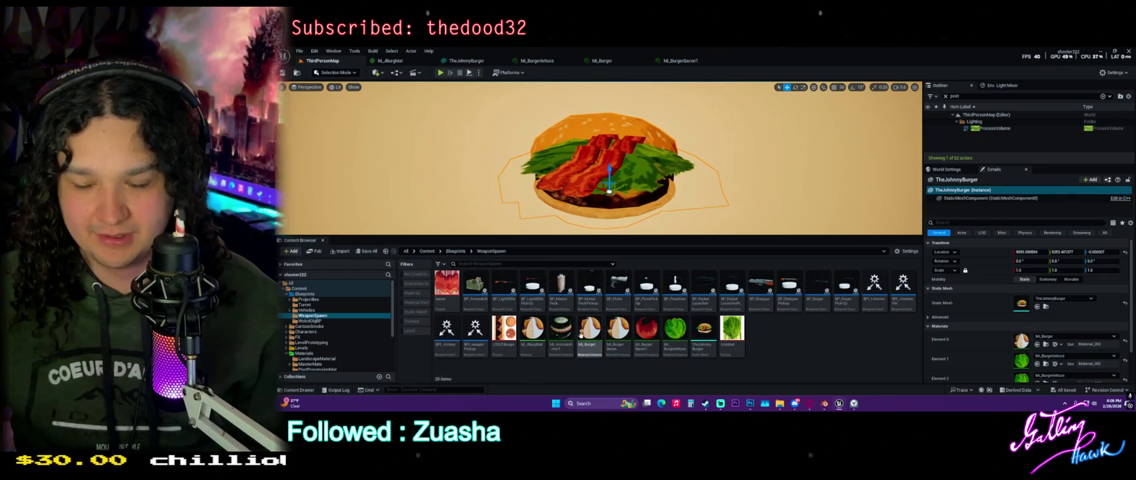
scroll(987, 307, down, 2)
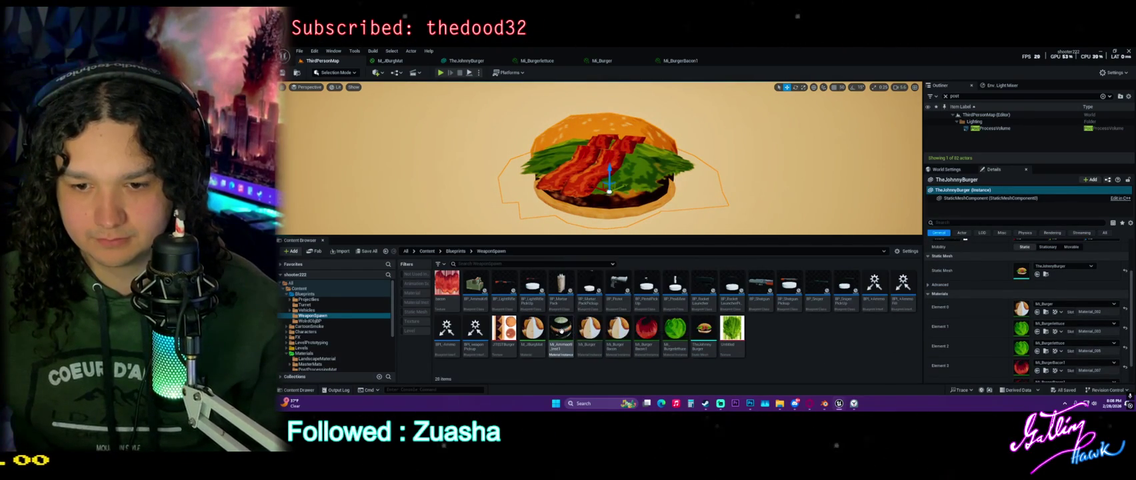
mouse_move(562, 330)
mouse_down()
mouse_move(1057, 337)
mouse_move(846, 337)
mouse_up()
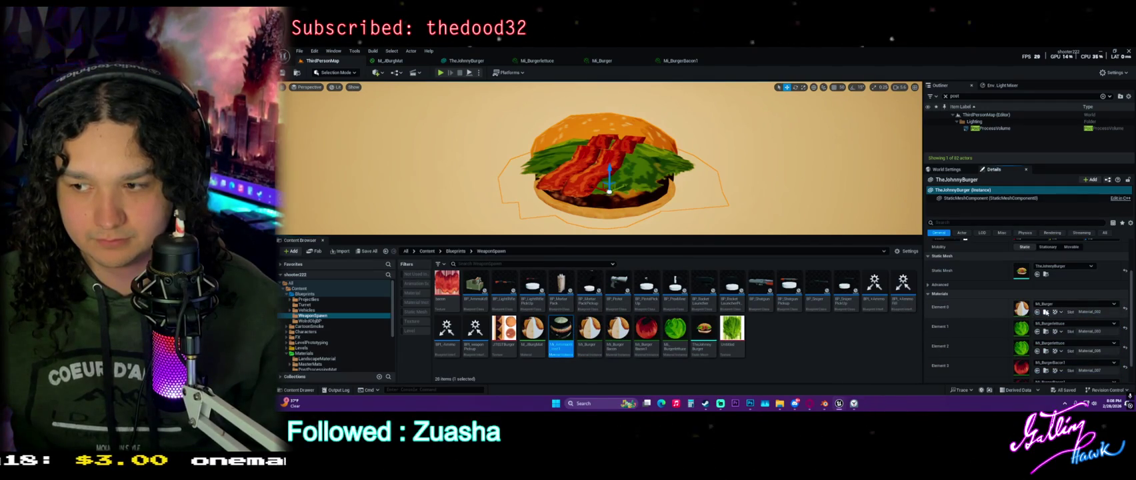
Uncheck Mi_Burger's Opacity override and float its editor in a taller window.
double_click(589, 328)
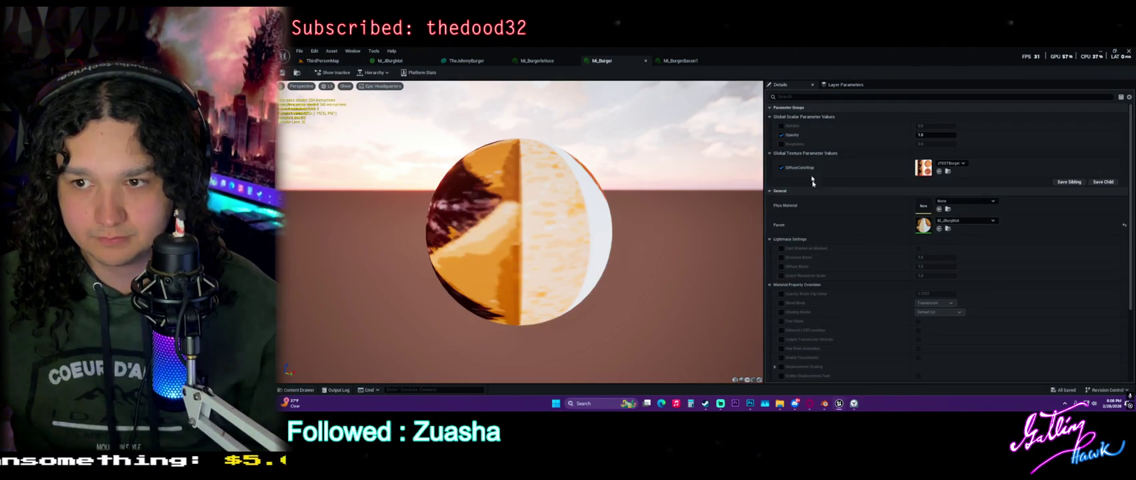
click(781, 135)
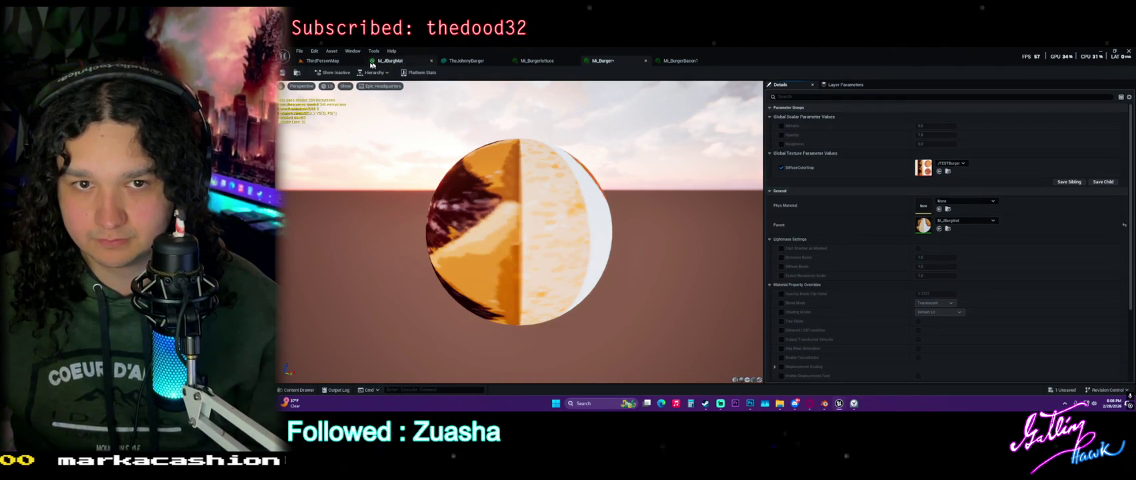
mouse_move(602, 60)
mouse_down()
mouse_move(800, 120)
mouse_move(880, 113)
mouse_move(1022, 68)
mouse_up()
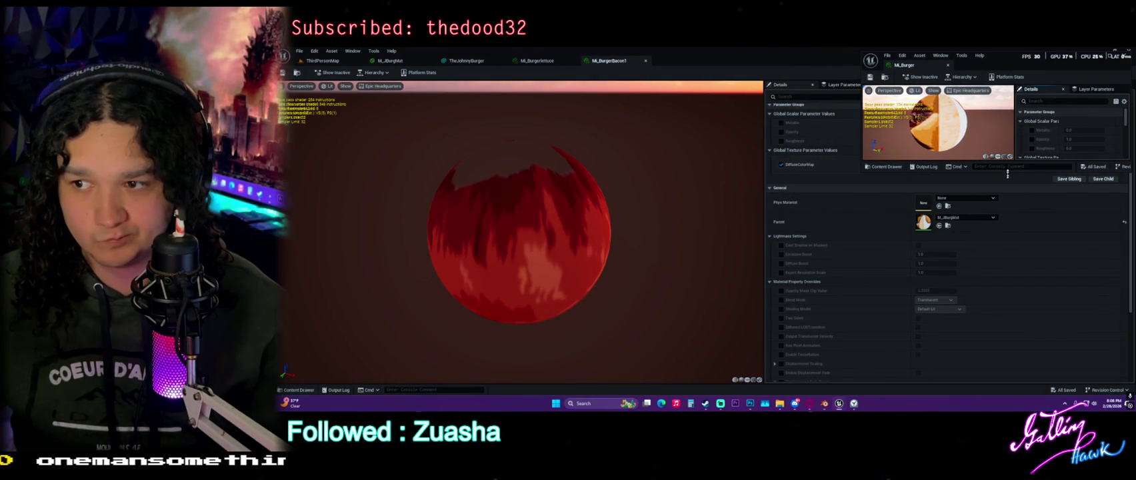
drag(1007, 175, 1007, 382)
From the level, locate Mi_Burger's parent material and open its graph.
click(323, 61)
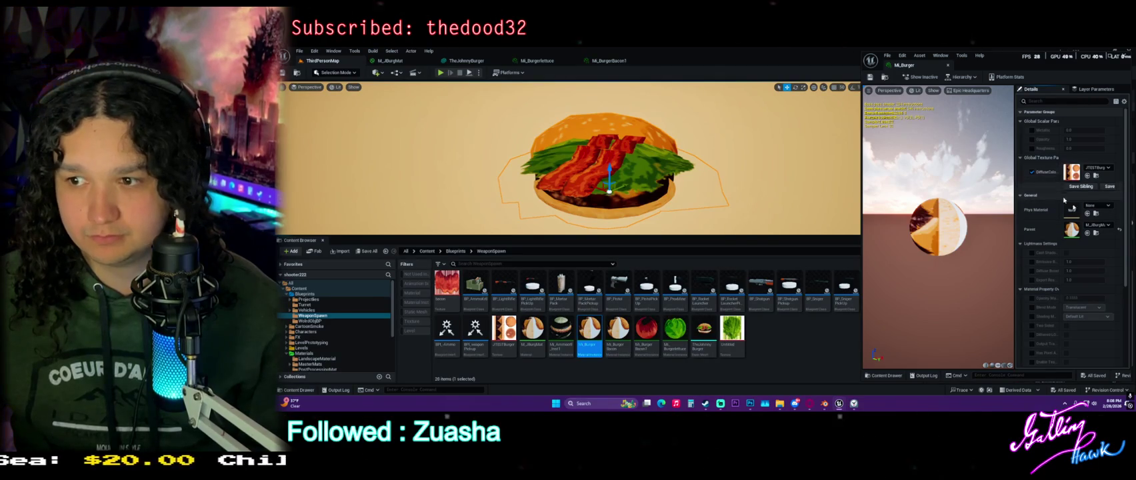
click(1096, 233)
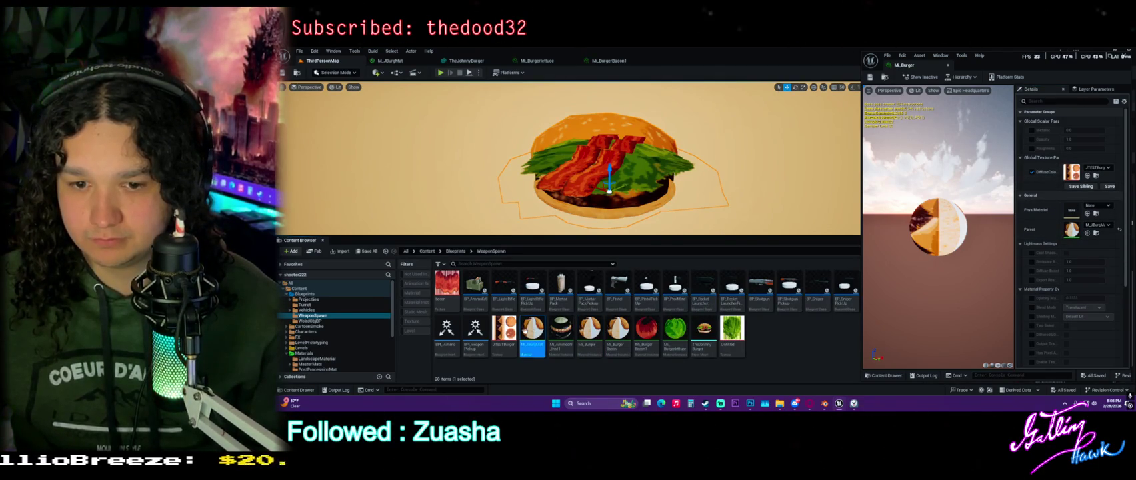
double_click(550, 324)
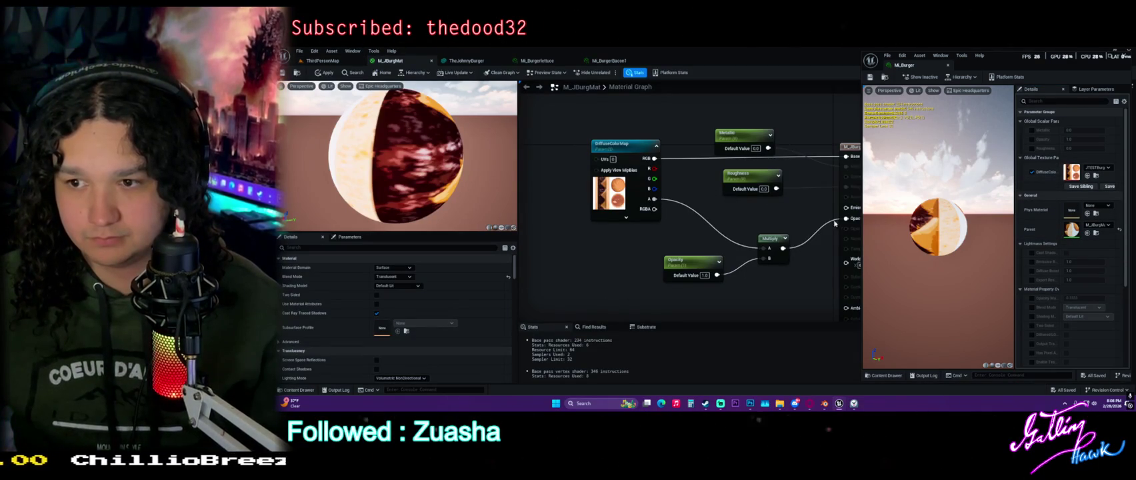
Break the Multiply-to-Opacity wire, apply, and orbit the level to check the burger.
drag(846, 218, 811, 216)
click(421, 92)
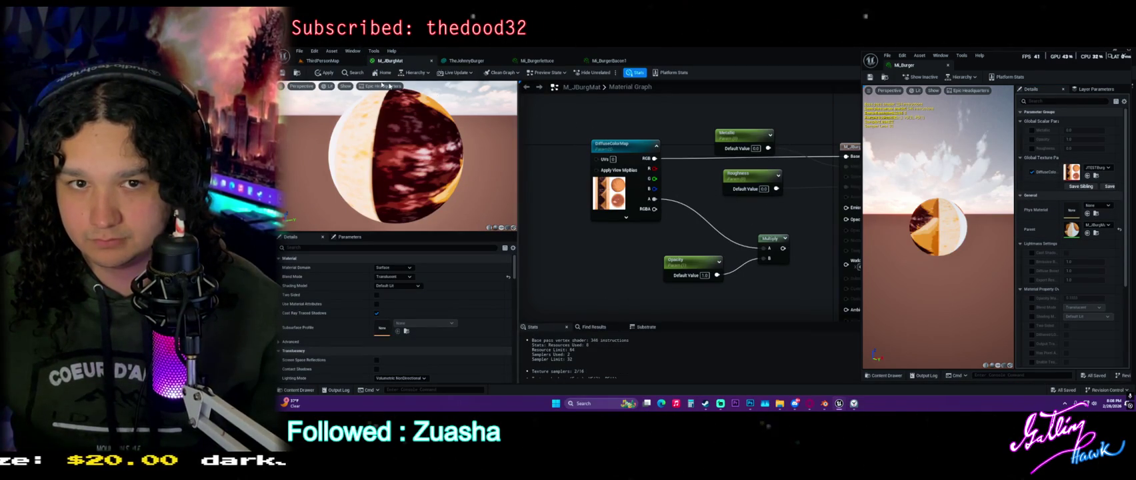
click(325, 71)
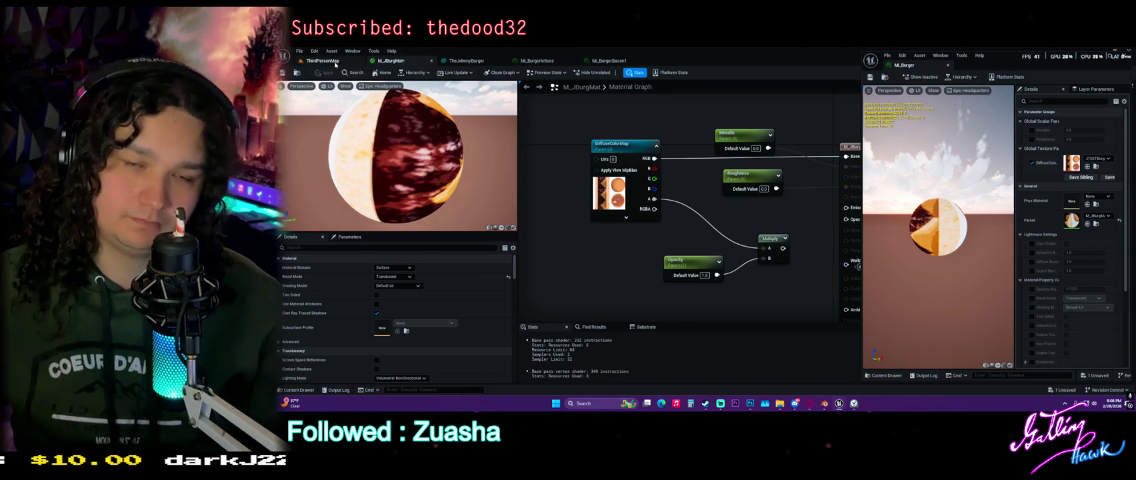
click(335, 63)
mouse_move(566, 160)
mouse_down()
mouse_move(546, 157)
mouse_move(570, 163)
mouse_move(572, 144)
mouse_move(544, 180)
mouse_move(557, 167)
mouse_move(573, 175)
mouse_up()
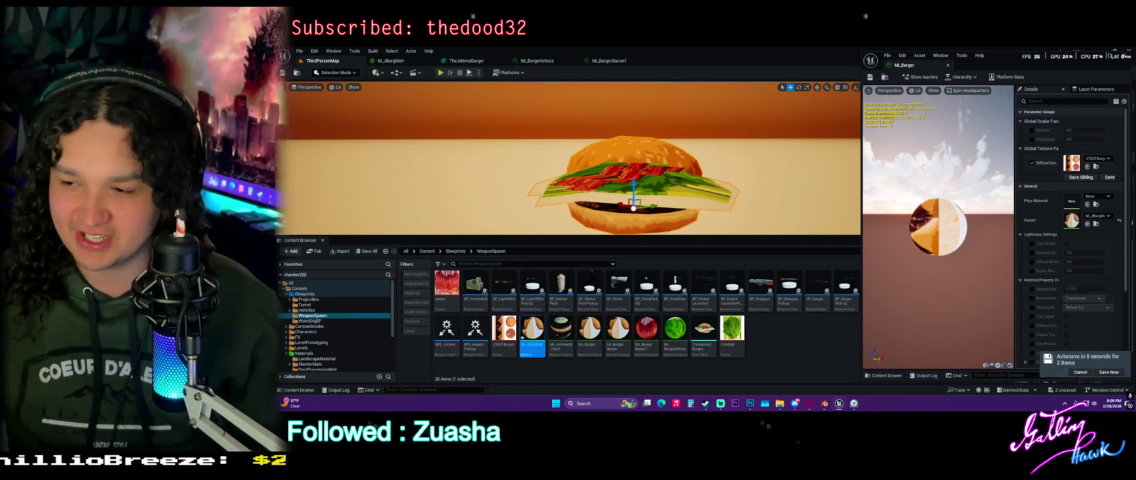
Save now, snip a screenshot of the burger with Snipping Tool, and shift Mi_Burger's window left.
click(1109, 372)
key(super)
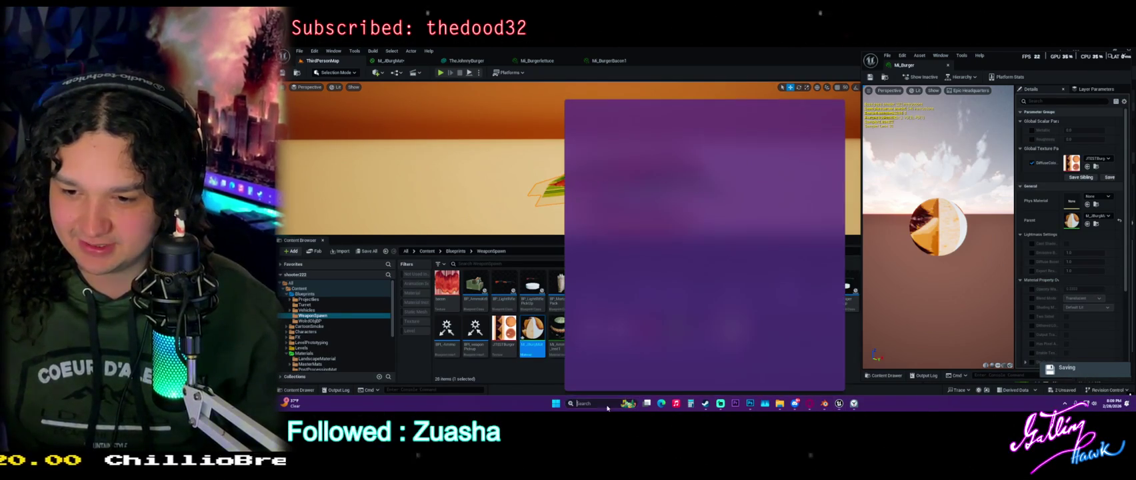
text(s)
click(642, 152)
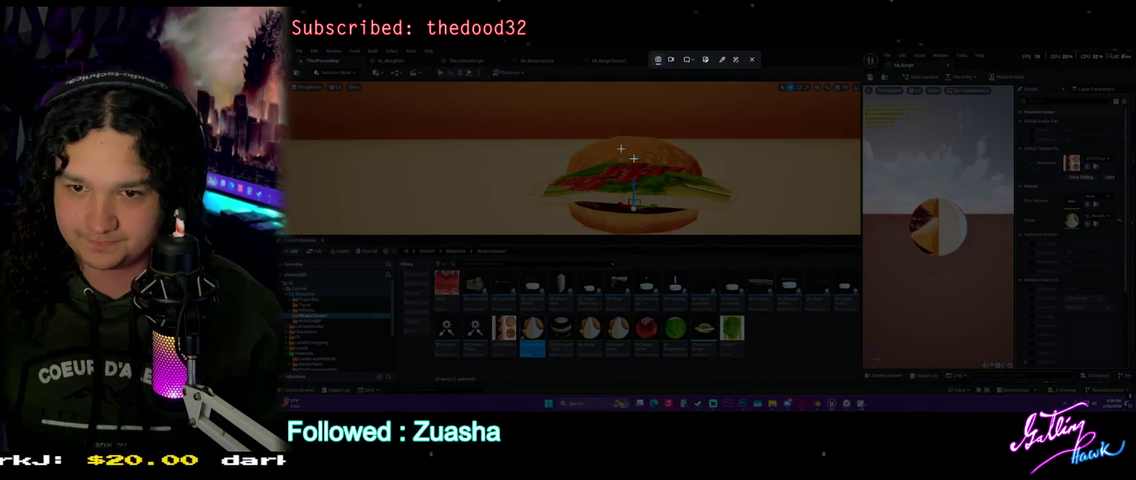
mouse_move(492, 90)
mouse_down()
mouse_move(662, 172)
mouse_move(773, 268)
mouse_up()
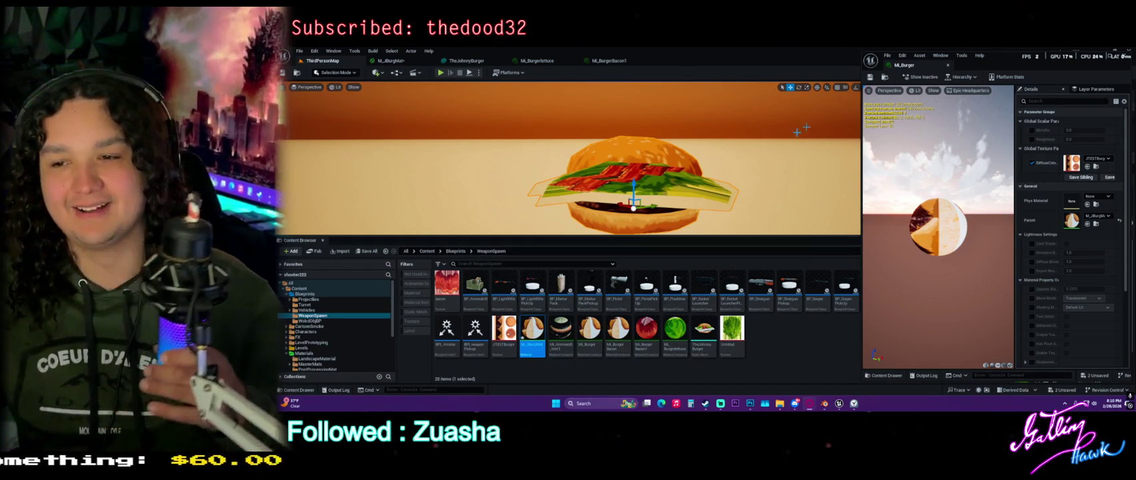
mouse_move(905, 65)
mouse_down()
mouse_move(786, 79)
mouse_move(670, 60)
mouse_up()
Search MI_BurgerLettuce's Details for 'depth', then switch to the M_JBurgMat graph.
click(460, 60)
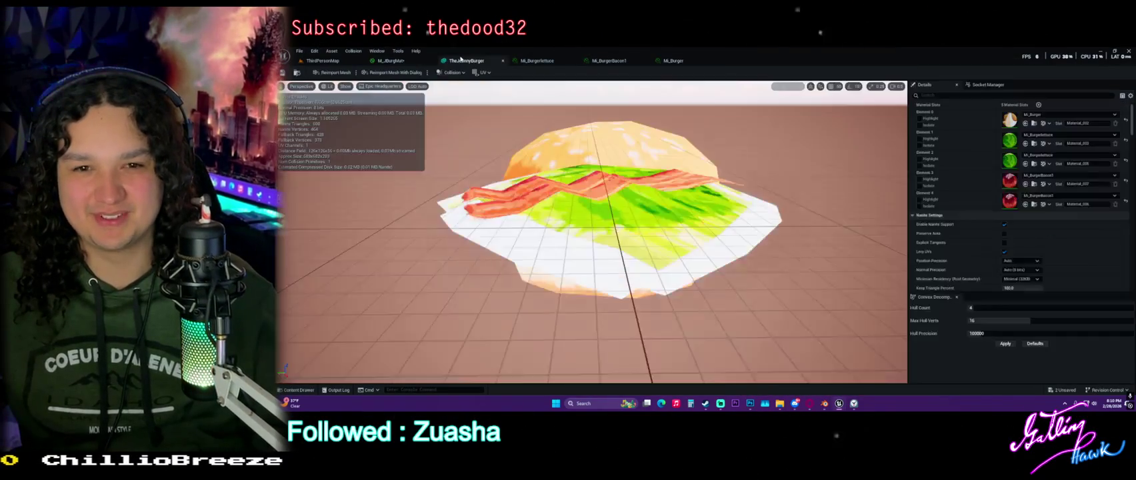
click(537, 60)
click(837, 97)
text(deptyh)
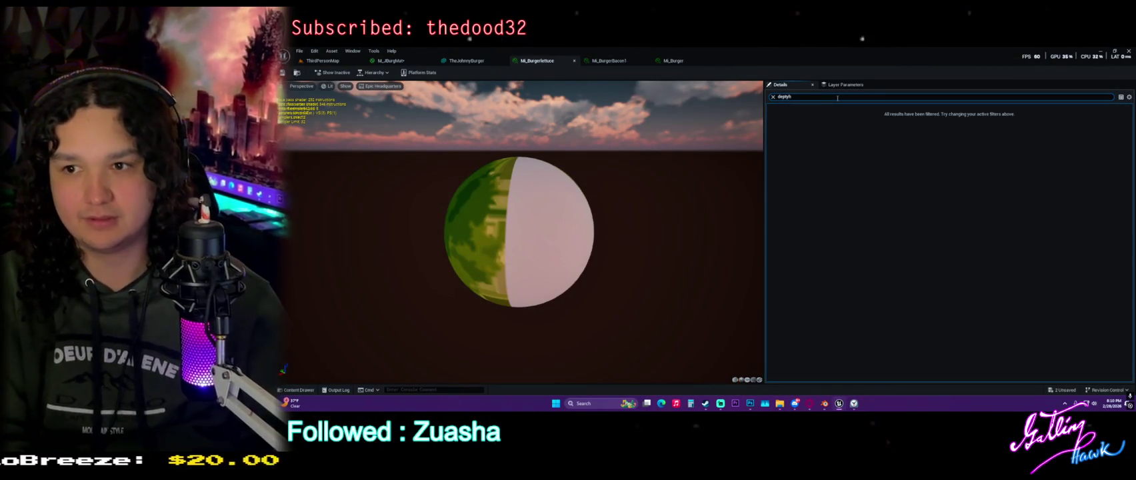
key(BackSpace)
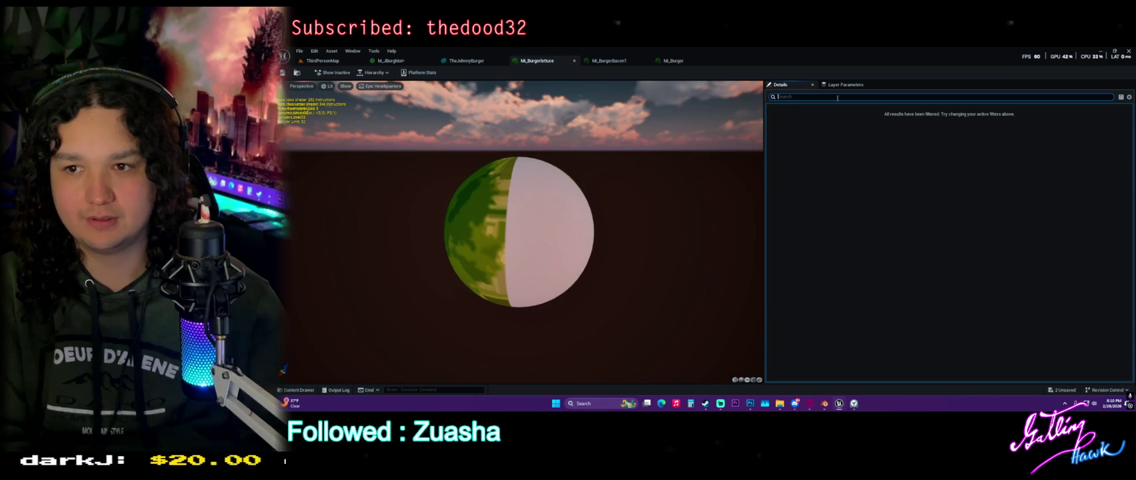
key(ctrl+Tab)
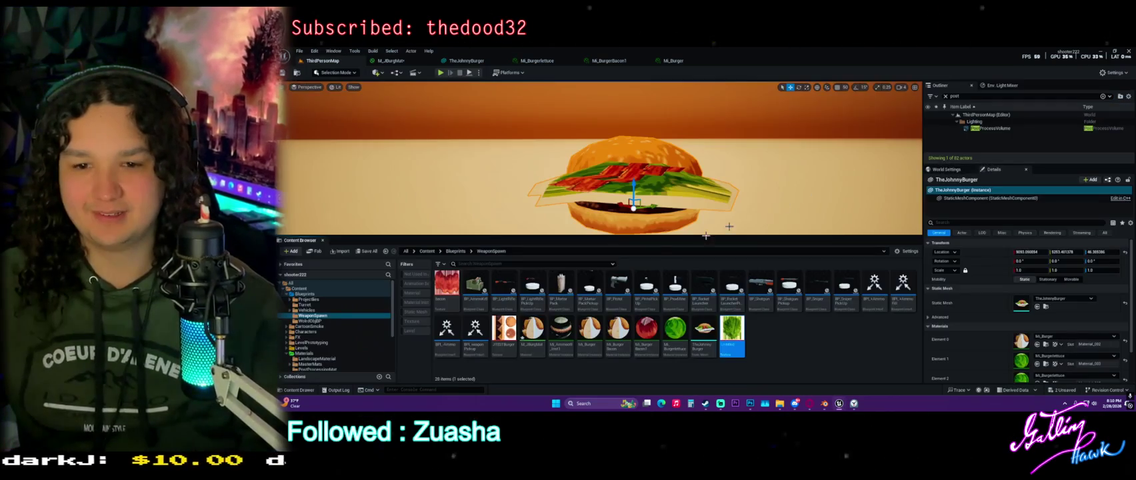
click(400, 61)
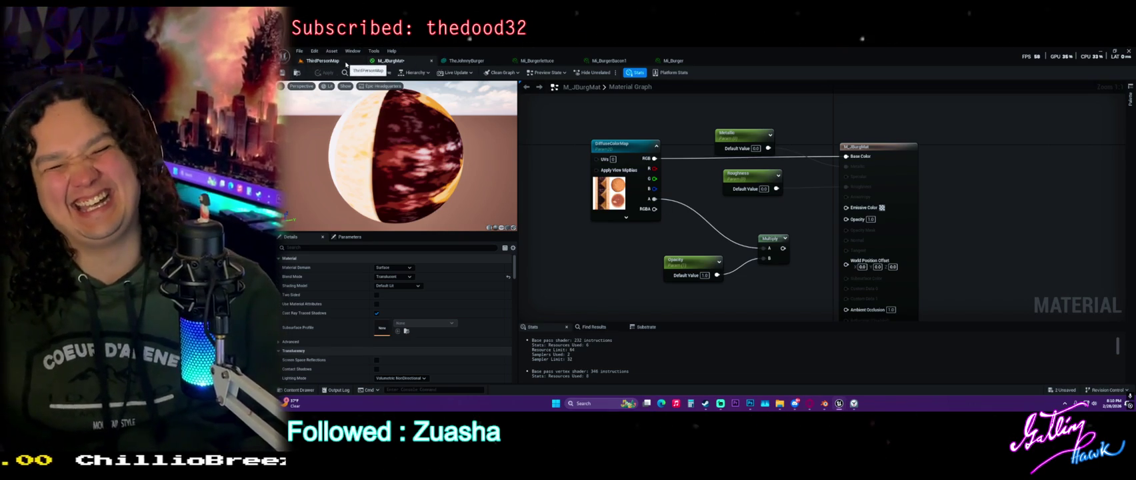
click(338, 63)
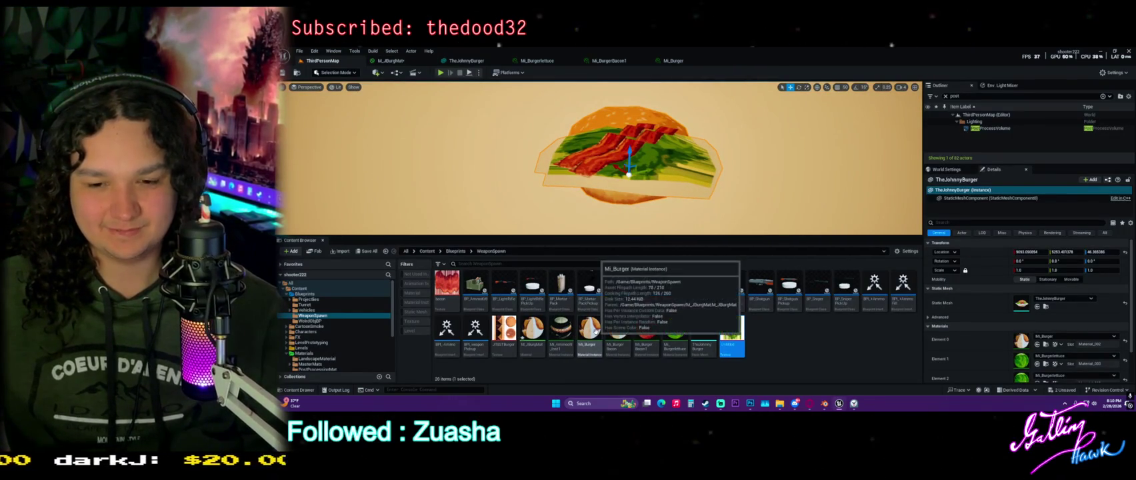
double_click(645, 329)
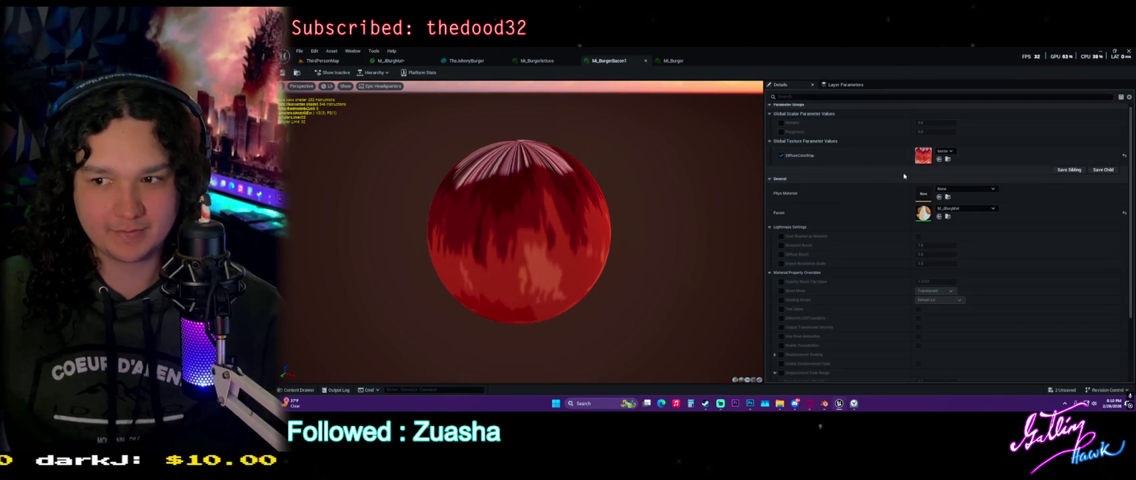
click(947, 159)
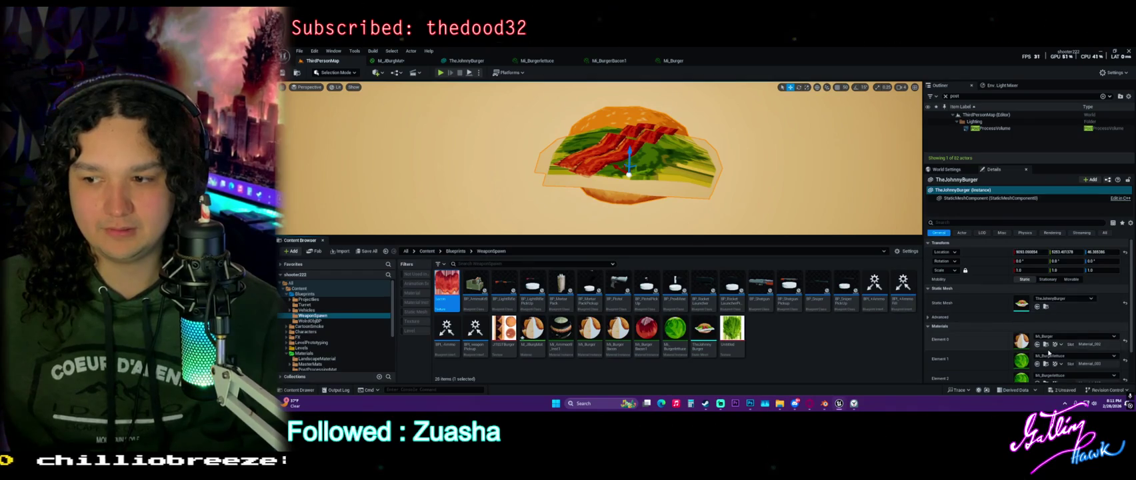
scroll(1029, 316, down, 3)
click(1046, 360)
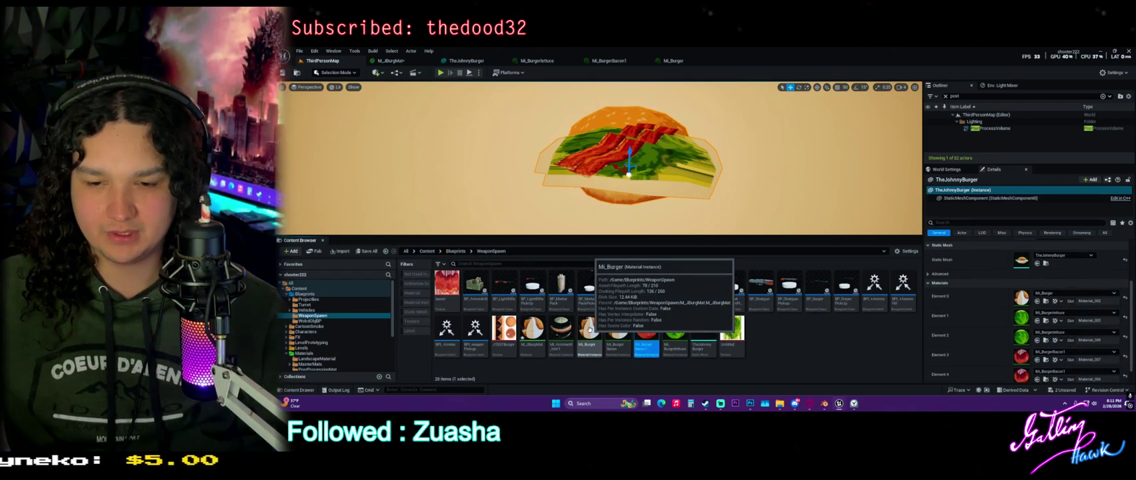
double_click(532, 328)
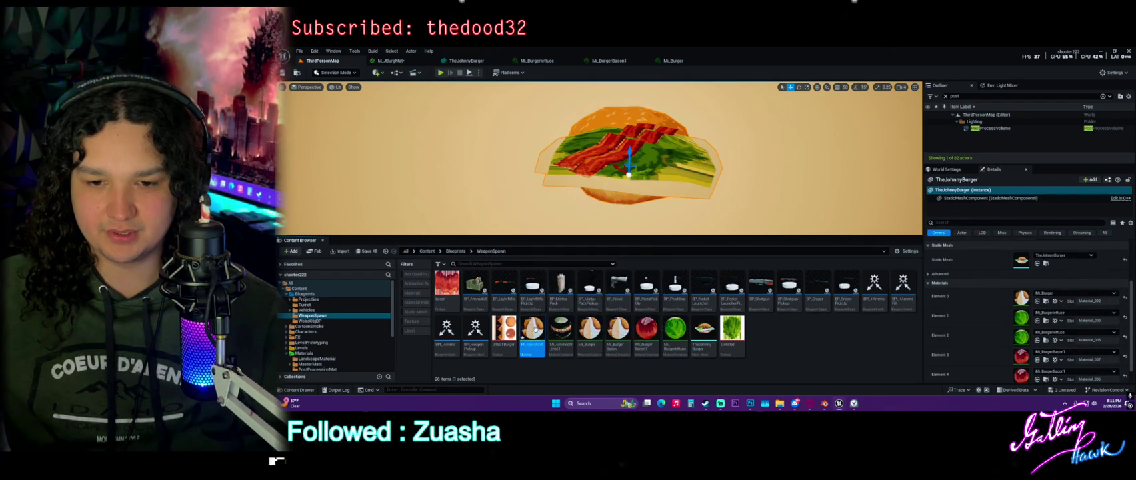
click(342, 247)
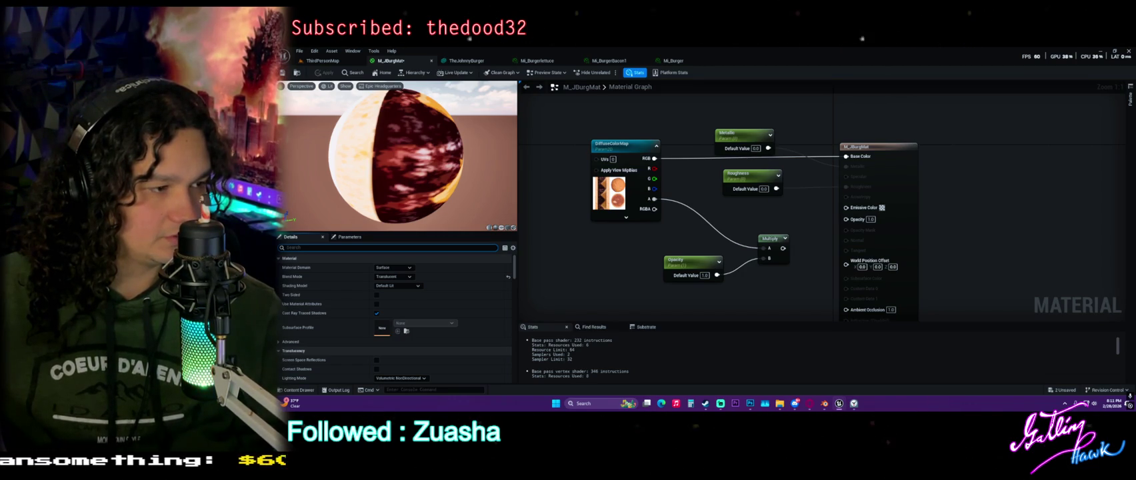
Try Masked blend mode on M_JBurgMat, check the level, then revert to Translucent.
click(393, 276)
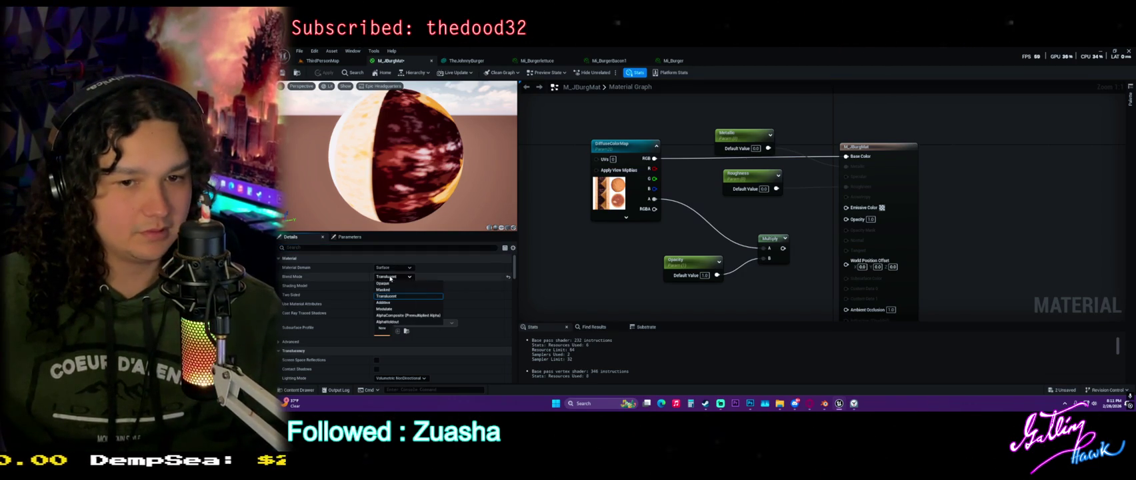
click(384, 290)
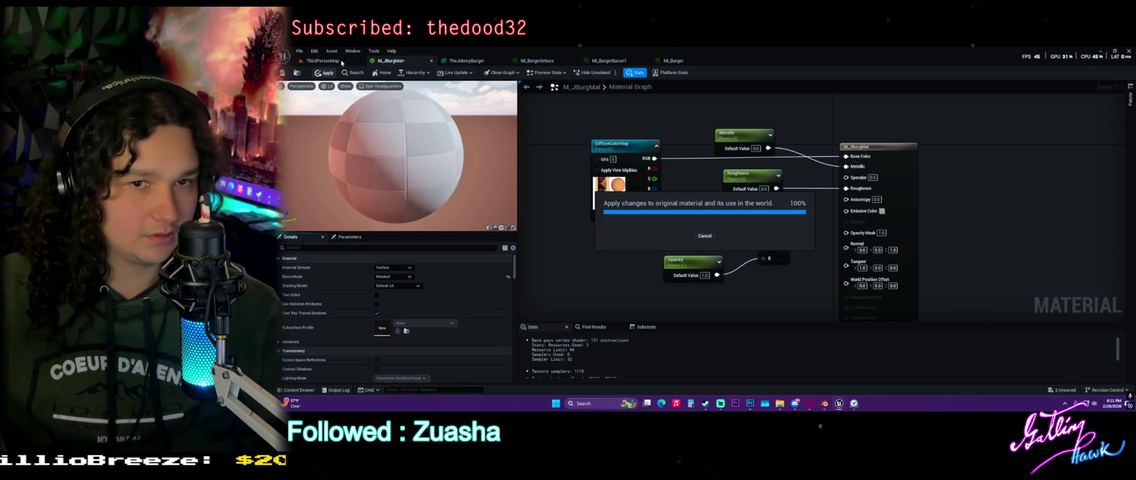
click(340, 61)
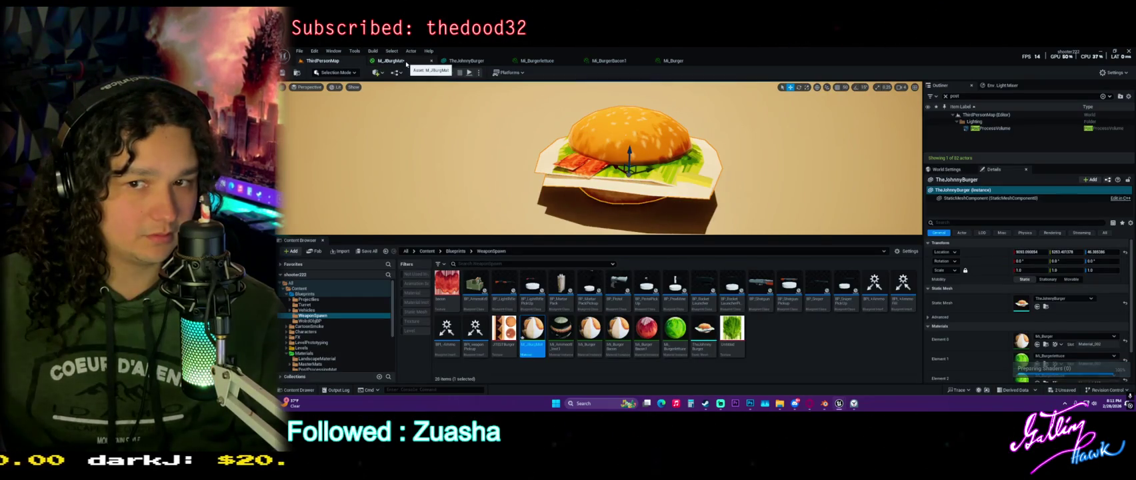
click(403, 61)
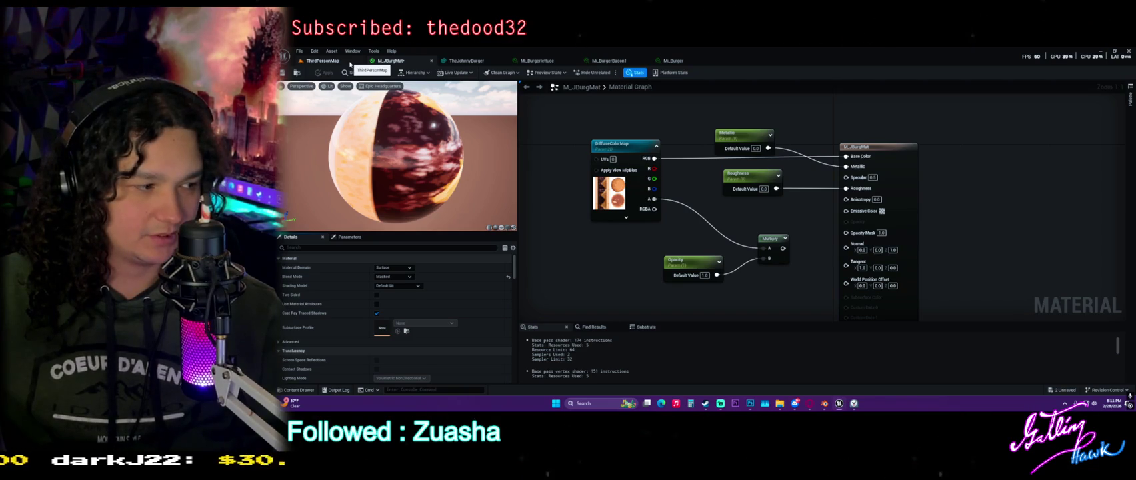
click(393, 276)
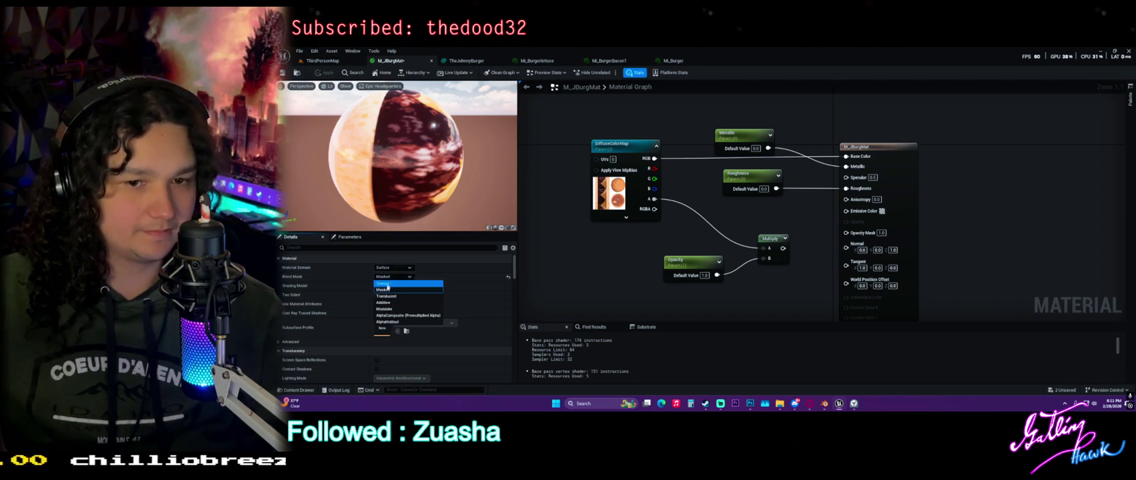
click(393, 297)
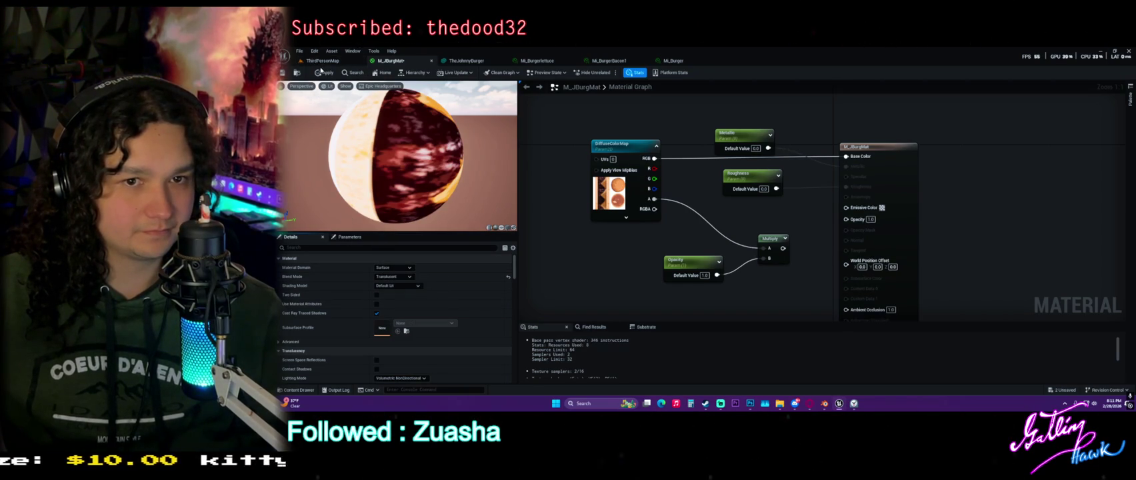
Tick Disable Depth Test, inspect the burger layers in the level, and reopen M_JBurgMat.
click(344, 248)
text(depth)
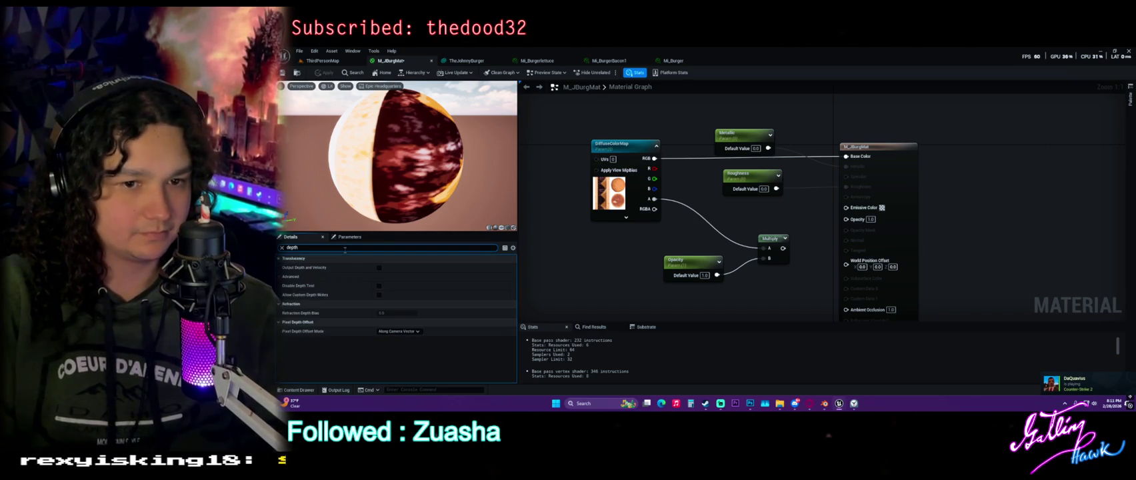
click(379, 285)
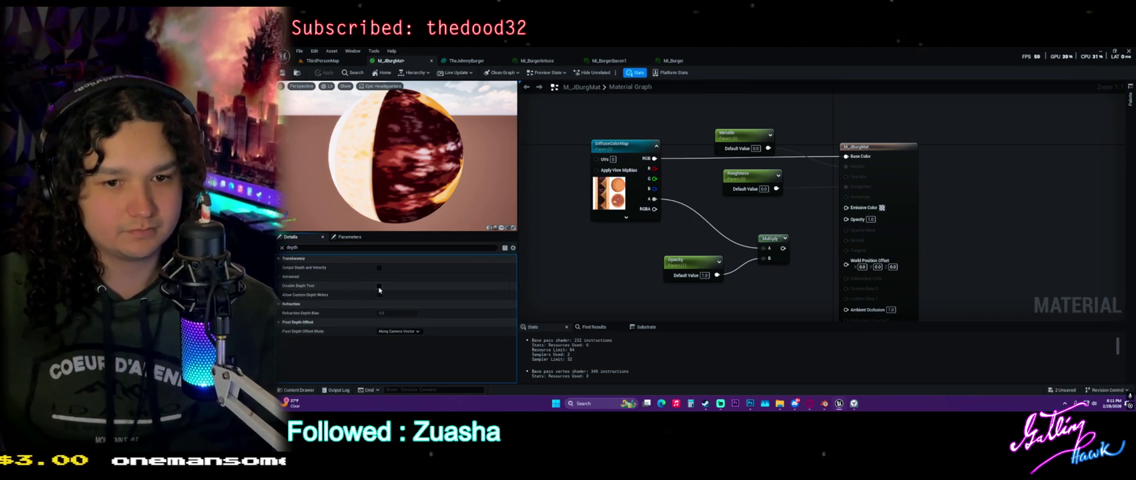
click(340, 60)
mouse_move(516, 136)
mouse_down()
mouse_move(515, 160)
mouse_move(520, 140)
mouse_up()
click(537, 61)
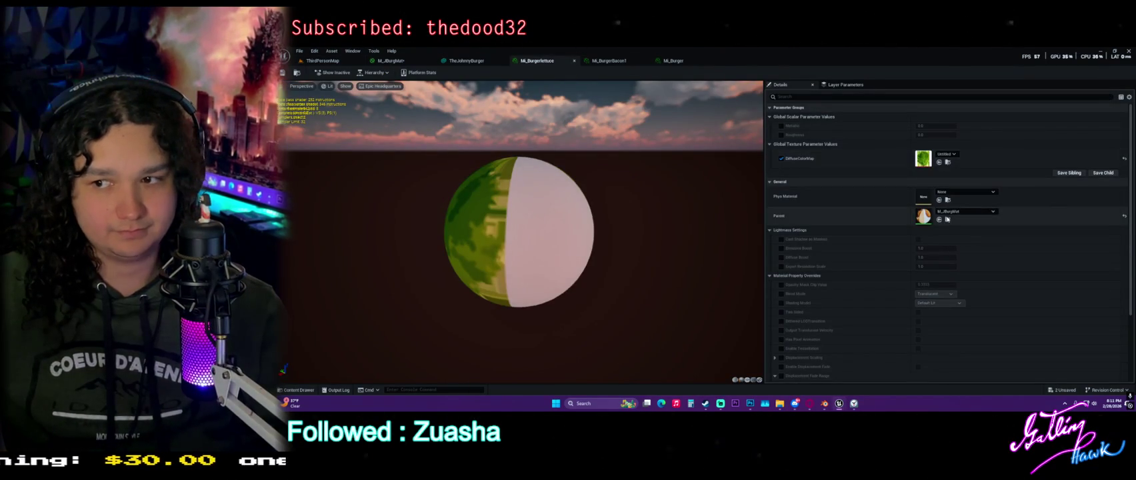
key(ctrl+Tab)
double_click(533, 330)
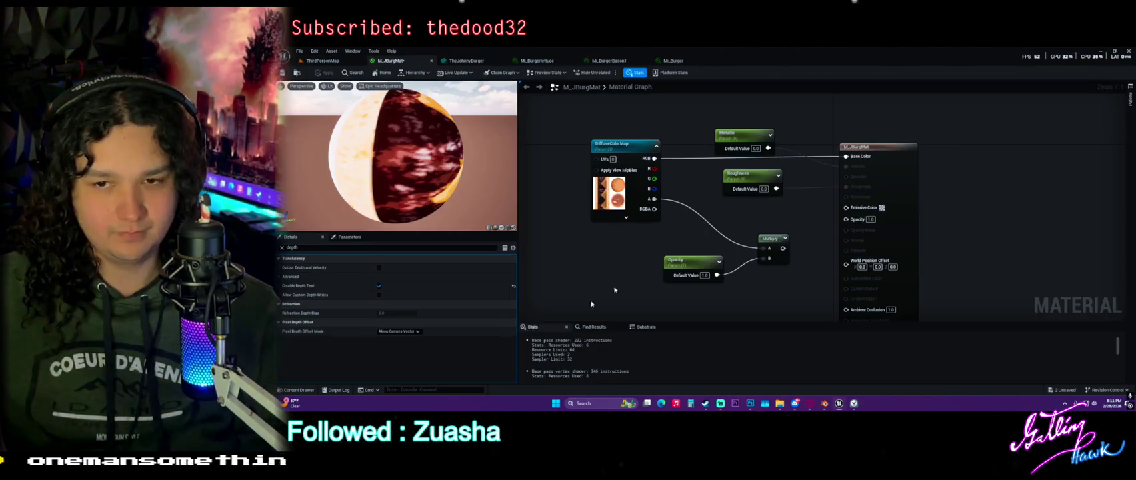
click(770, 238)
drag(770, 238, 845, 218)
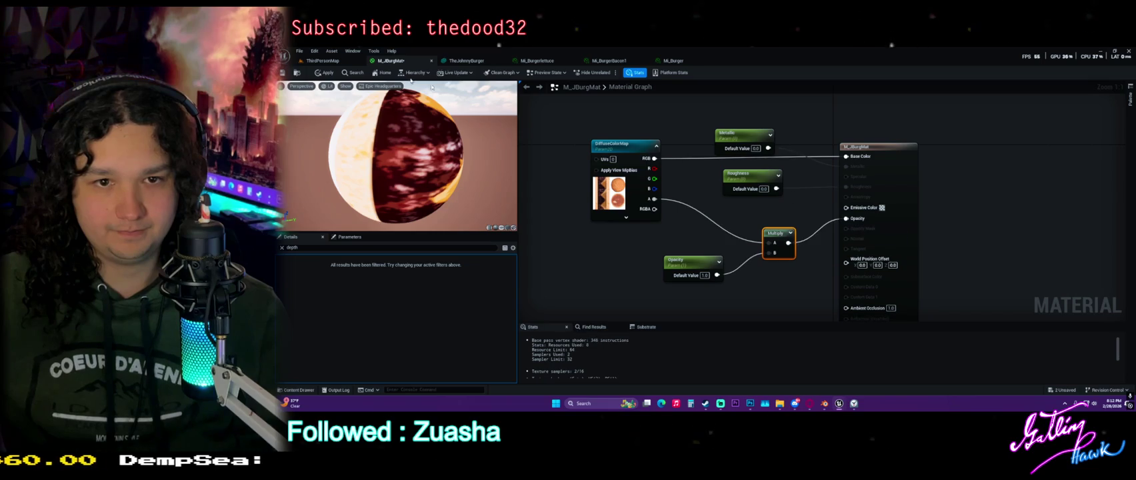
click(322, 61)
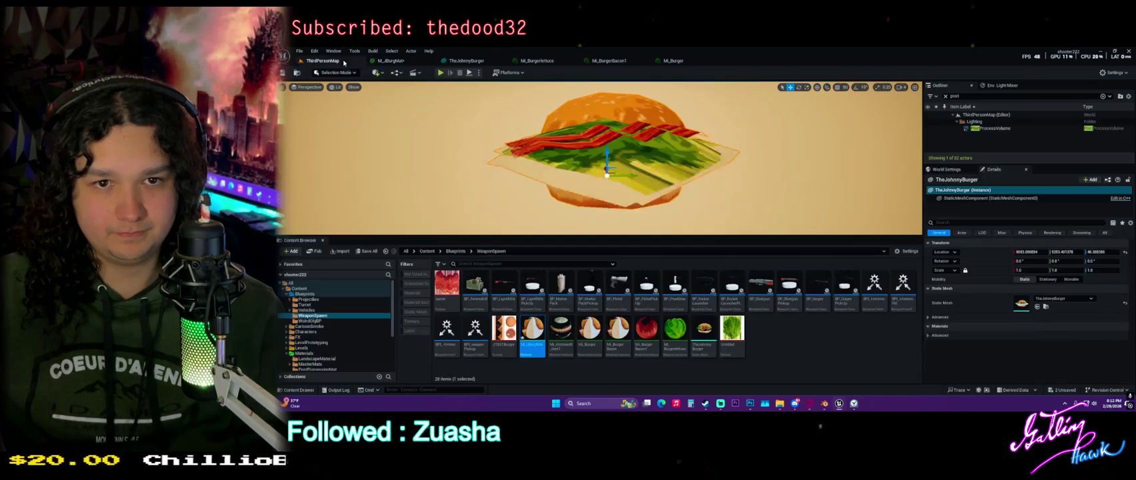
scroll(565, 133, up, 5)
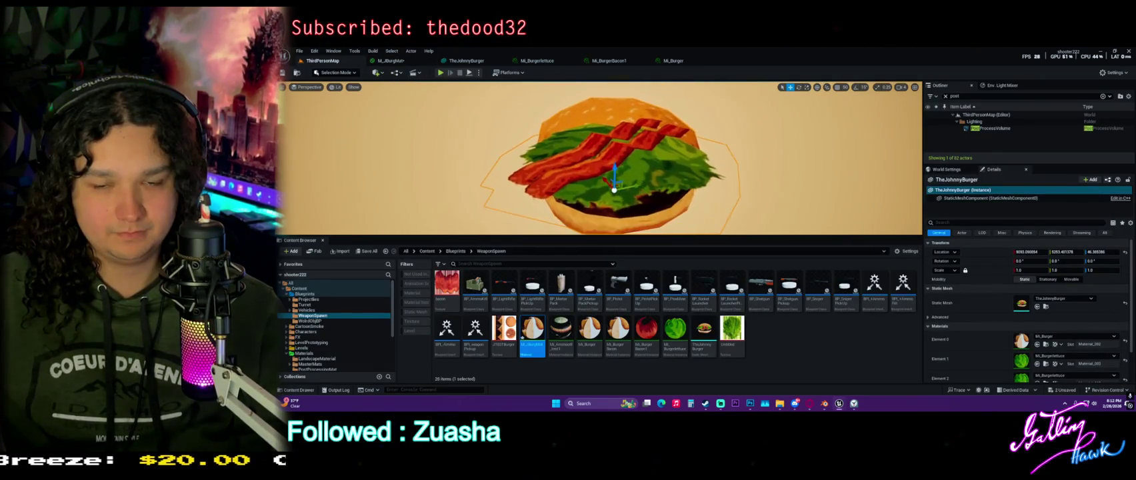
drag(566, 132, 566, 100)
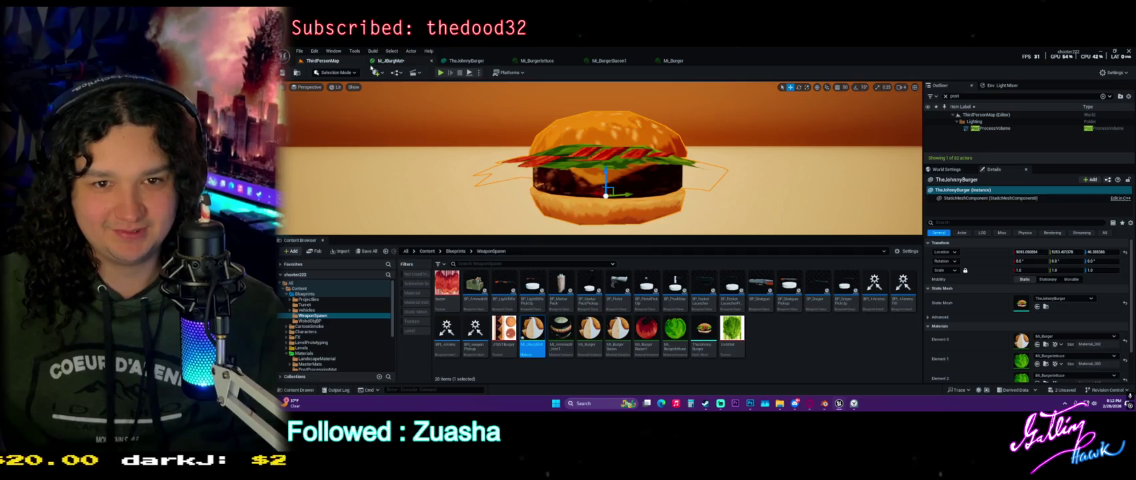
click(393, 61)
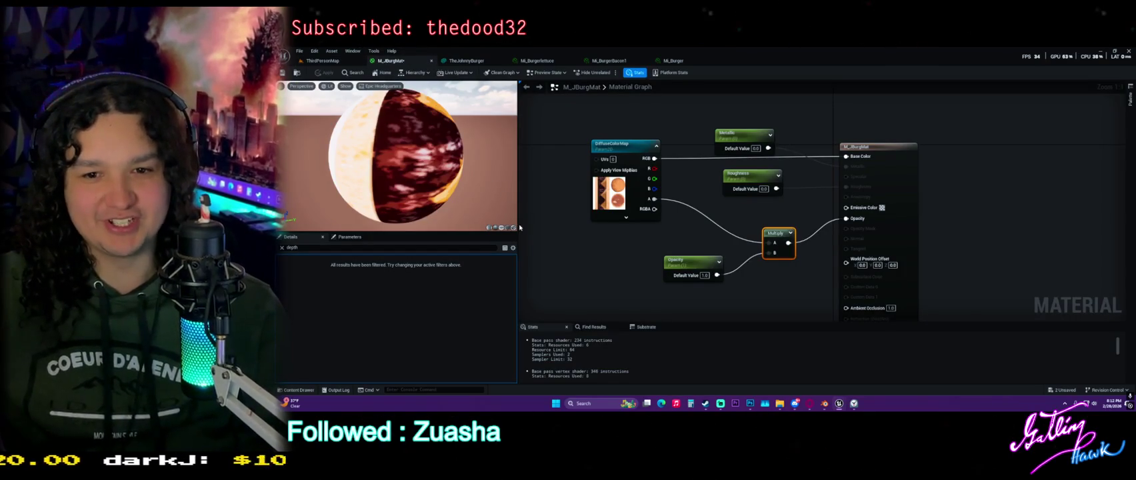
mouse_move(519, 227)
mouse_down()
mouse_move(553, 226)
mouse_move(534, 226)
mouse_move(482, 296)
mouse_up()
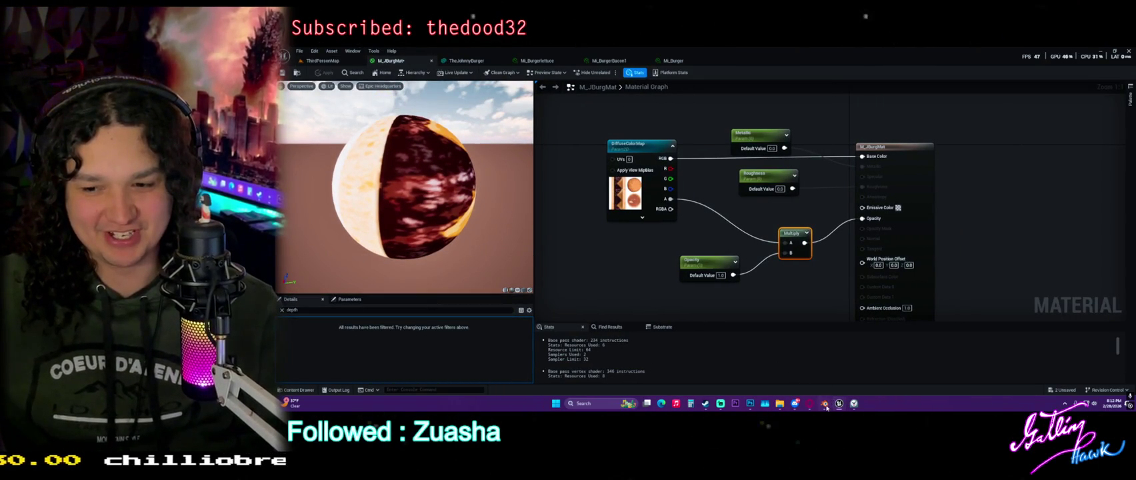
click(825, 403)
right_click(773, 354)
mouse_move(833, 262)
mouse_down()
mouse_move(753, 238)
mouse_move(639, 267)
mouse_move(656, 244)
mouse_up()
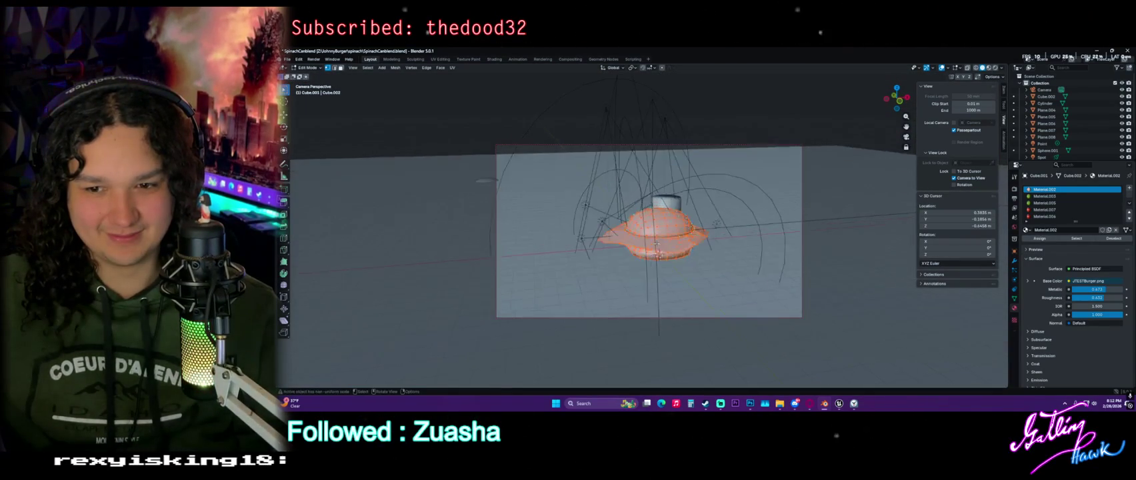
scroll(650, 234, up, 5)
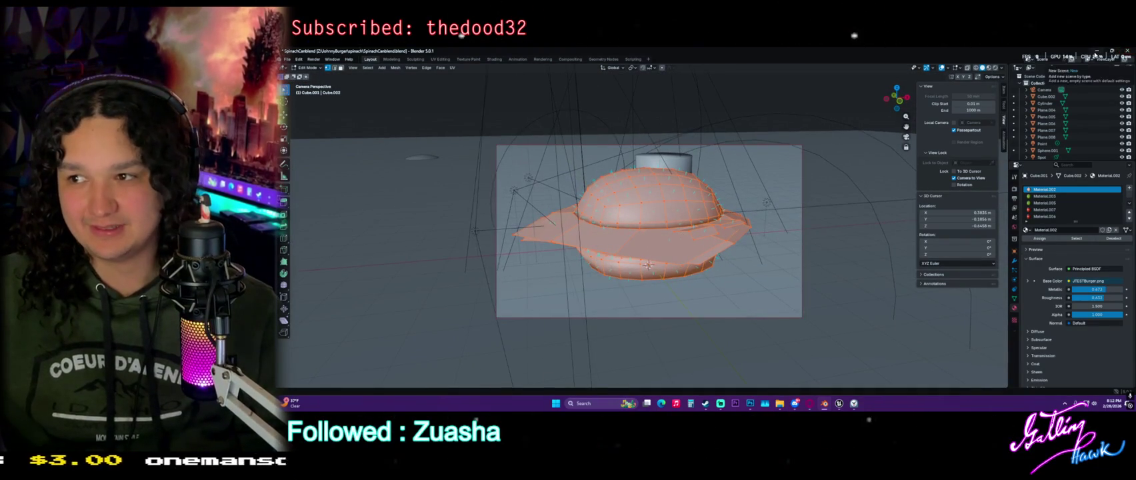
key(alt+Tab)
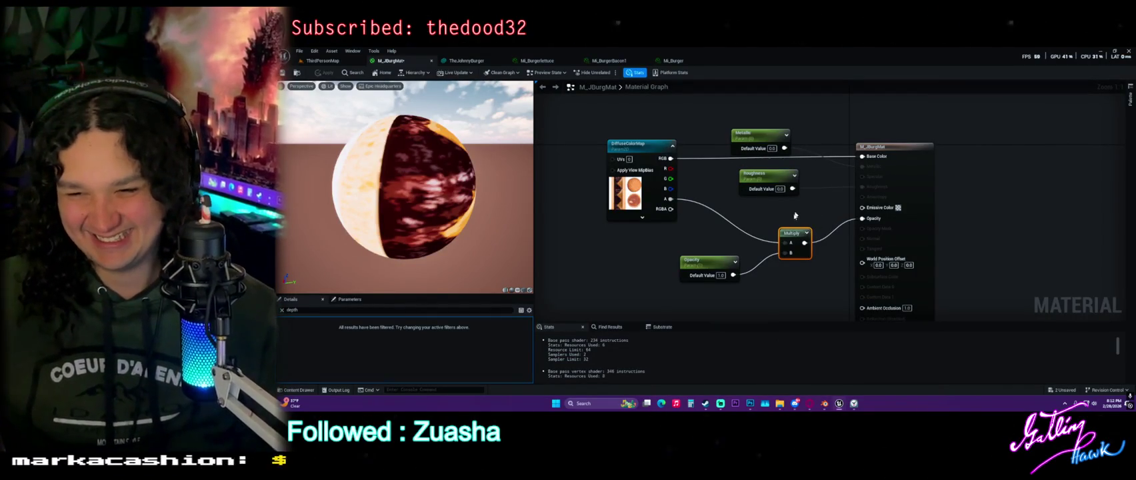
Drag the burger's Z arrow upward in ThirdPersonMap to raise it to about 76.
click(754, 211)
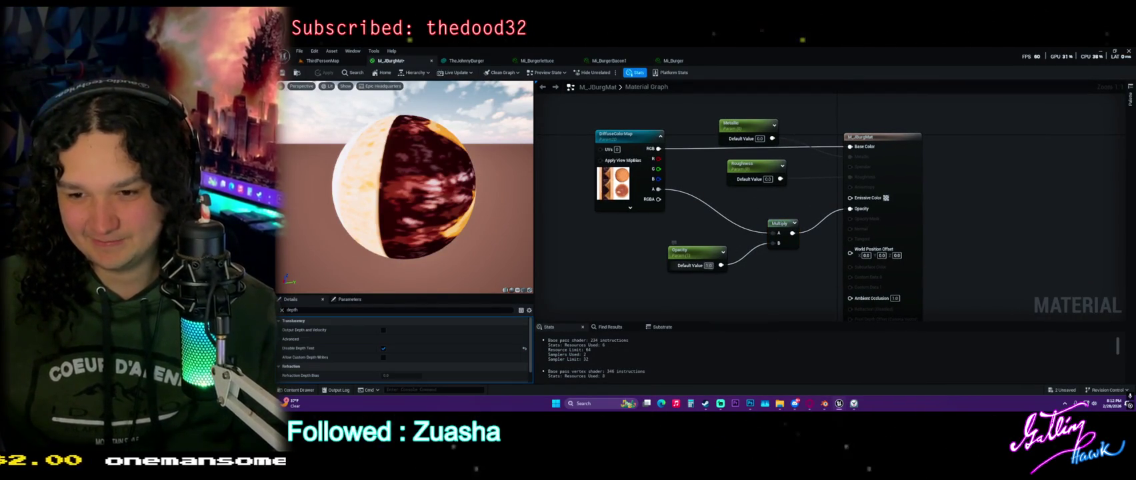
click(340, 62)
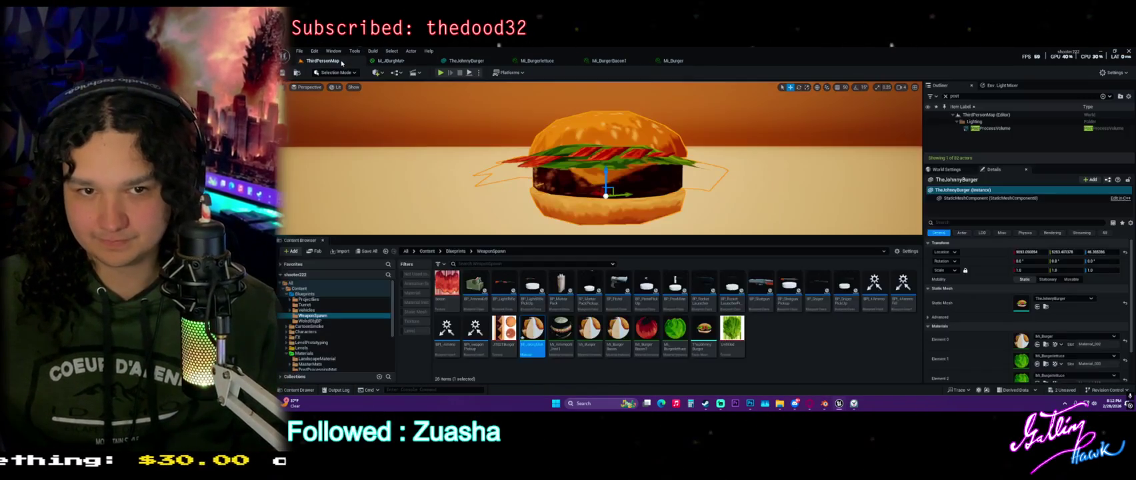
click(703, 328)
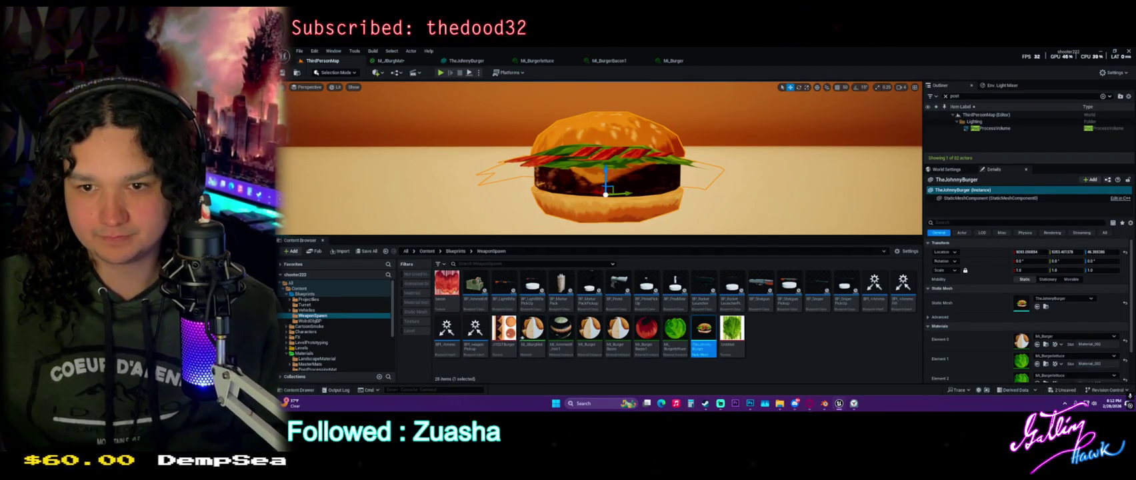
drag(605, 171, 606, 159)
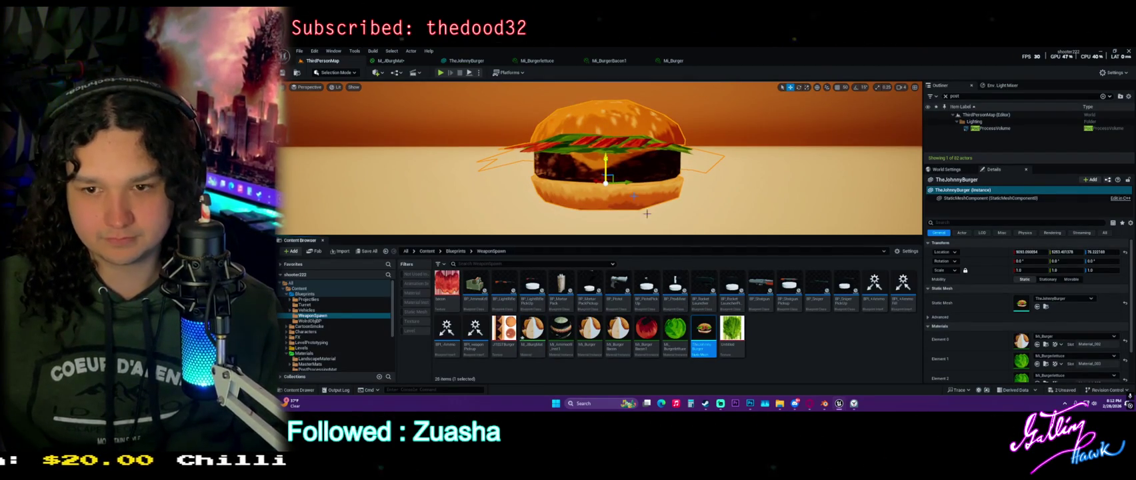
double_click(703, 328)
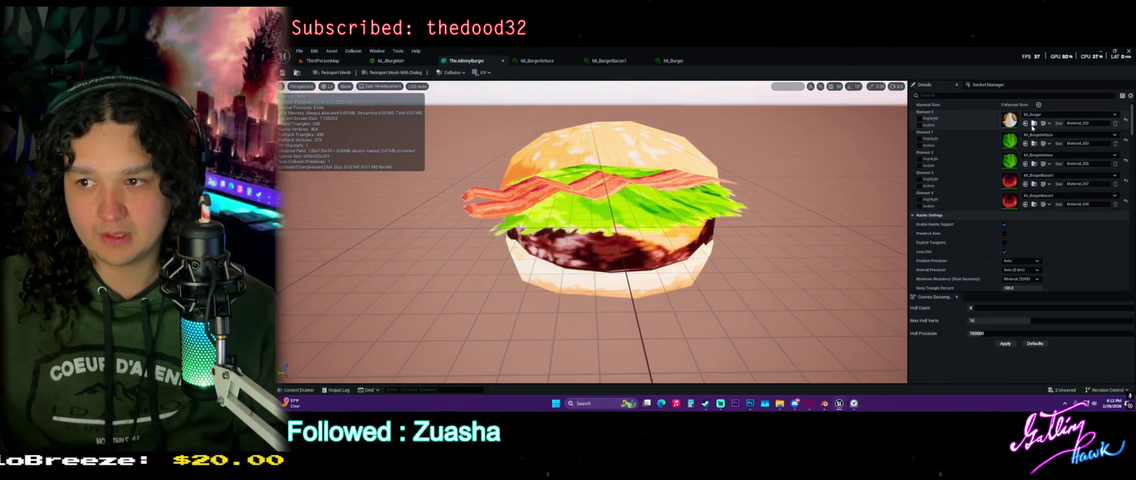
click(322, 60)
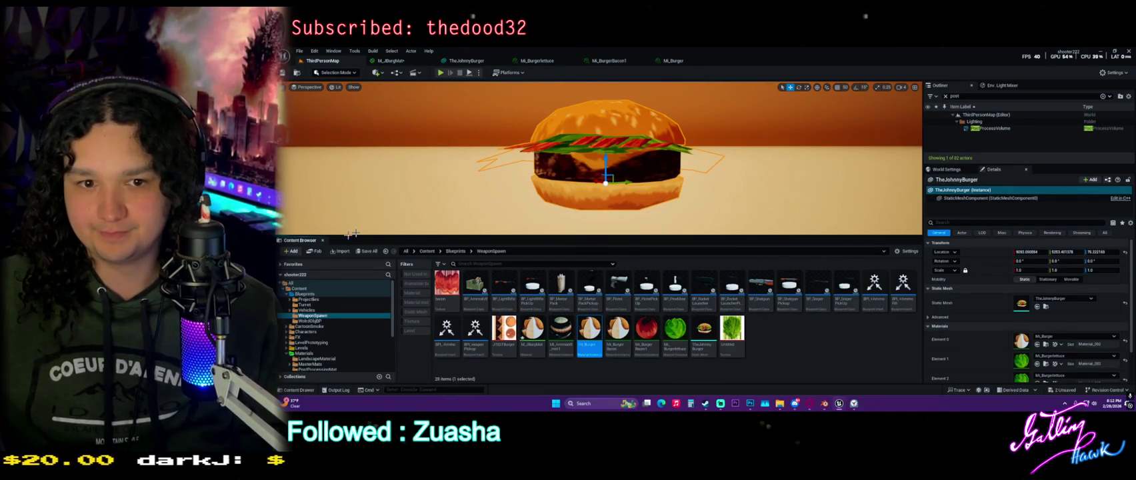
click(323, 242)
Check the lettuce, Mi_BurgerBacon1 and Mi_Burger materials, then undock TheJohnnyBurger mesh editor to the left half.
click(537, 61)
click(604, 61)
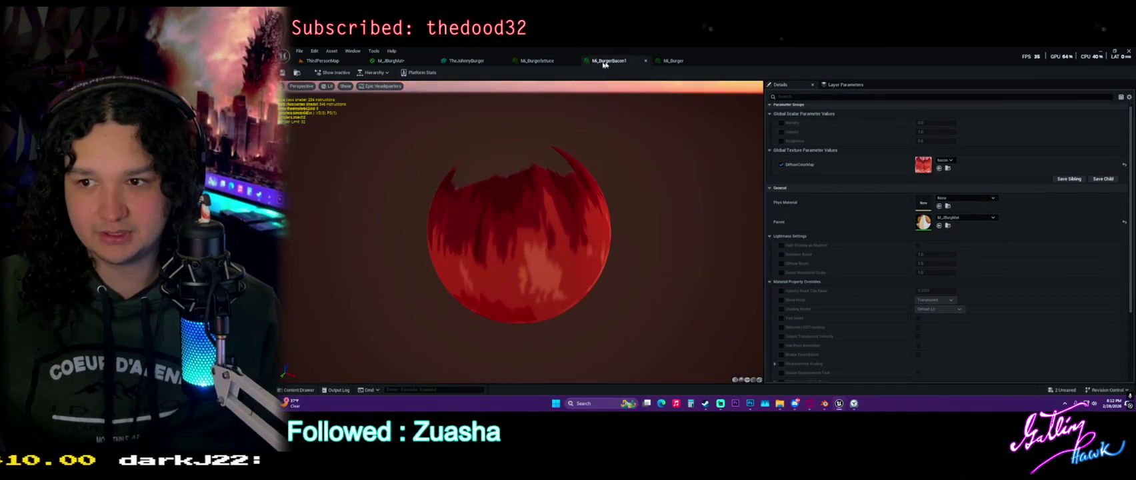
click(673, 61)
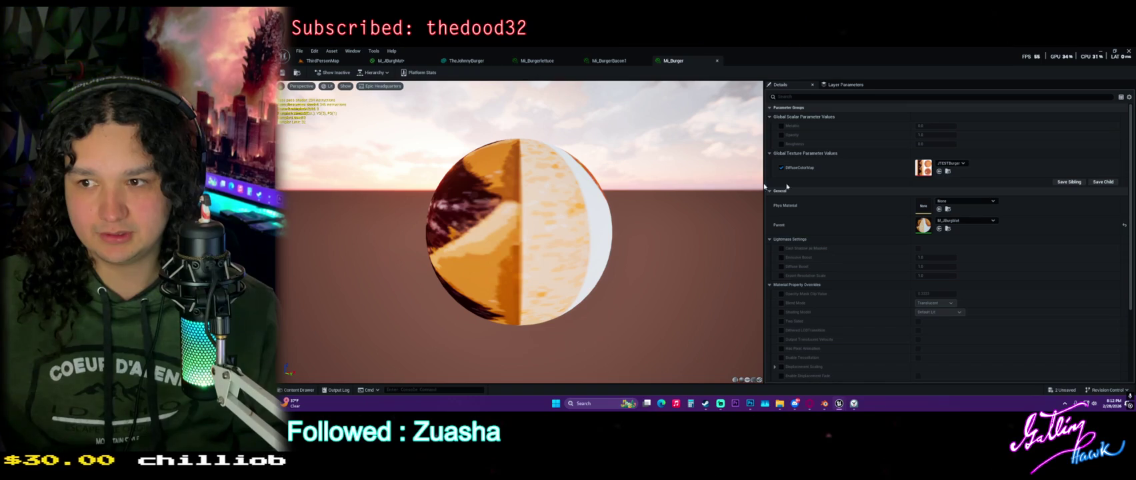
drag(439, 200, 427, 86)
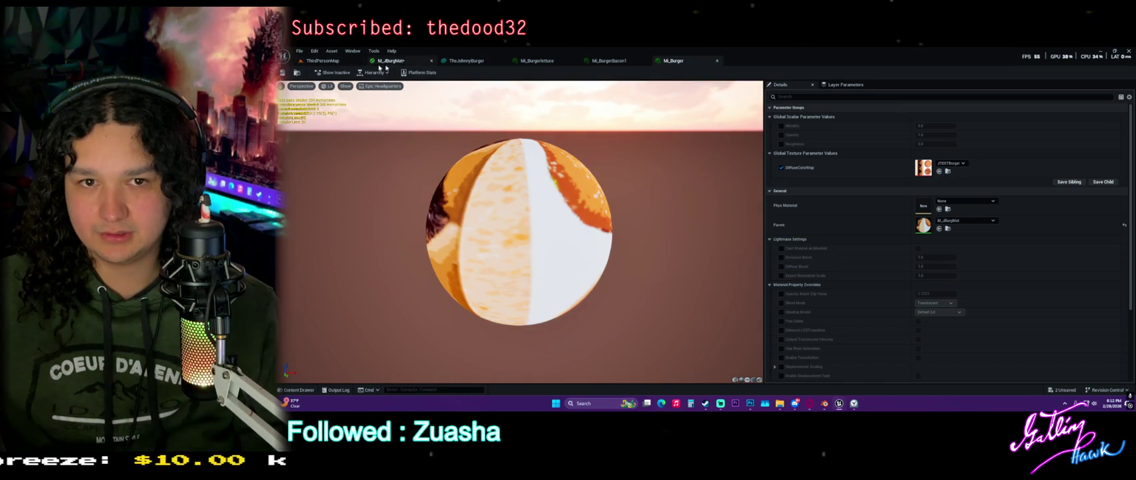
click(466, 60)
mouse_move(472, 90)
mouse_down()
mouse_move(621, 118)
mouse_move(474, 72)
mouse_move(498, 84)
mouse_move(1022, 86)
mouse_move(526, 85)
mouse_move(587, 67)
mouse_move(574, 80)
mouse_up()
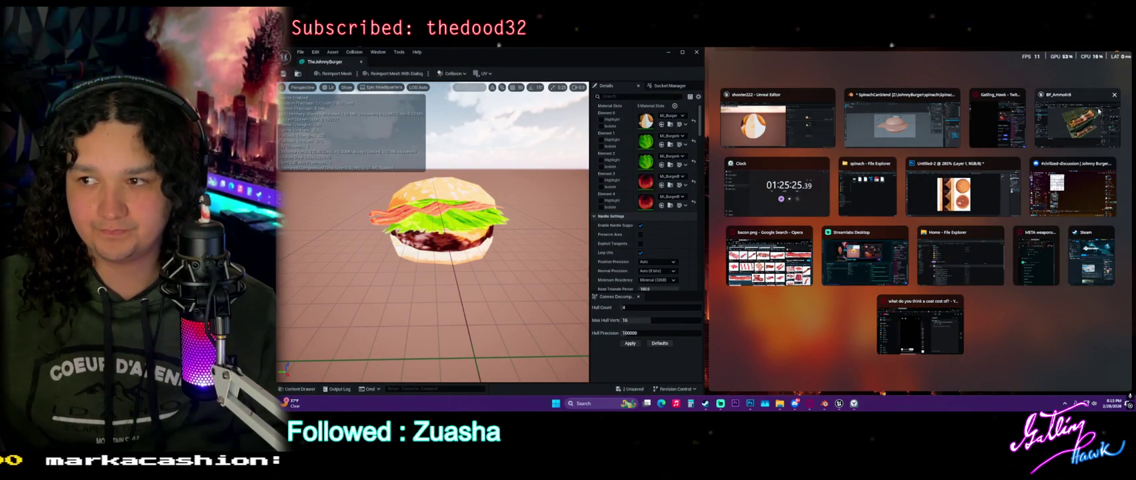
Close the BP_AmmoKit window and snap the main editor to the right half.
click(1114, 95)
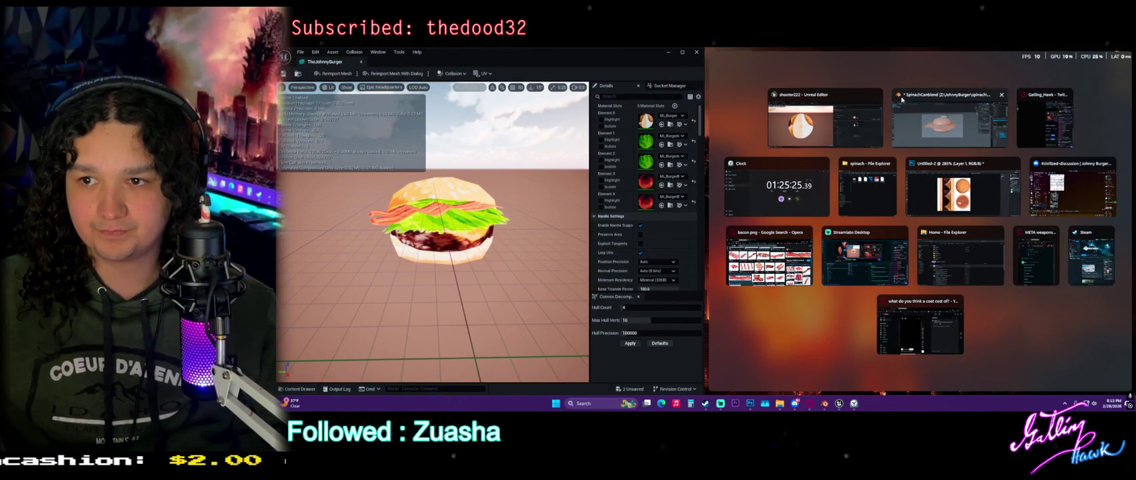
click(822, 126)
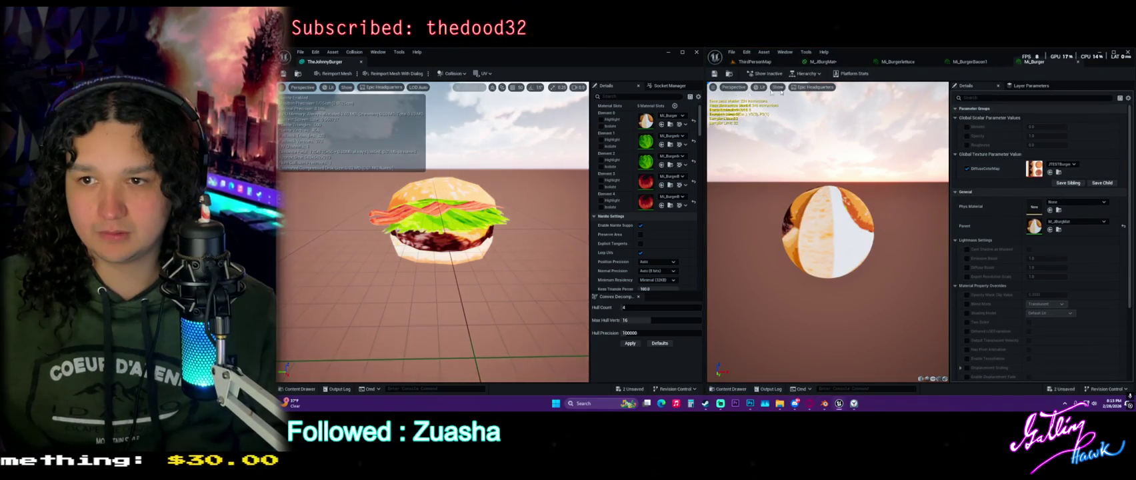
drag(432, 233, 380, 240)
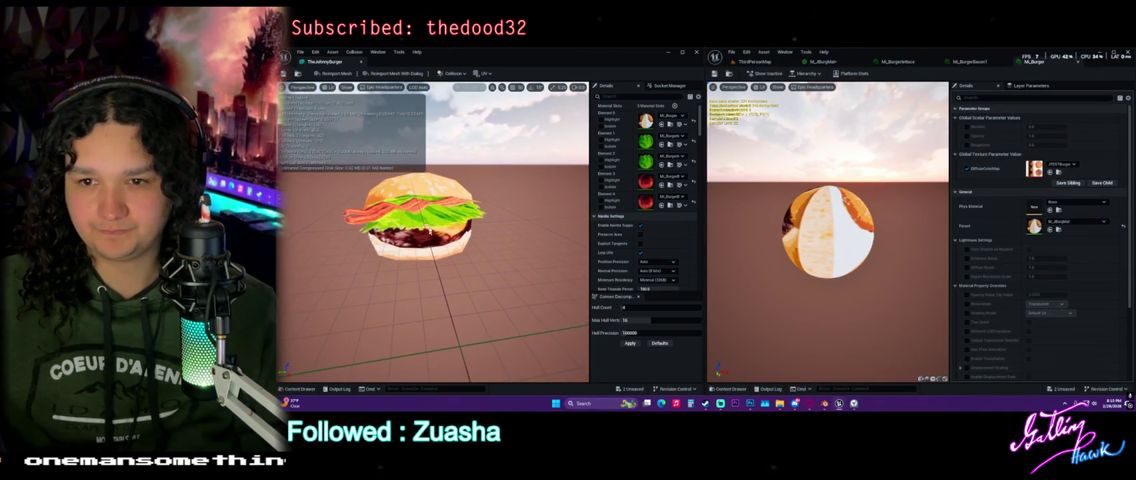
Assign M_JBurgMat to the burger mesh's Element 0 material slot.
click(671, 125)
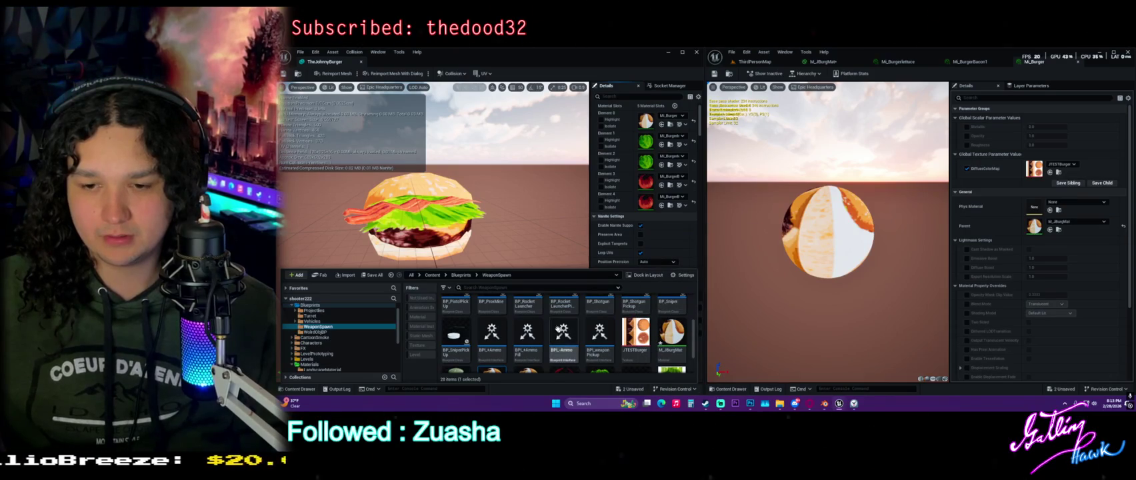
scroll(620, 330, down, 1)
scroll(619, 330, down, 1)
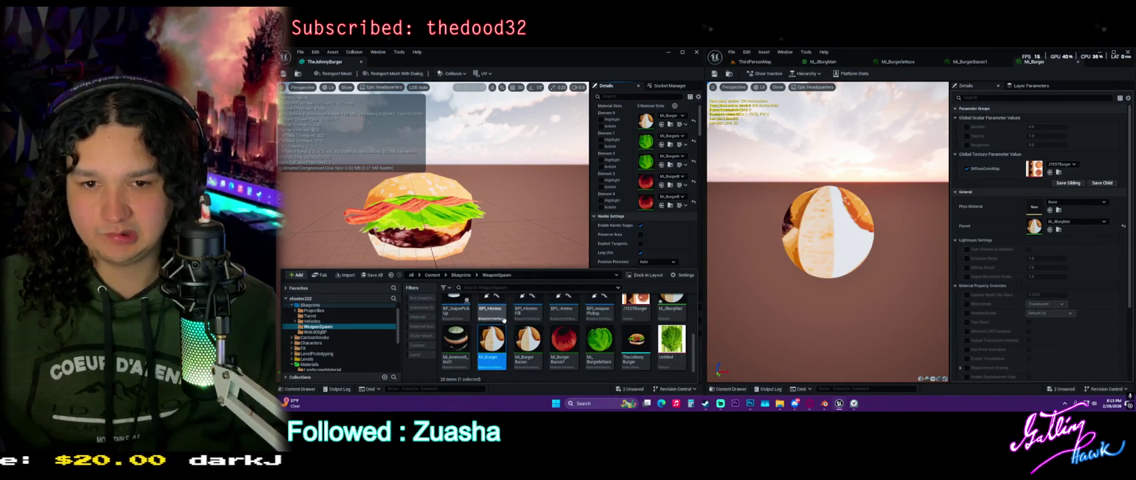
scroll(667, 319, up, 3)
mouse_move(671, 308)
mouse_down()
mouse_move(684, 261)
mouse_move(658, 122)
mouse_move(646, 123)
mouse_up()
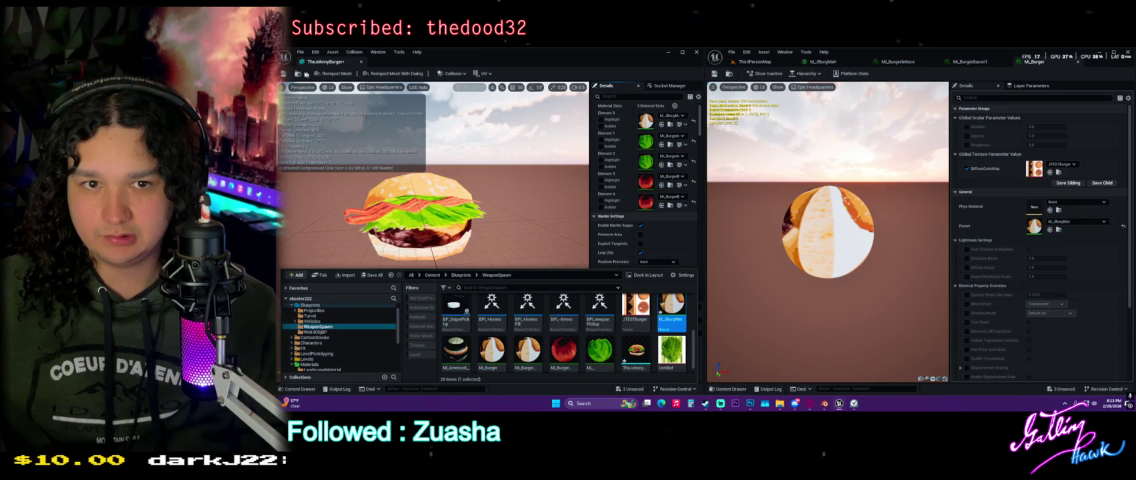
click(544, 119)
Save All, confirming the save of M_JBurgMat and TheJohnnyBurger.
key(ctrl+space)
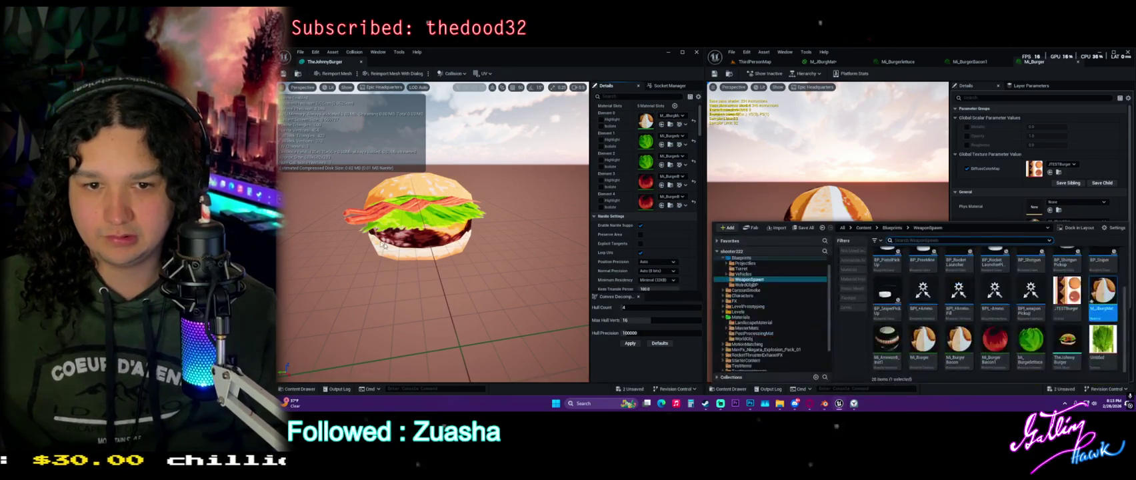
click(804, 229)
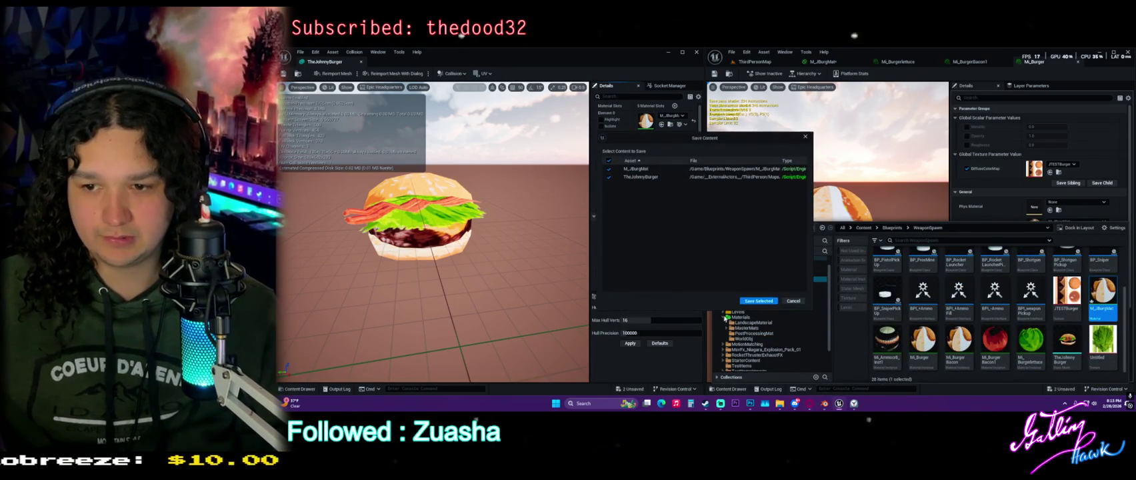
click(760, 301)
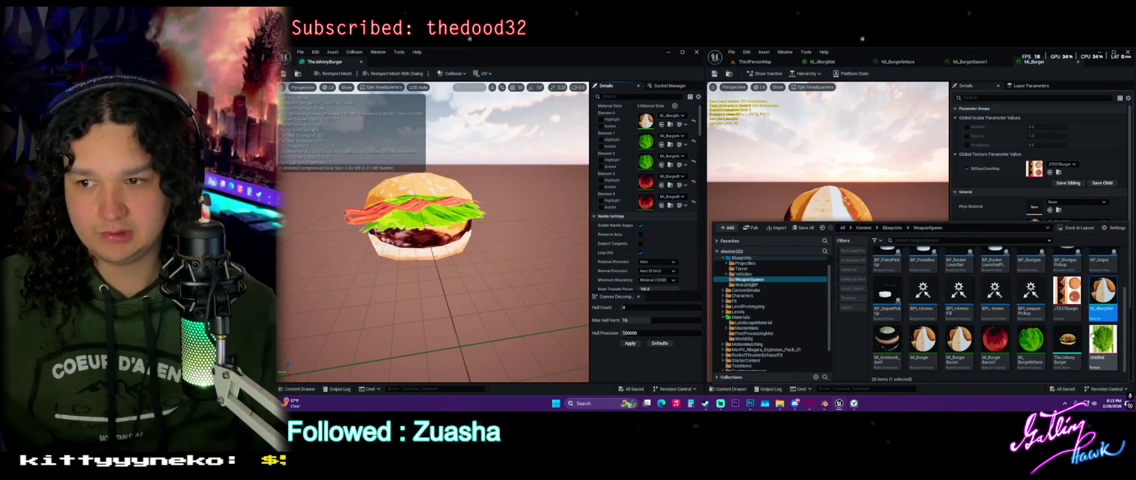
key(ctrl+space)
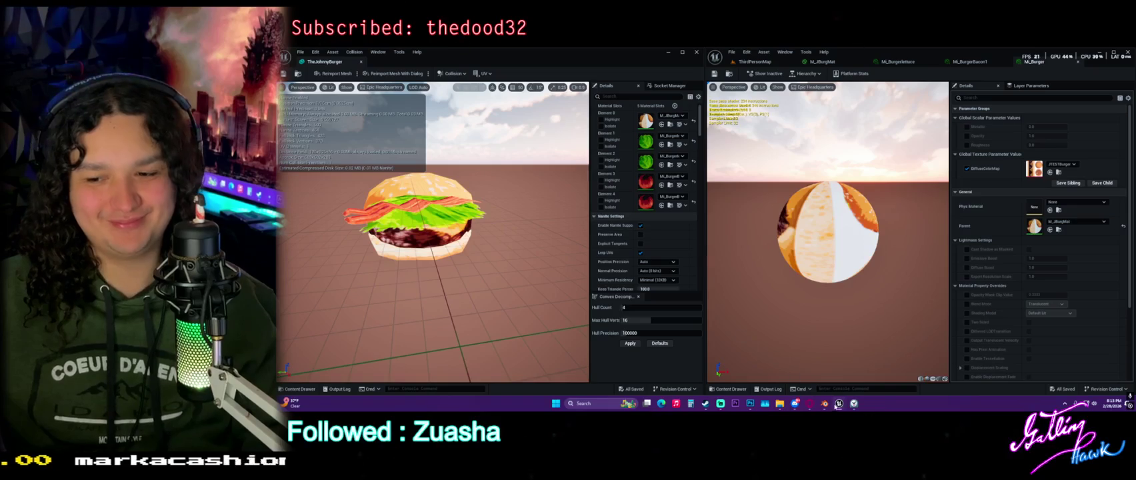
key(alt+Tab)
Deselect all, return to Object Mode, select the burger and use Material Preview shading.
click(758, 92)
key(Tab)
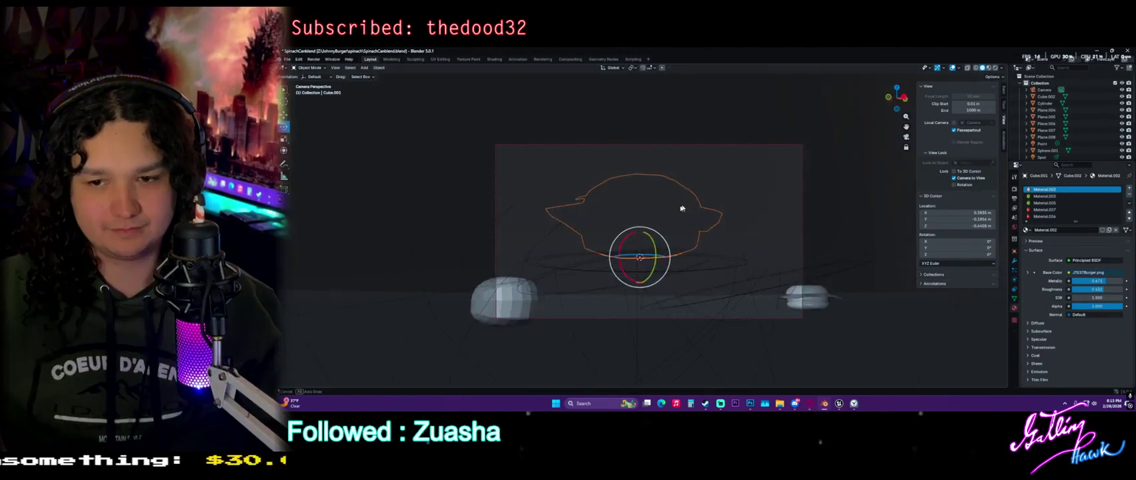
click(759, 305)
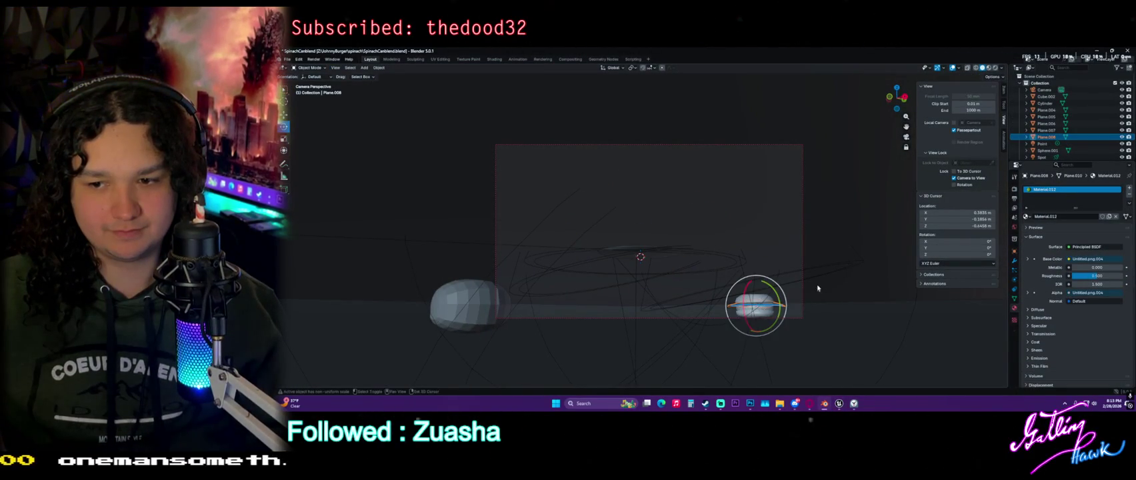
scroll(712, 260, down, 5)
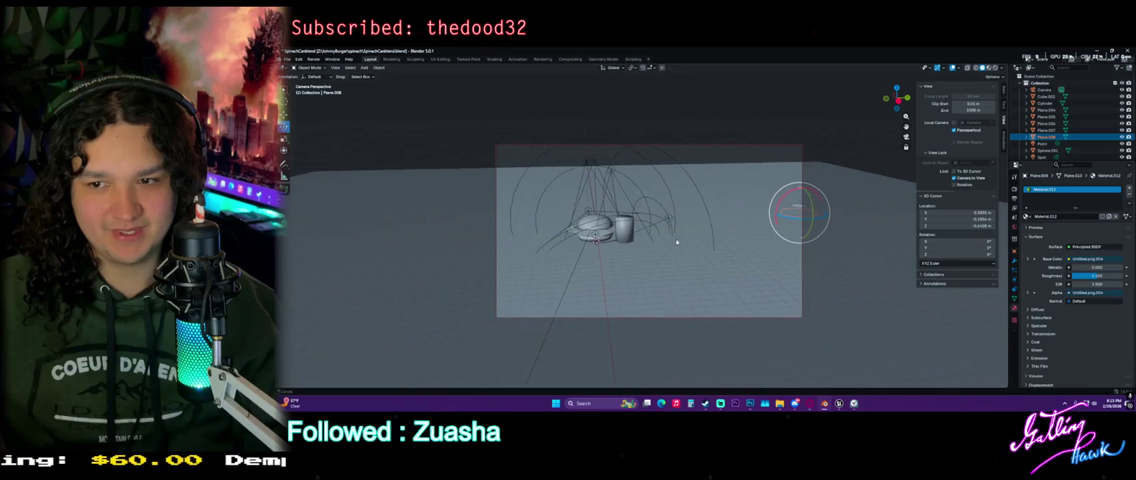
click(989, 69)
click(982, 68)
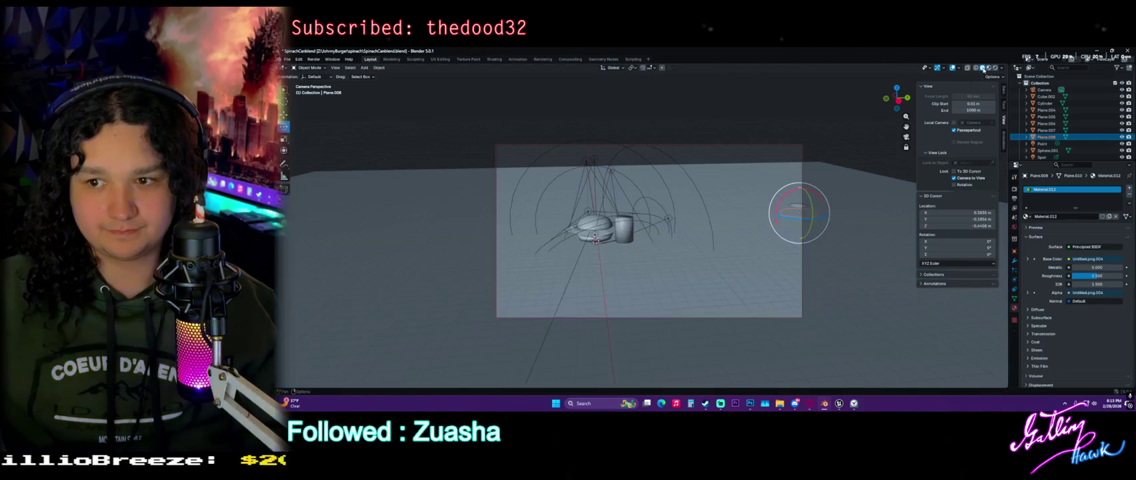
click(988, 68)
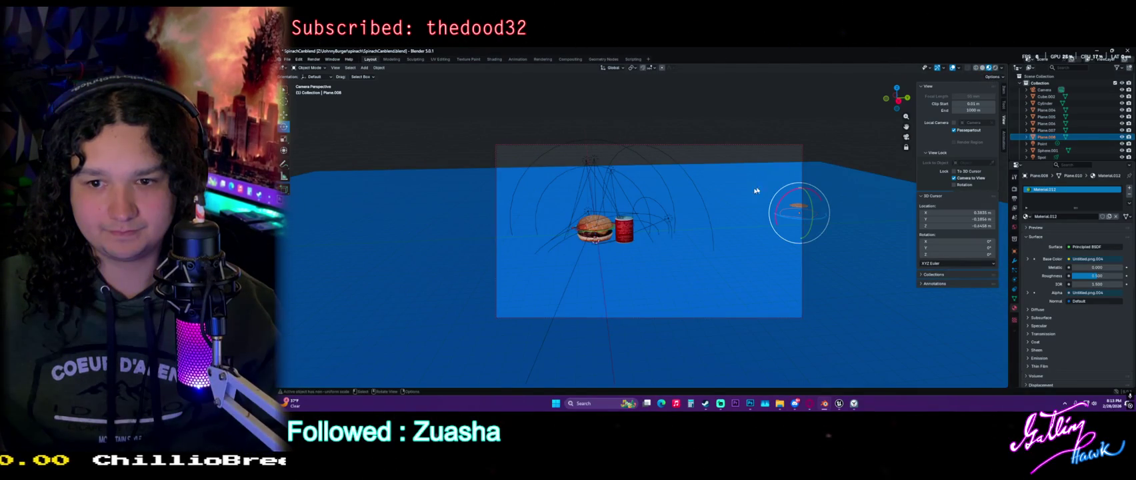
Frame the burger beside the spinach can through the scene camera and render with F12.
scroll(650, 225, up, 4)
click(655, 216)
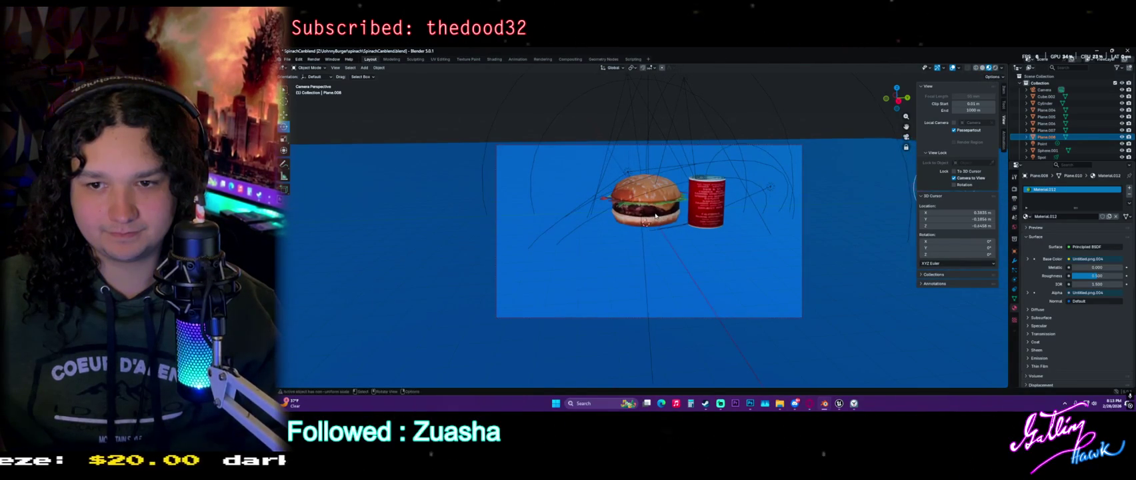
click(640, 200)
drag(640, 200, 724, 180)
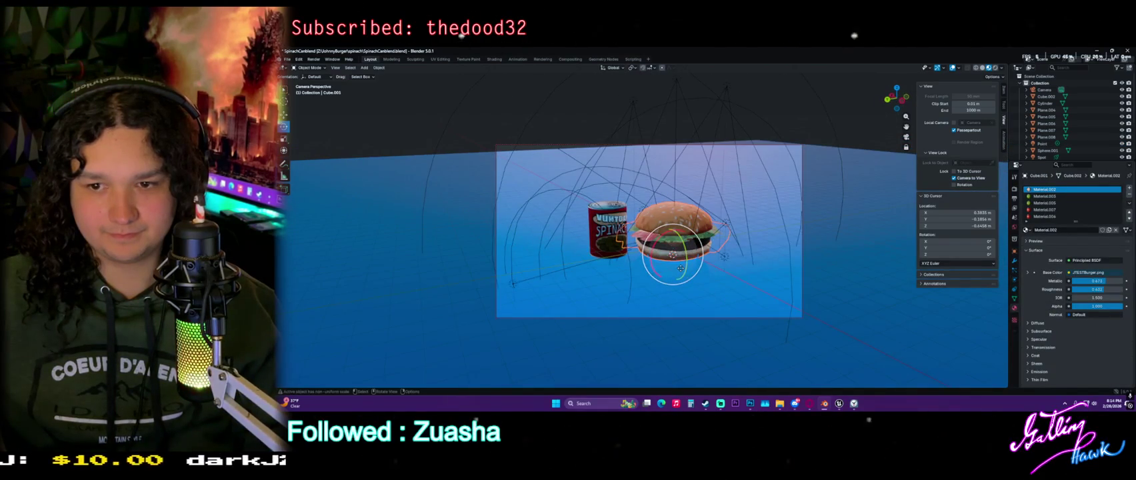
key(KP_0)
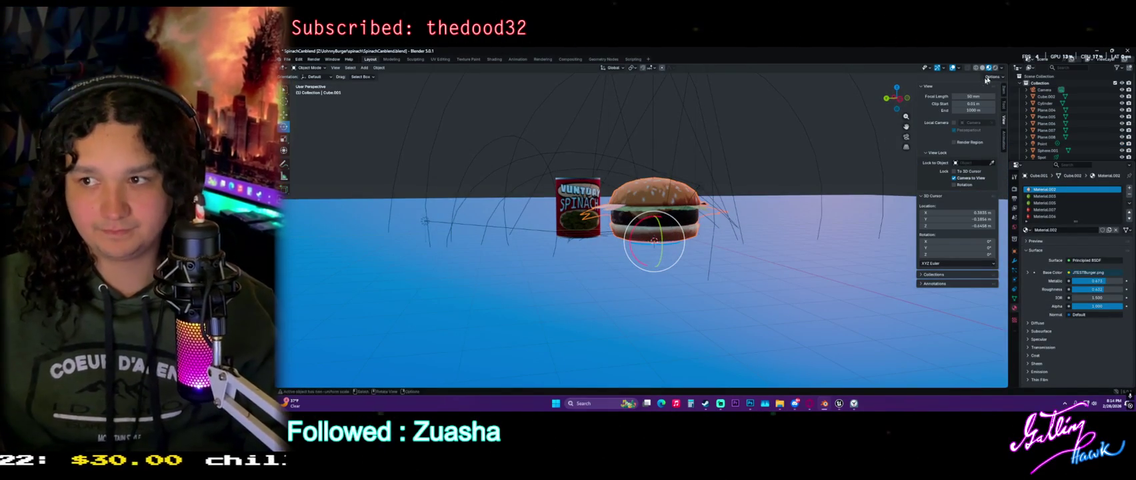
scroll(757, 178, up, 2)
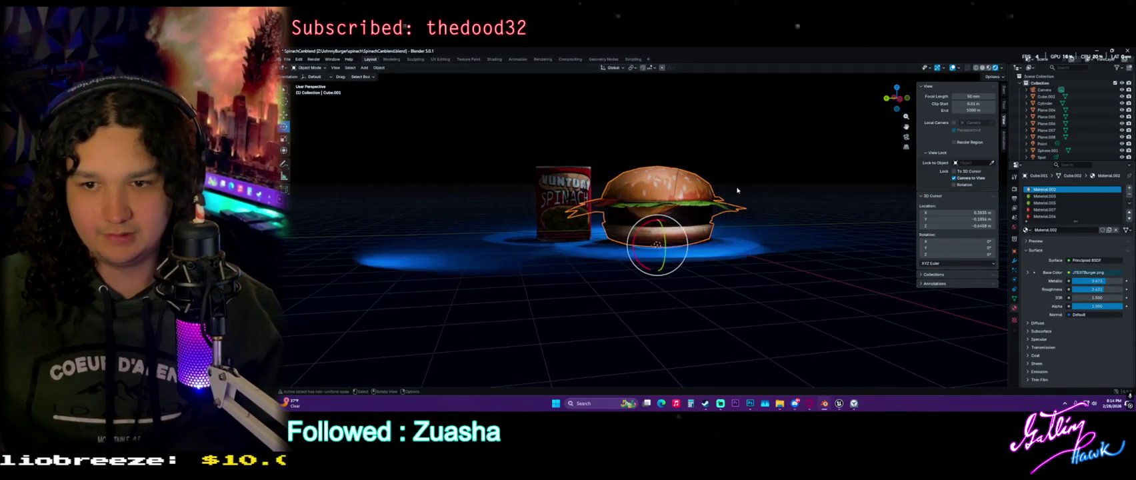
key(KP_0)
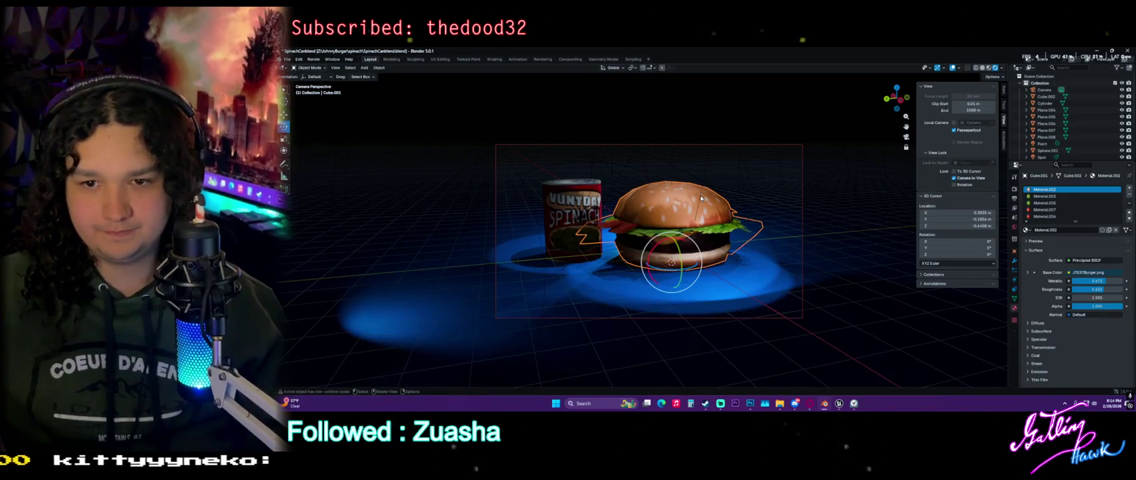
drag(494, 133, 508, 127)
key(F12)
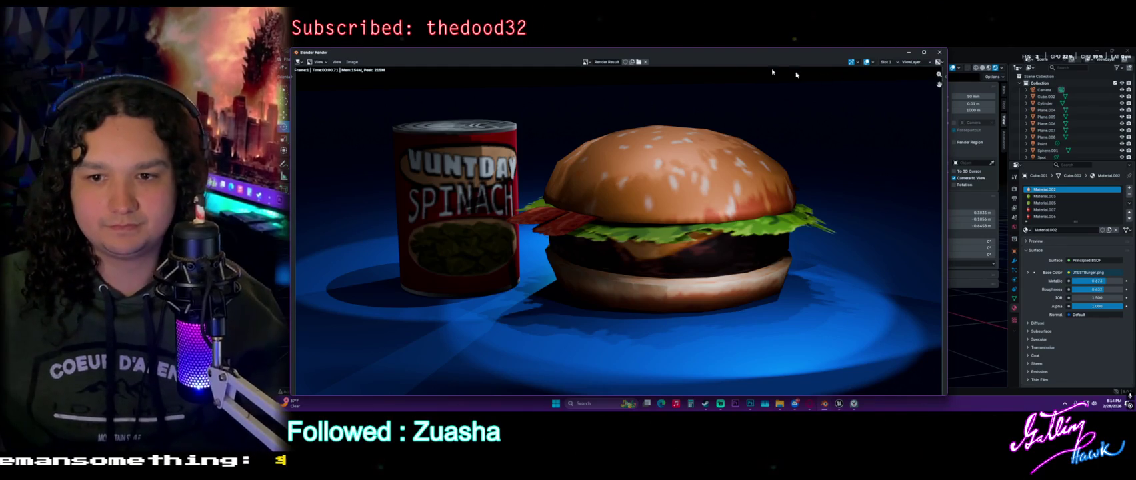
Save the rendered burger-and-spinach image as a PNG file, then close the render.
click(350, 62)
click(367, 125)
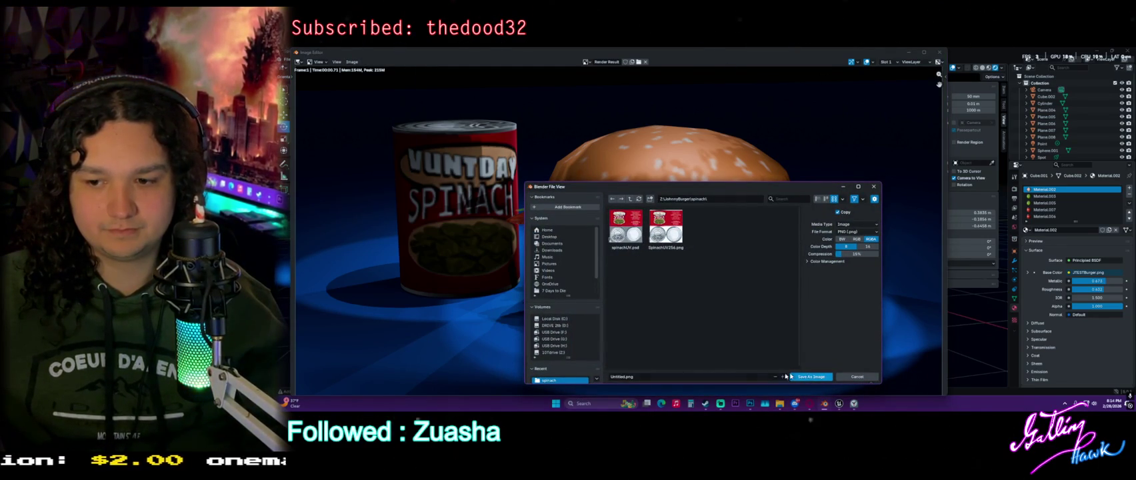
click(625, 377)
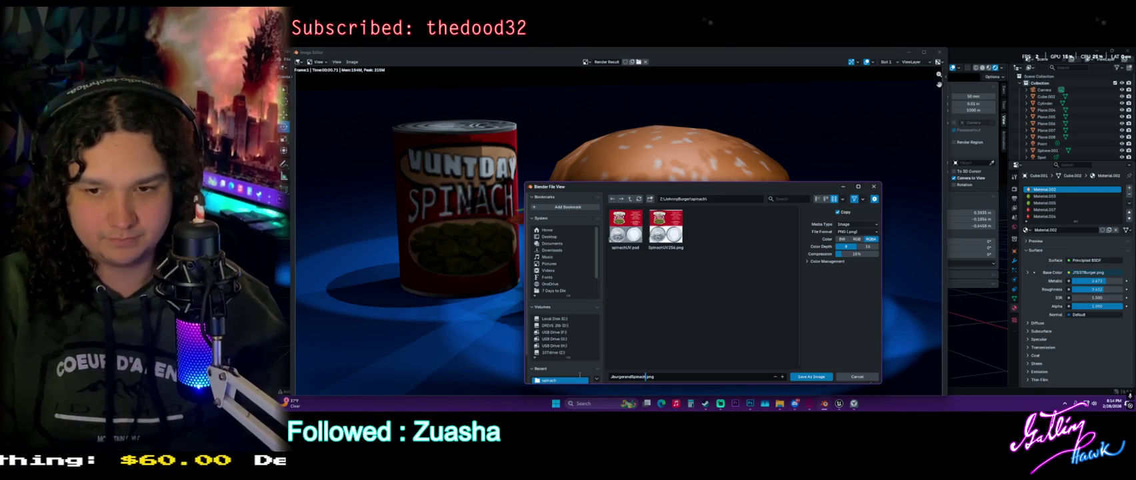
click(814, 378)
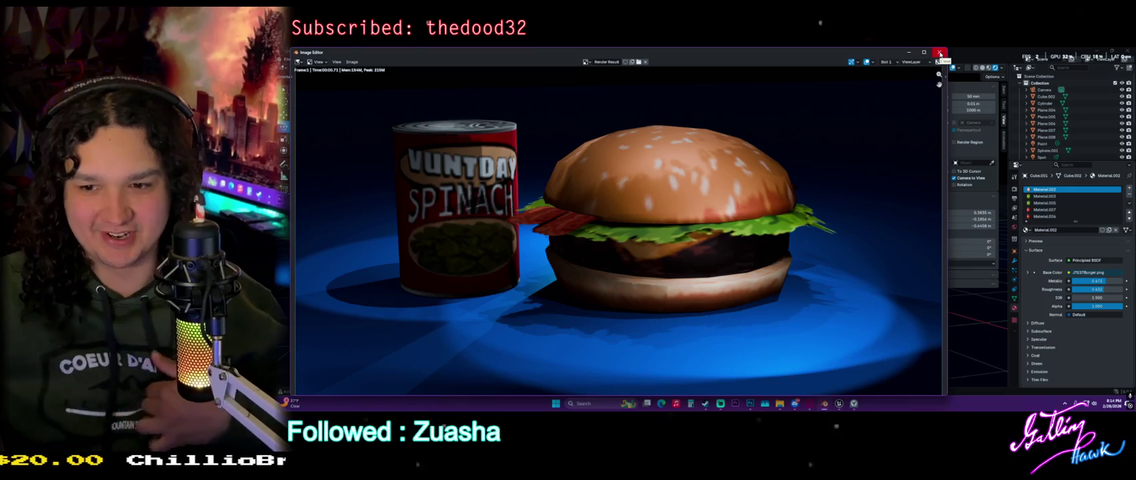
click(940, 53)
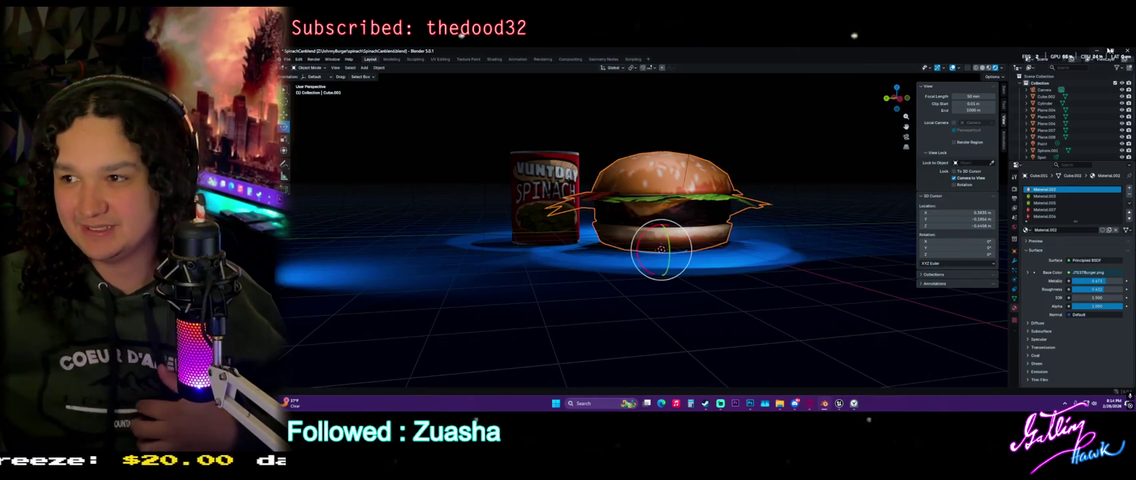
Move the burger along the Y axis and change the viewport shading.
scroll(732, 184, down, 5)
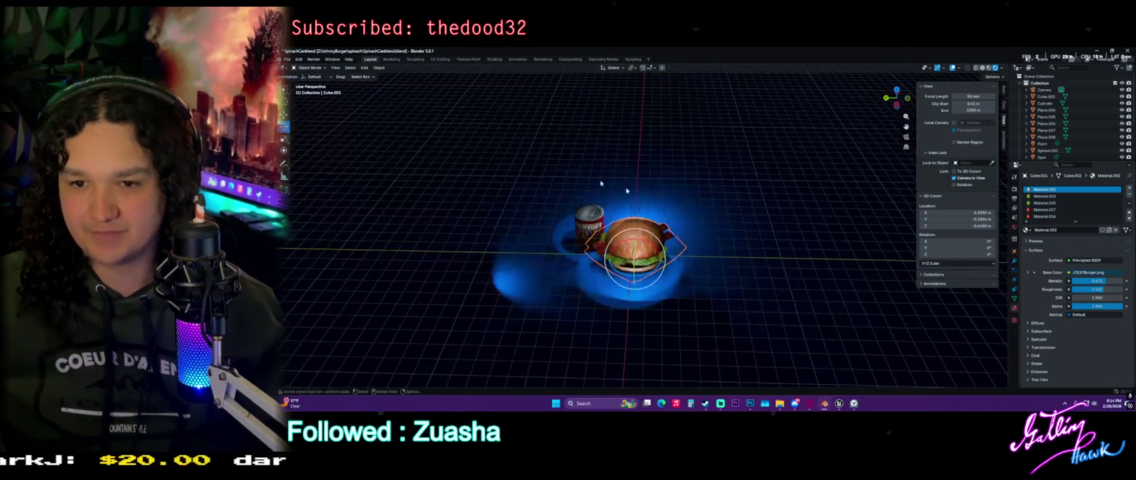
key(g)
key(y)
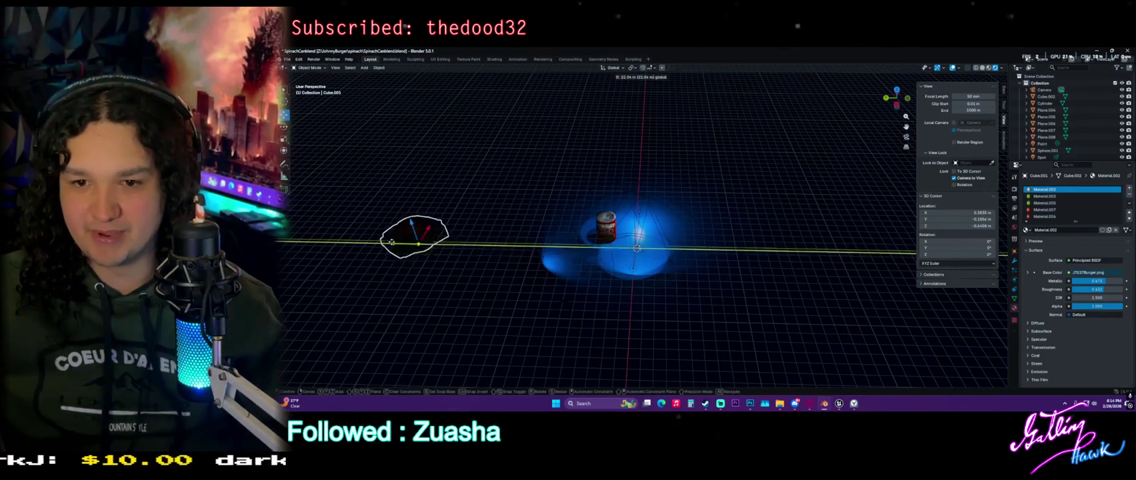
click(783, 197)
click(989, 69)
scroll(843, 179, down, 4)
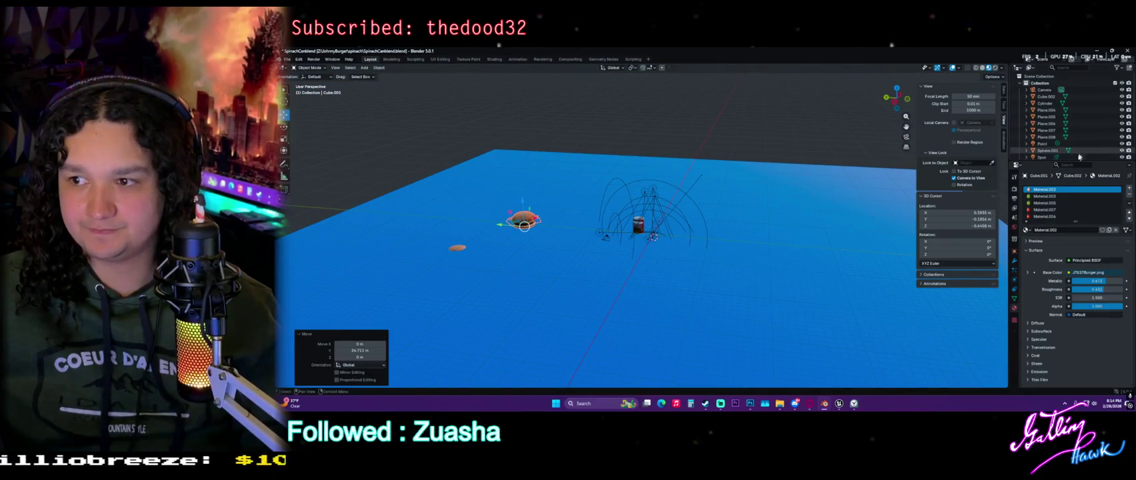
Delete the spot lights, the Point light and the Sun light via the Outliner.
drag(1053, 162, 1053, 292)
click(1044, 158)
shift+click(1046, 191)
key(Delete)
click(1041, 156)
key(Delete)
click(1041, 143)
key(Delete)
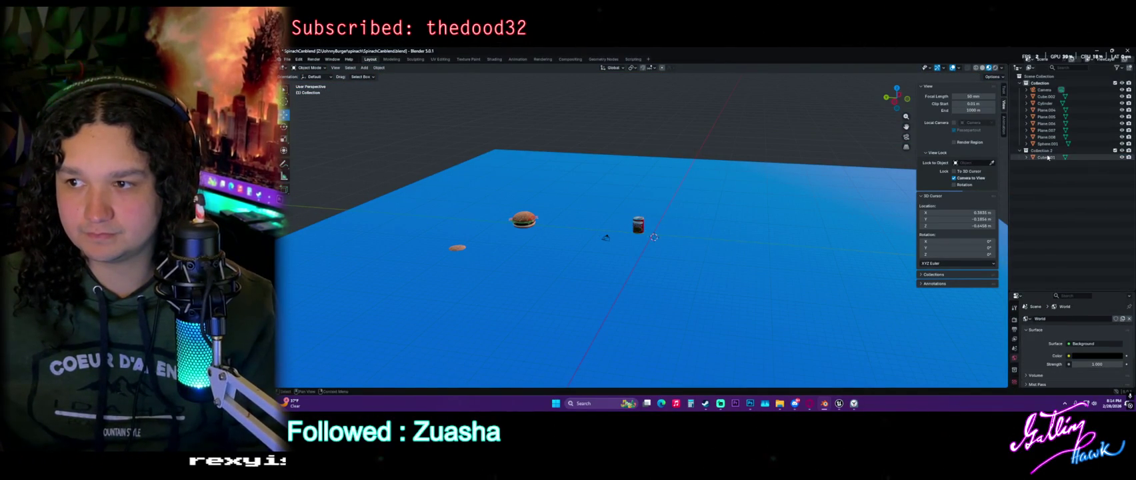
Select the burger Cube.002 with its lettuce planes and Cylinder, and frame them.
click(1046, 97)
key(KP_Decimal)
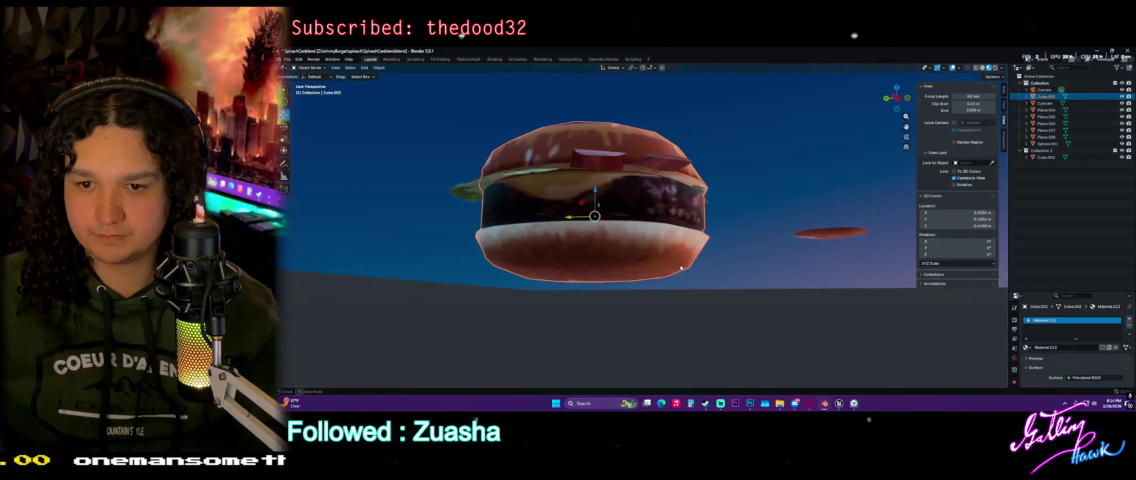
drag(681, 267, 681, 271)
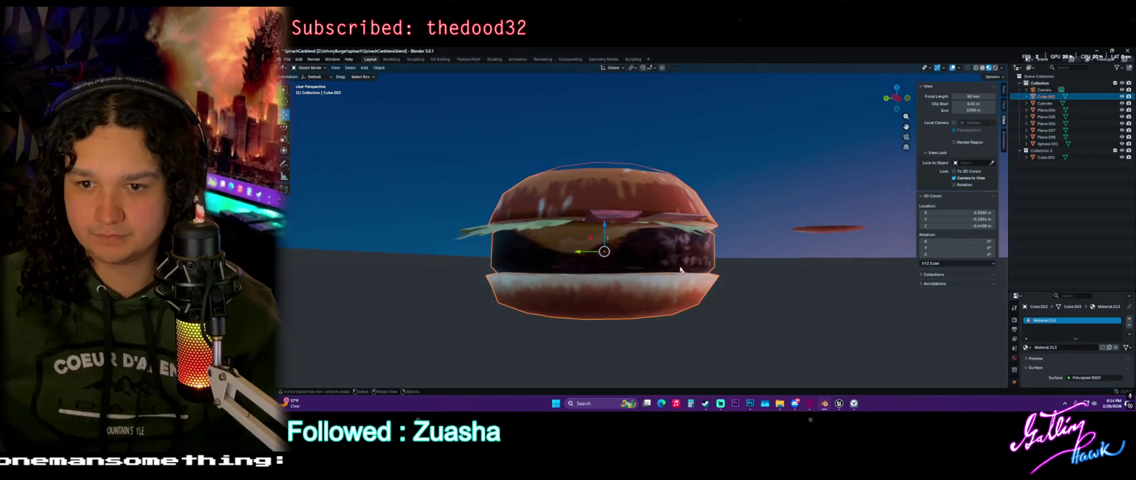
shift+click(633, 218)
shift+click(586, 223)
shift+click(539, 227)
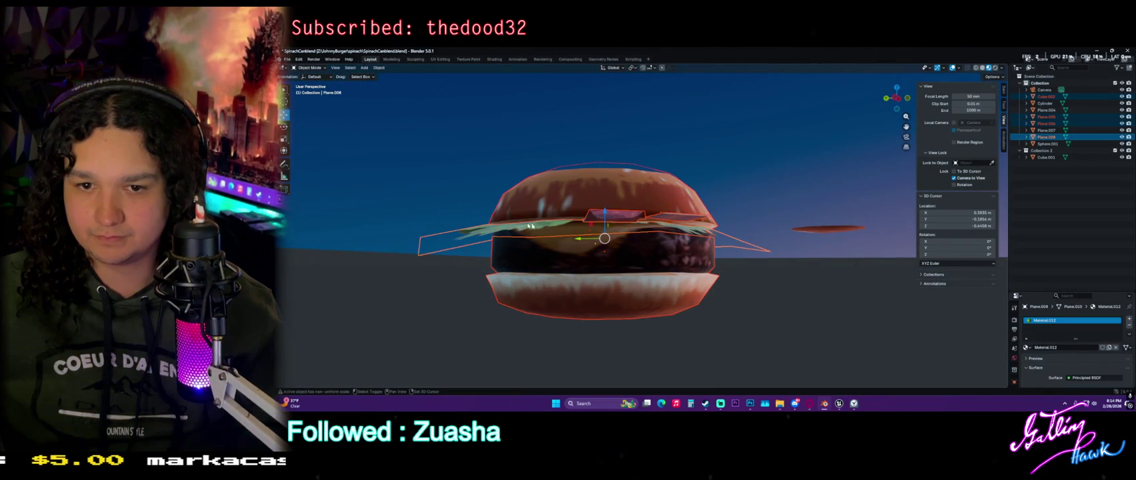
click(1052, 131)
click(1054, 136)
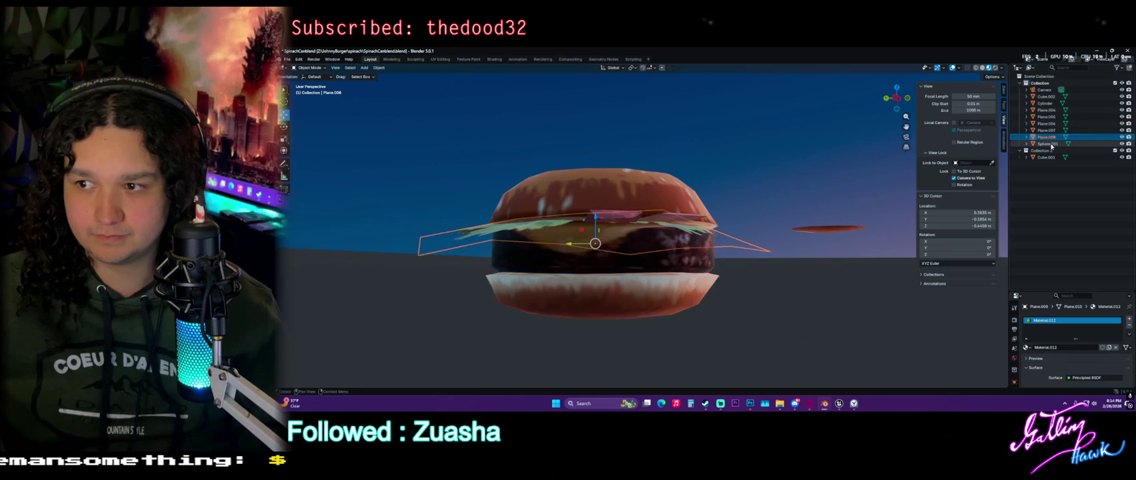
shift+click(1048, 103)
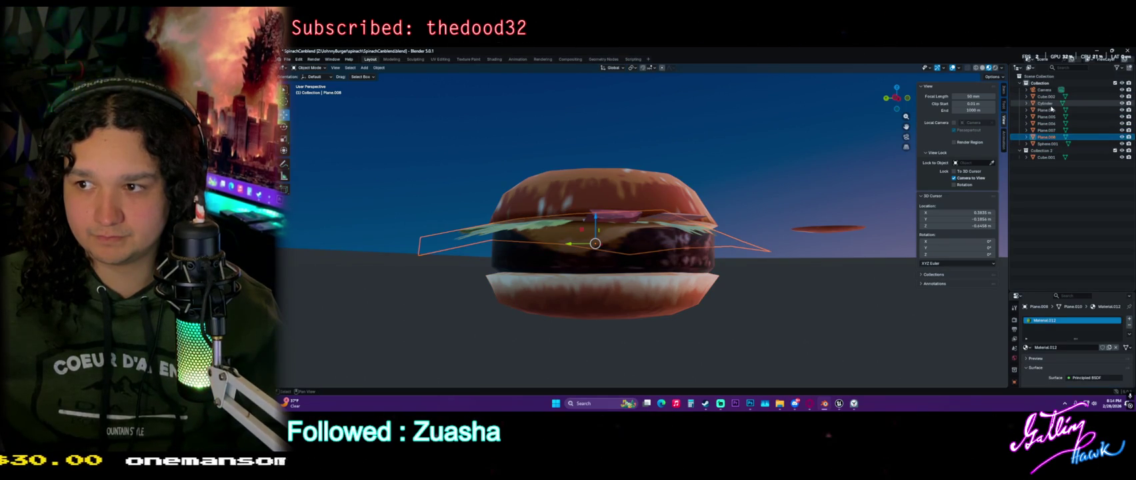
ctrl+click(1050, 106)
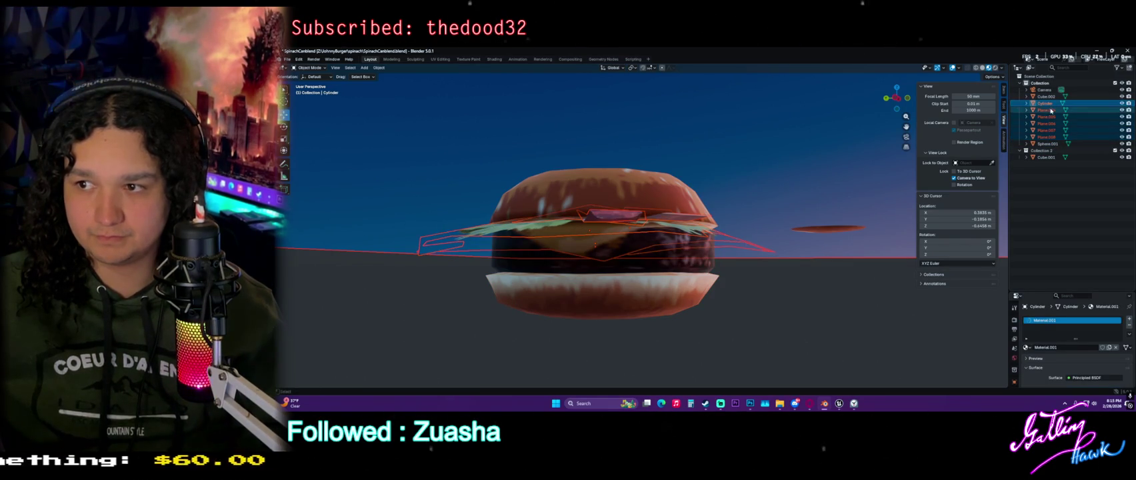
key(KP_Decimal)
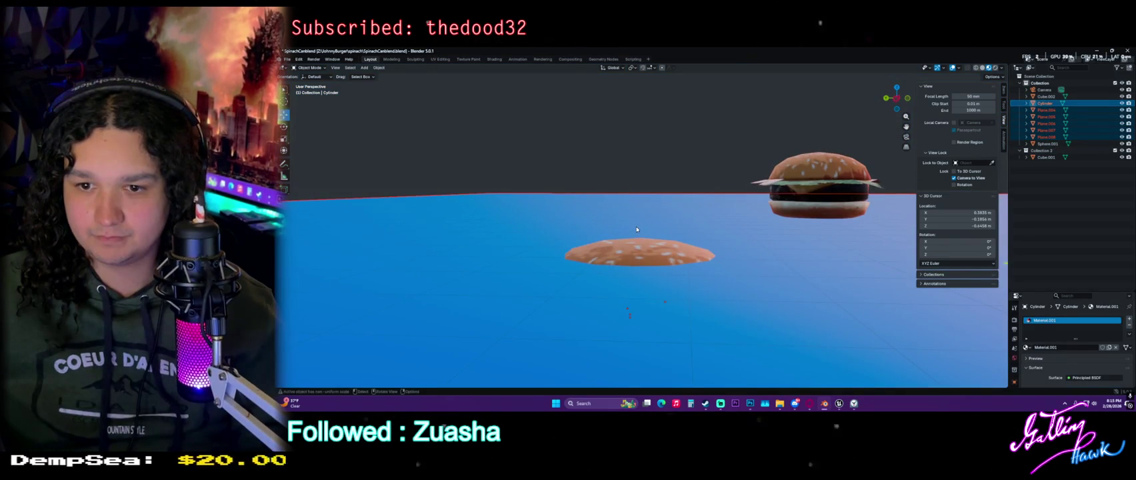
Refine the selection to Plane.005–Plane.008 with Cube.002 as the active object.
scroll(636, 229, down, 5)
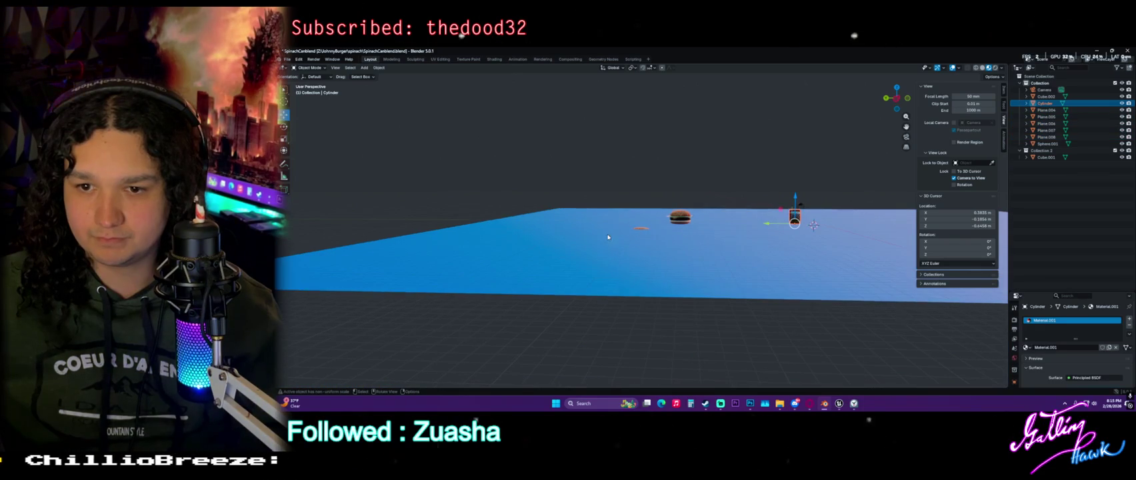
click(1047, 110)
click(1049, 117)
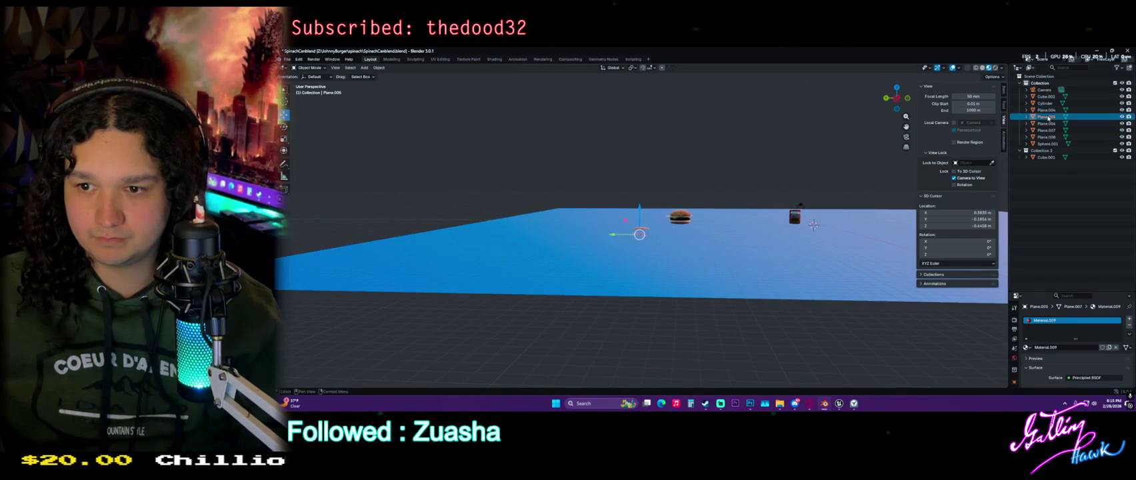
click(1048, 123)
click(1048, 130)
click(1050, 136)
click(1050, 144)
click(1049, 137)
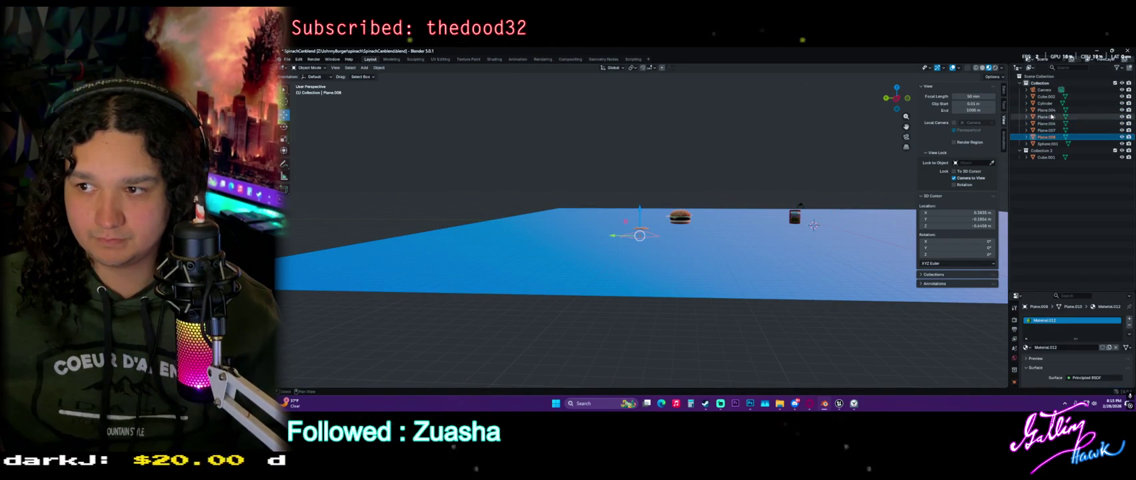
shift+click(1052, 117)
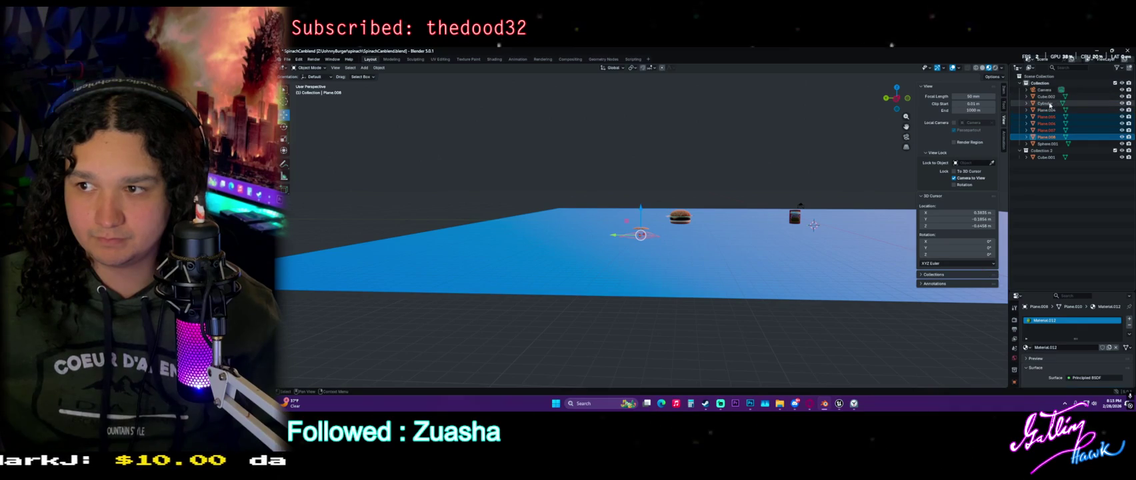
ctrl+click(1046, 96)
mouse_move(830, 193)
mouse_down()
mouse_move(561, 251)
mouse_move(676, 268)
mouse_up()
Reposition the burger beside the can using camera and top-down views.
key(KP_0)
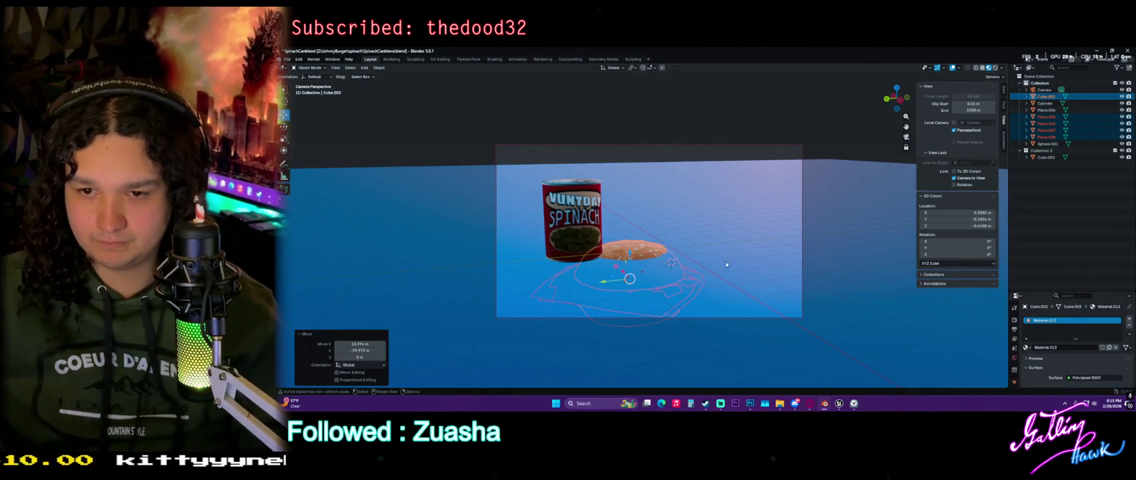
mouse_move(615, 274)
mouse_down()
mouse_move(685, 209)
mouse_move(845, 162)
mouse_up()
drag(764, 236, 702, 262)
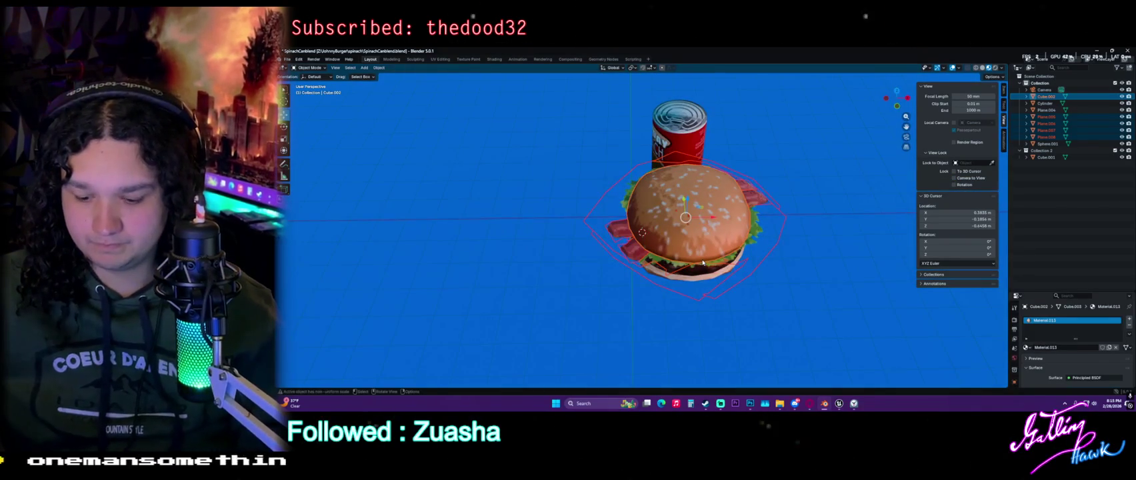
key(KP_7)
key(g)
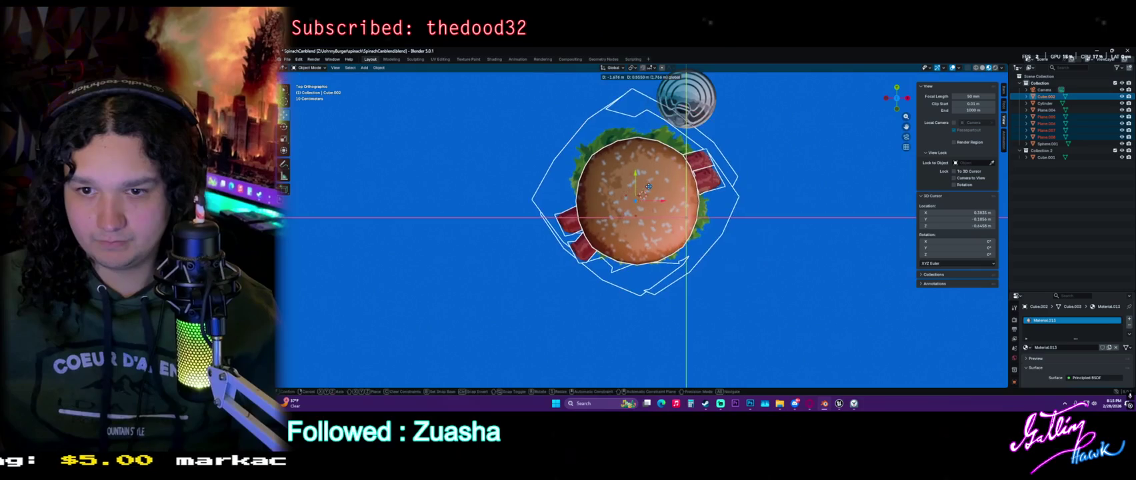
click(636, 207)
drag(637, 208, 662, 191)
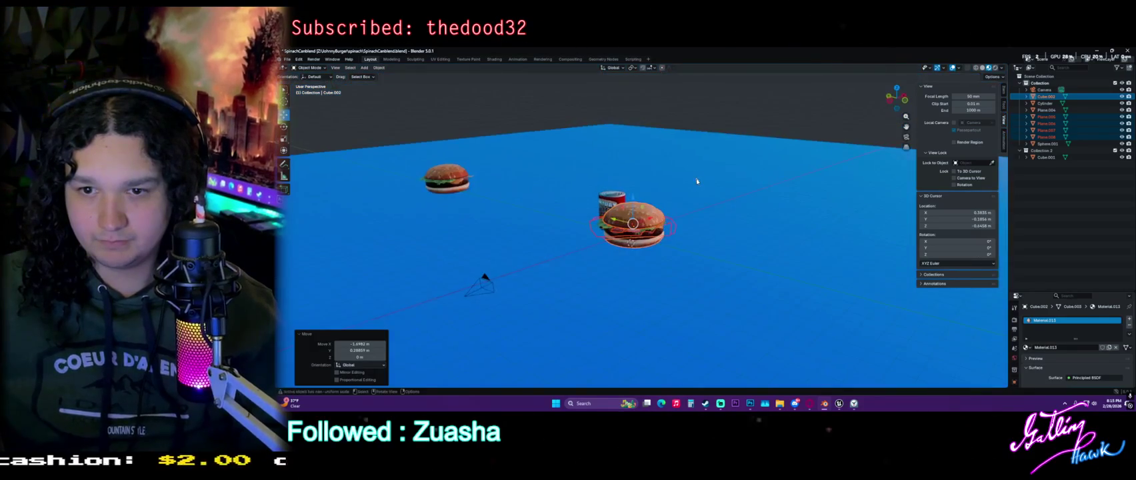
Delete the blue backdrop plane.
click(697, 180)
key(Delete)
scroll(630, 258, up, 4)
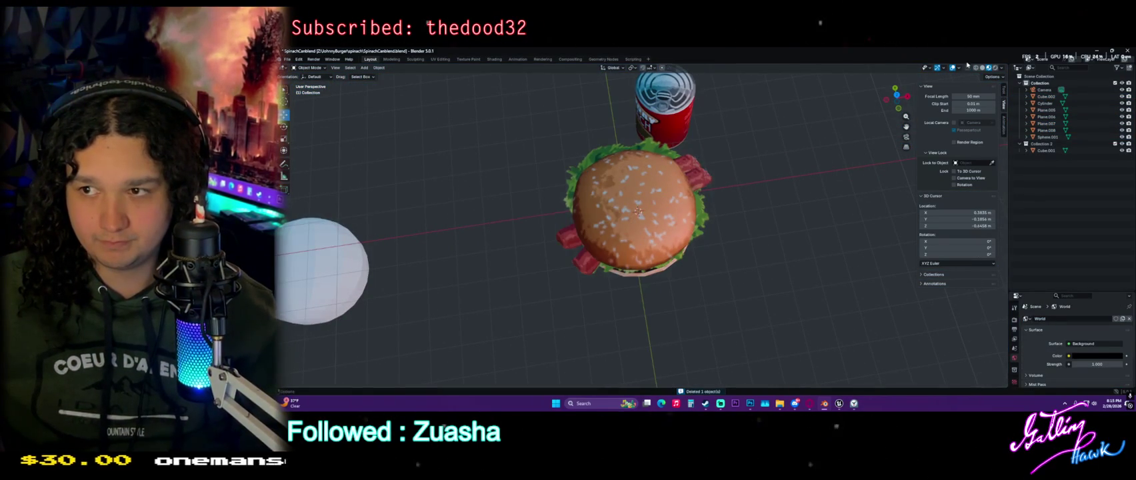
In wireframe, select the Spinach can cylinder and move it away from the burger.
click(975, 70)
key(c)
click(636, 213)
key(Escape)
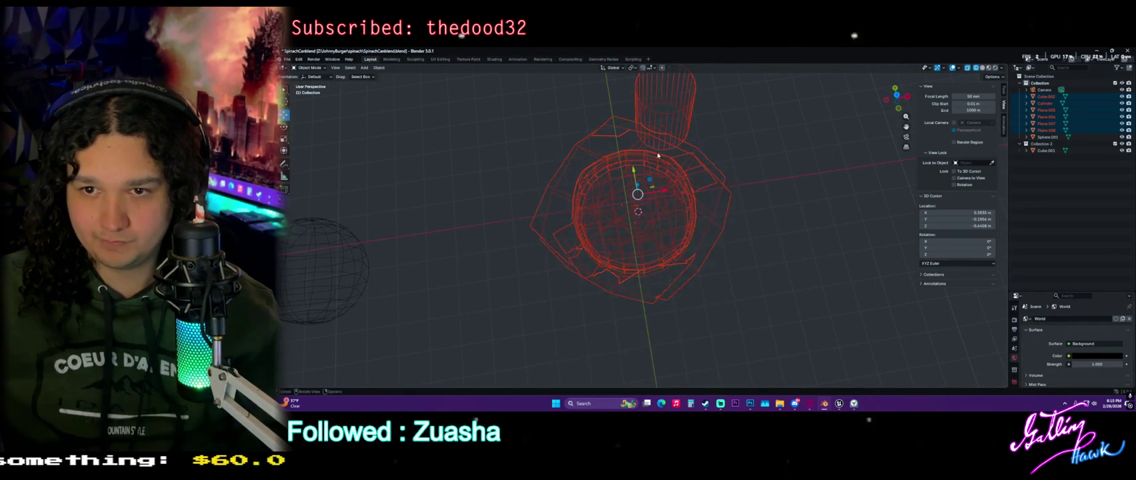
scroll(693, 131, down, 4)
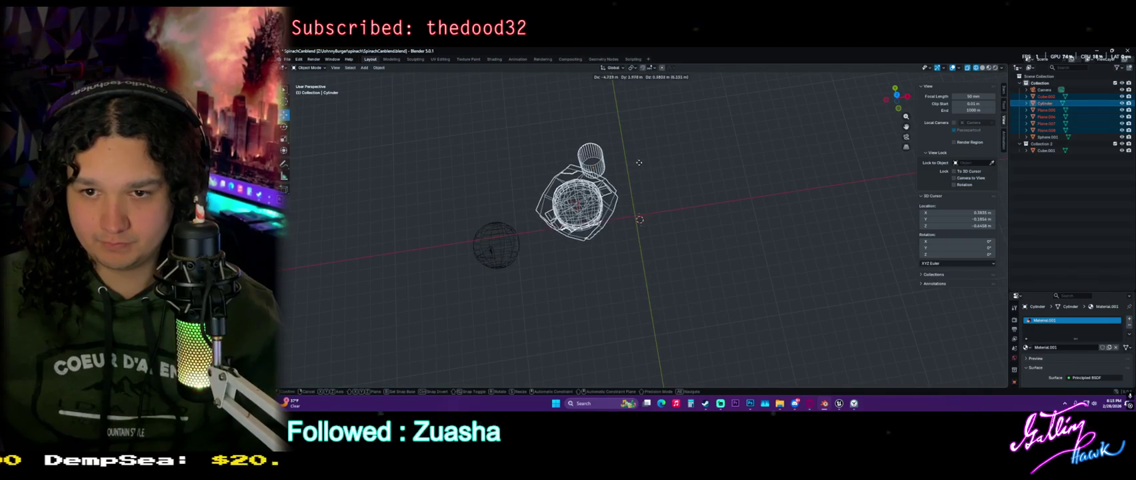
click(660, 171)
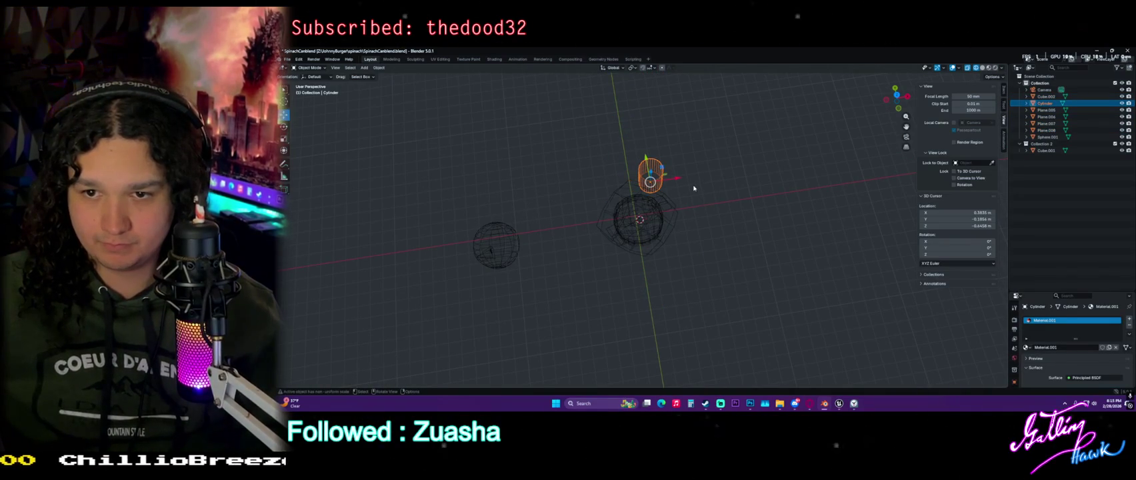
key(g)
click(532, 139)
Circle-select the burger parts at the centre, return to Material Preview, and select the burger body.
key(c)
key(Escape)
click(667, 232)
key(c)
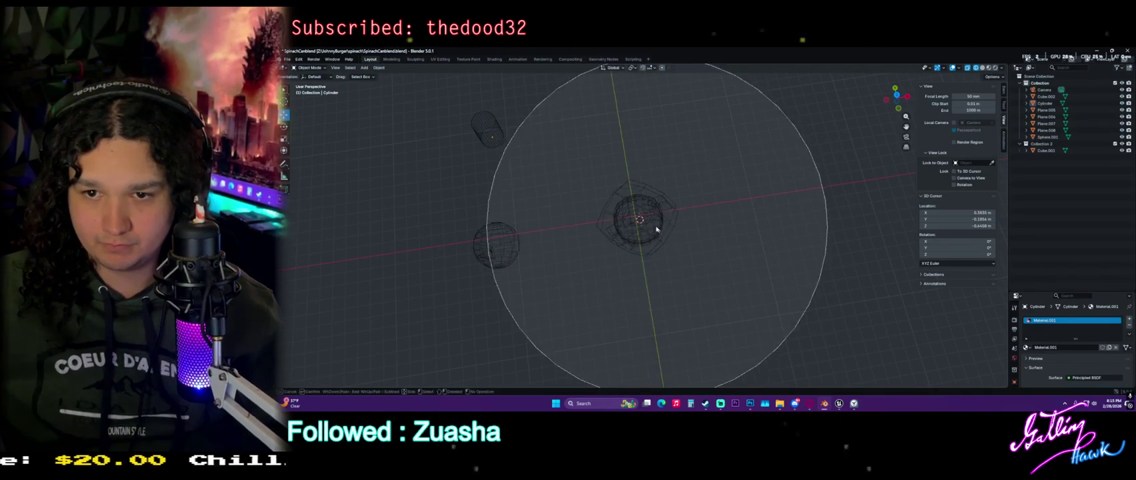
scroll(667, 227, up, 5)
click(650, 224)
key(Escape)
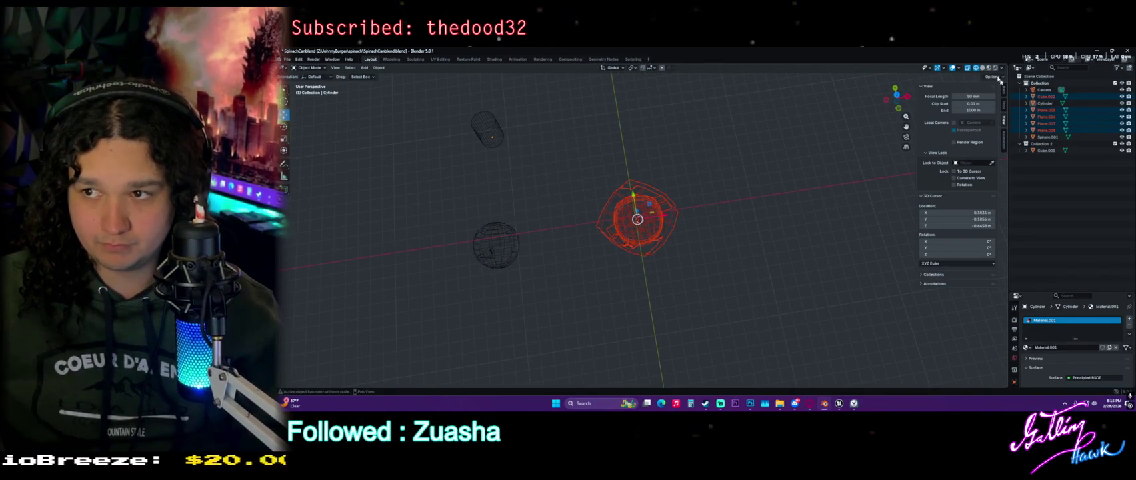
click(991, 69)
scroll(673, 226, up, 6)
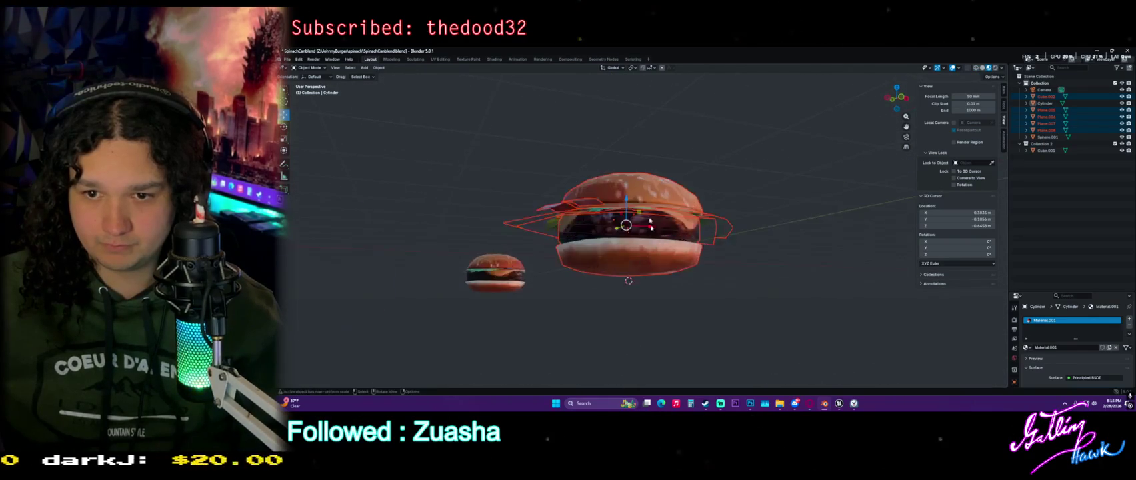
mouse_move(614, 235)
mouse_down()
mouse_move(388, 228)
mouse_move(497, 213)
mouse_move(681, 225)
mouse_move(522, 218)
mouse_move(499, 228)
mouse_move(600, 267)
mouse_up()
click(619, 276)
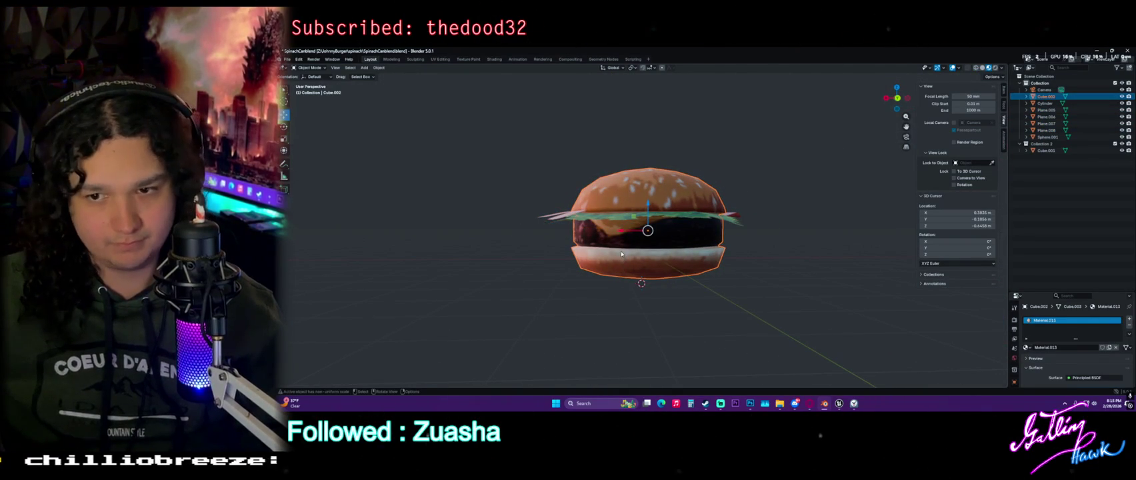
Export the selected bun as TheJohnnyBurgerBuns.fbx.
click(288, 59)
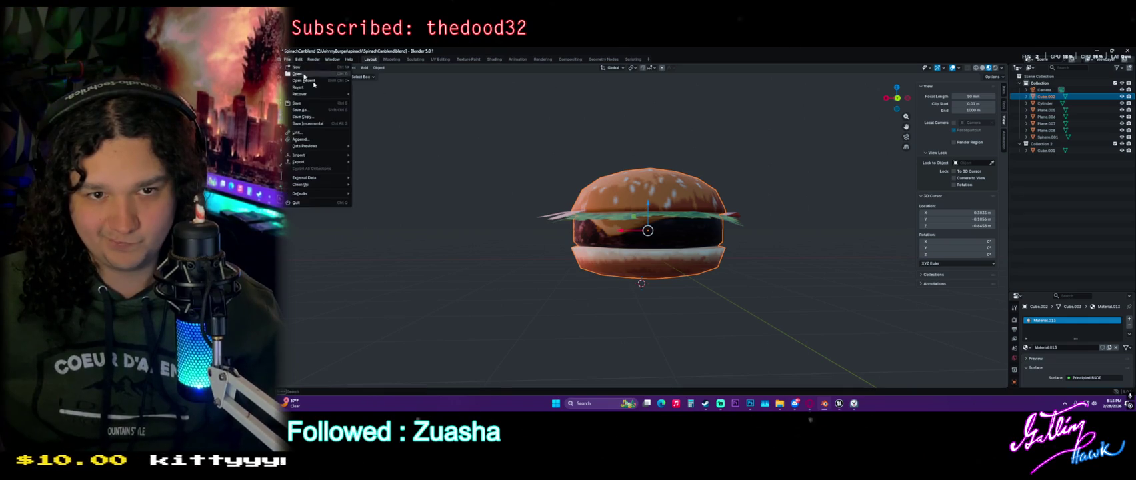
mouse_move(320, 165)
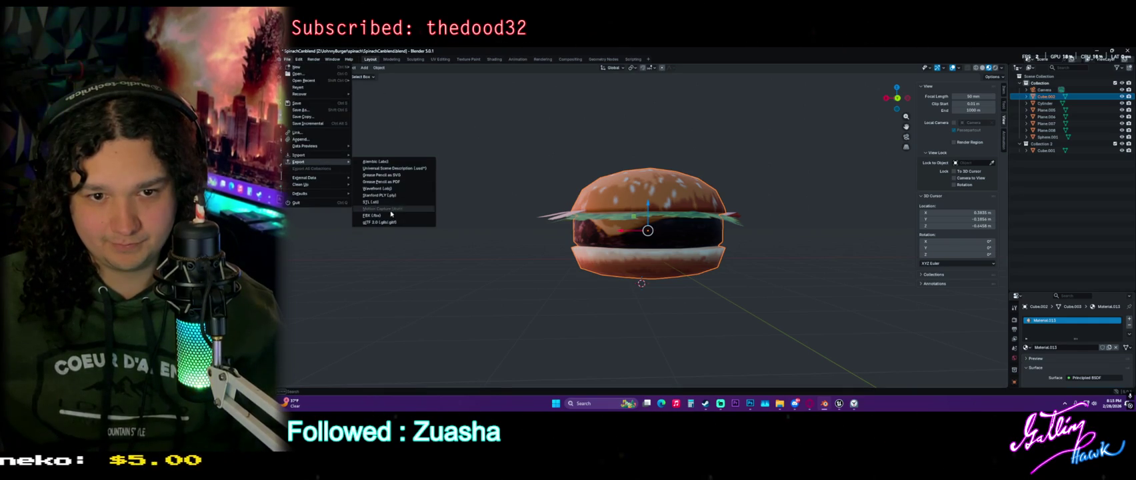
click(394, 216)
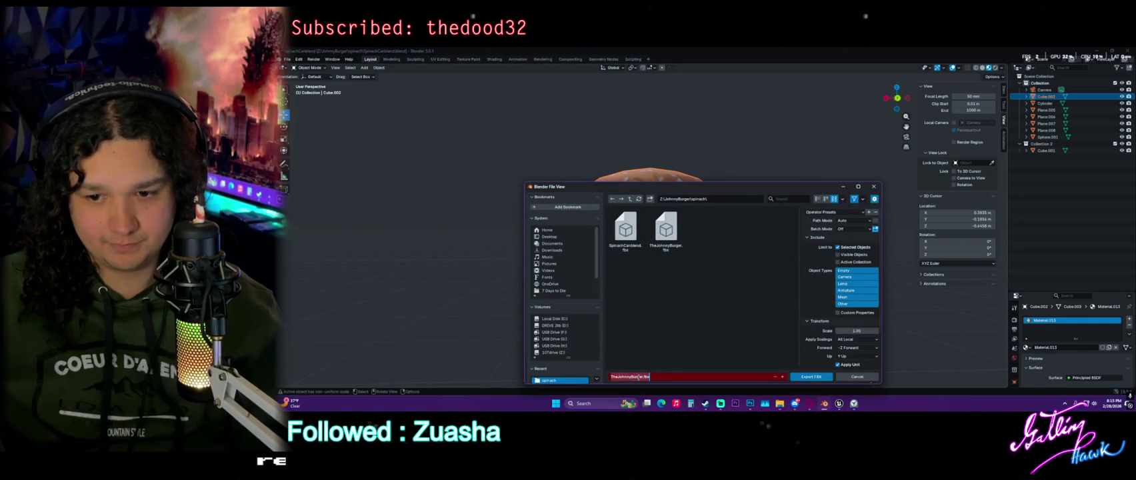
text(Bunsmesh)
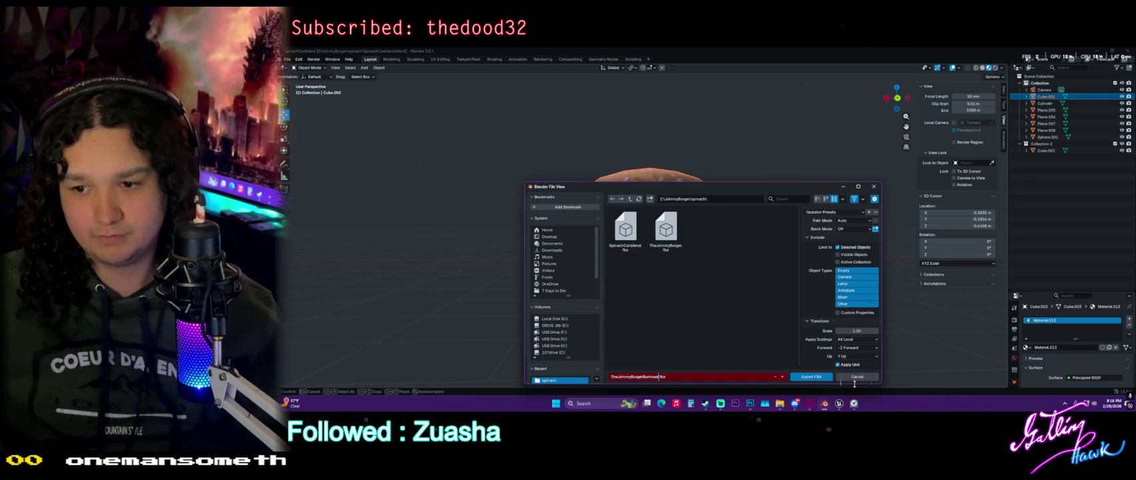
key(Return)
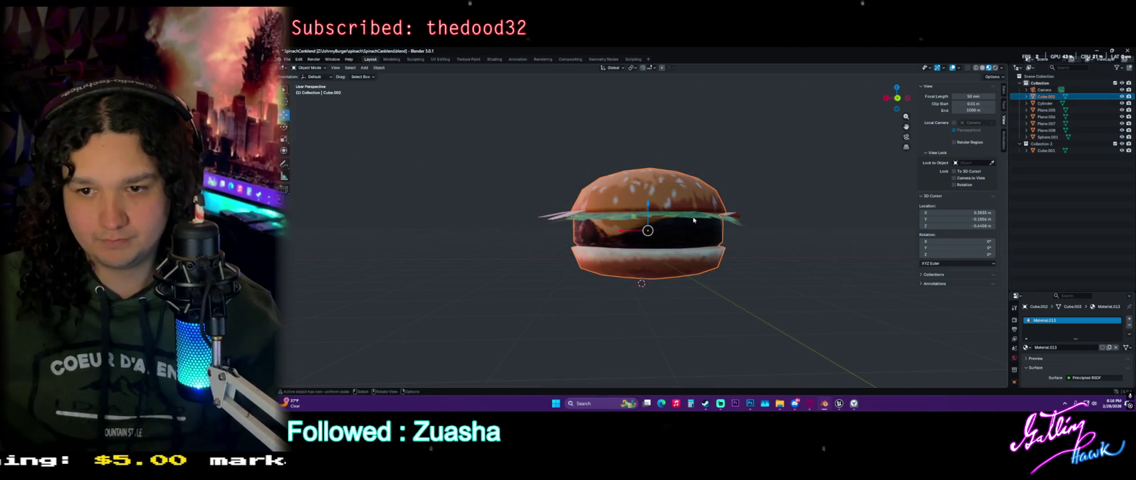
Select the lettuce layer and export it as its own FBX file.
click(693, 220)
drag(738, 222, 714, 245)
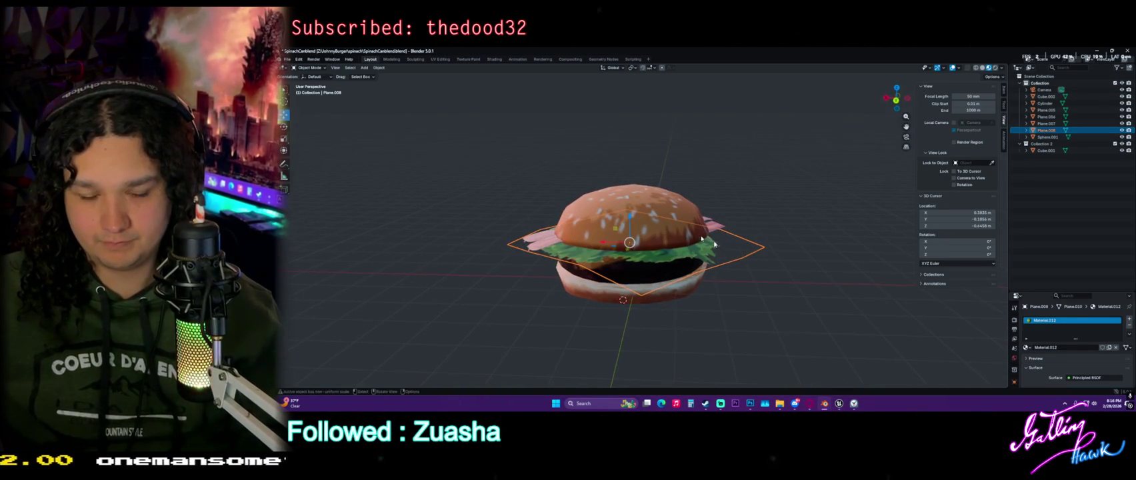
click(288, 58)
mouse_move(320, 161)
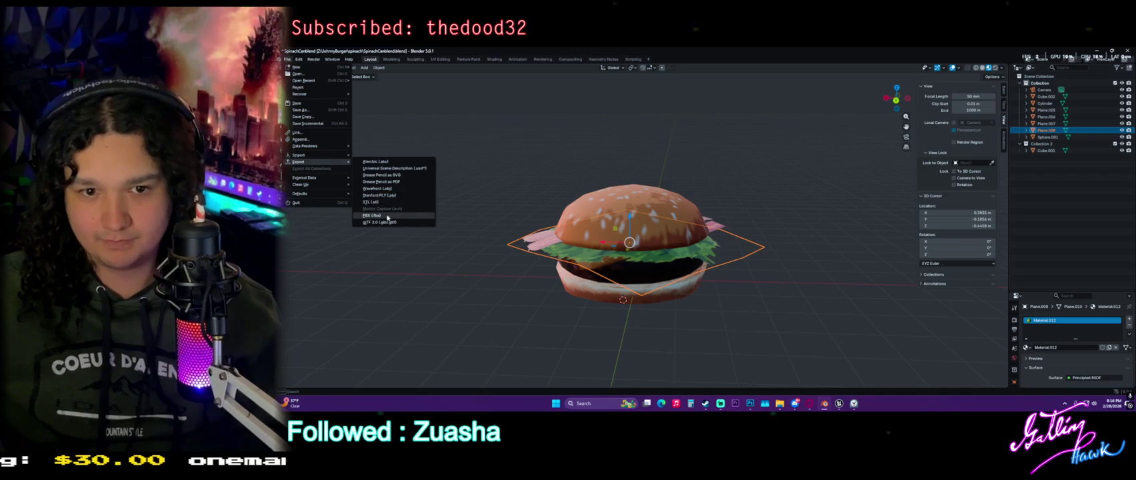
click(390, 216)
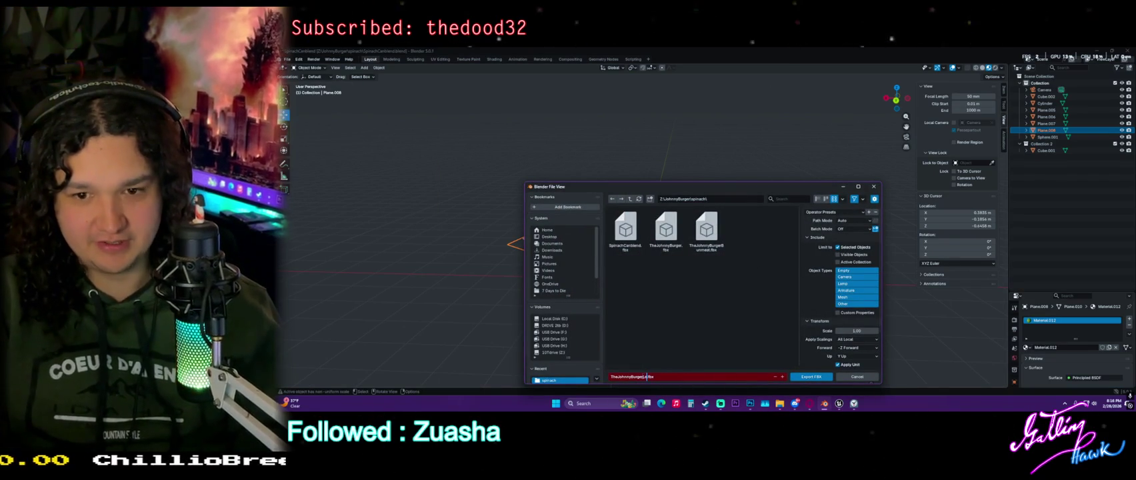
text(TheJohnnyBurgerLettuce.fbx)
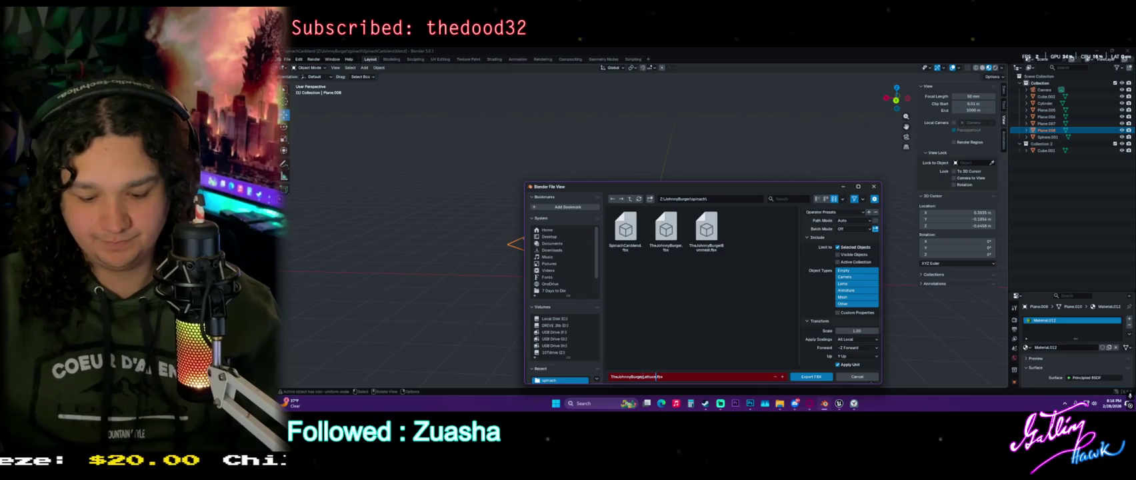
key(Return)
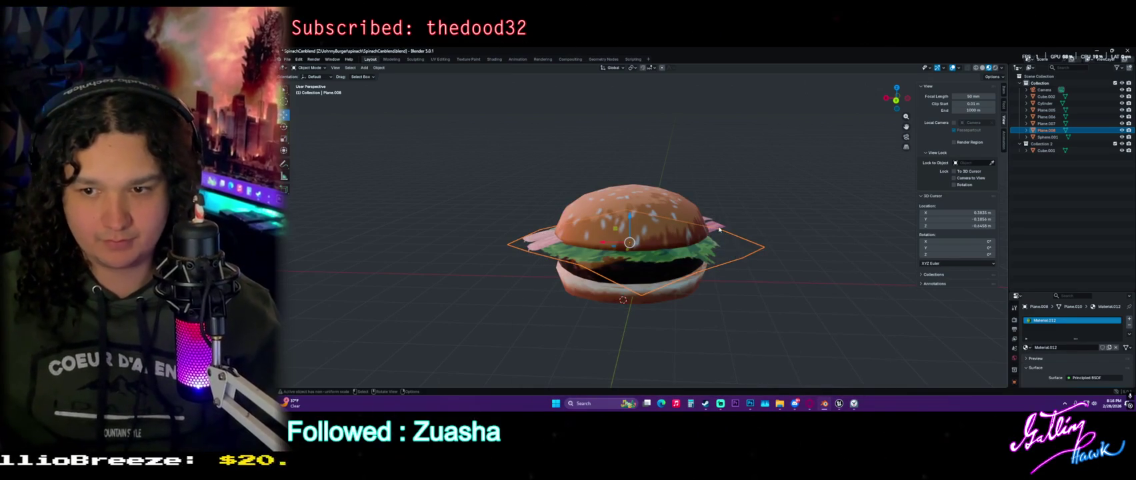
Select the bacon strip and export it as its own FBX file.
click(719, 228)
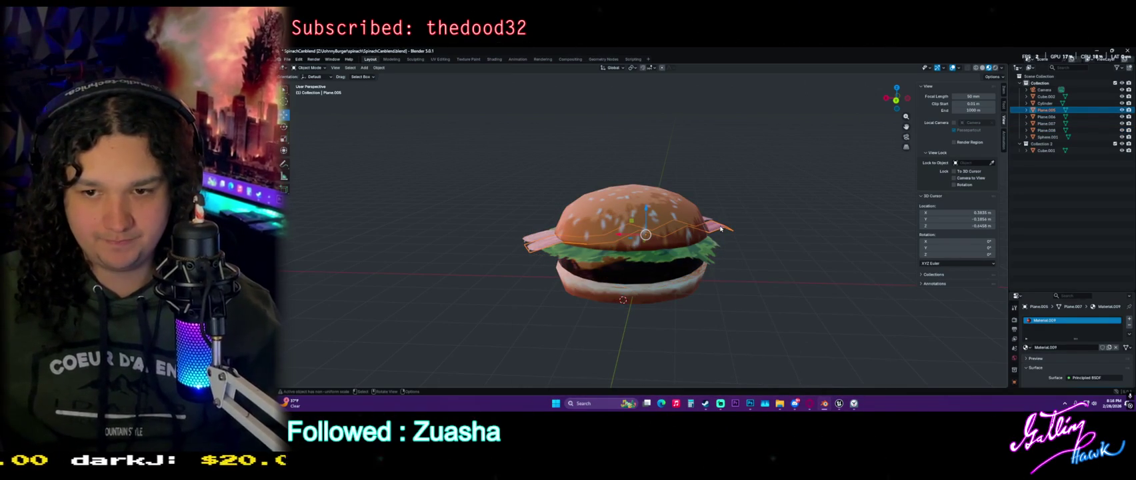
click(289, 59)
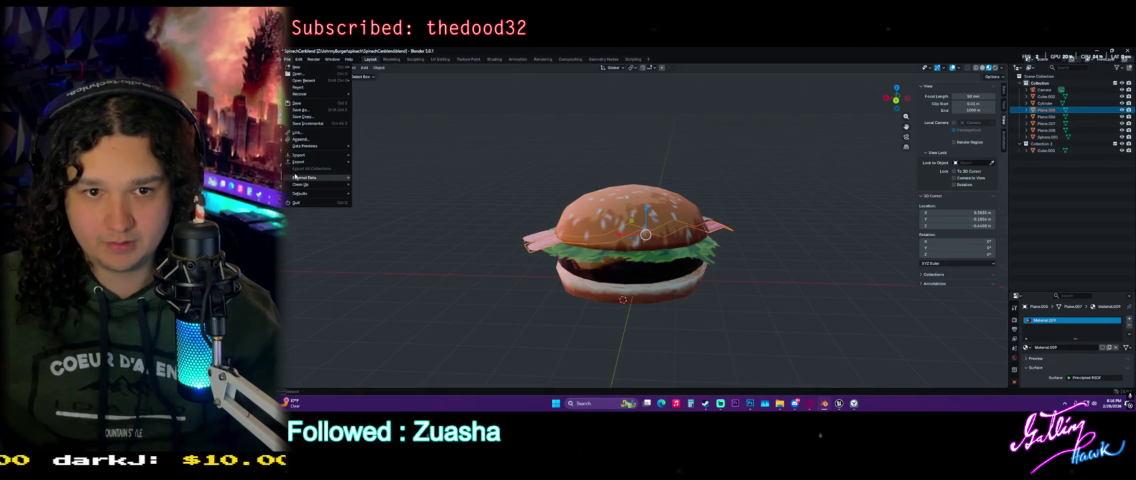
mouse_move(320, 162)
click(375, 216)
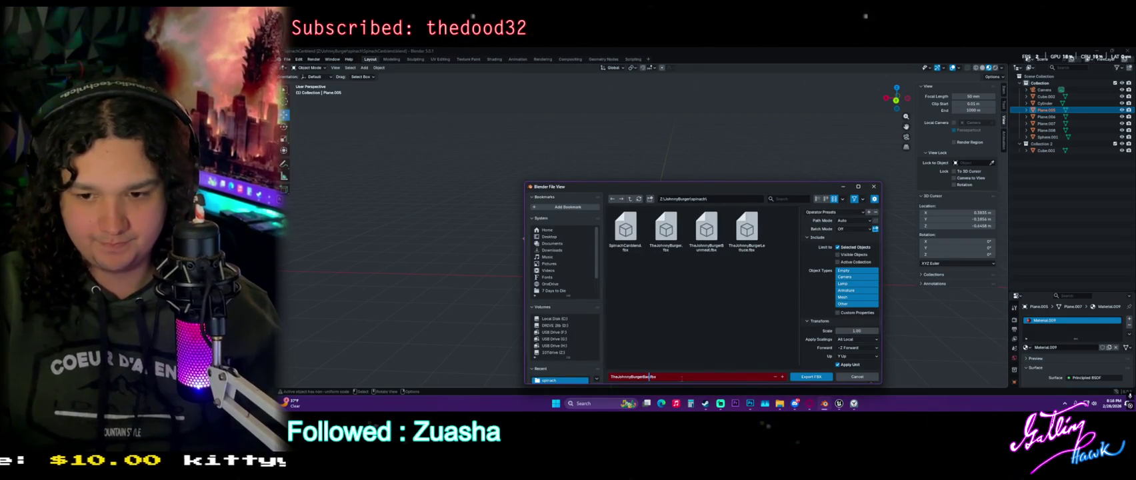
key(Return)
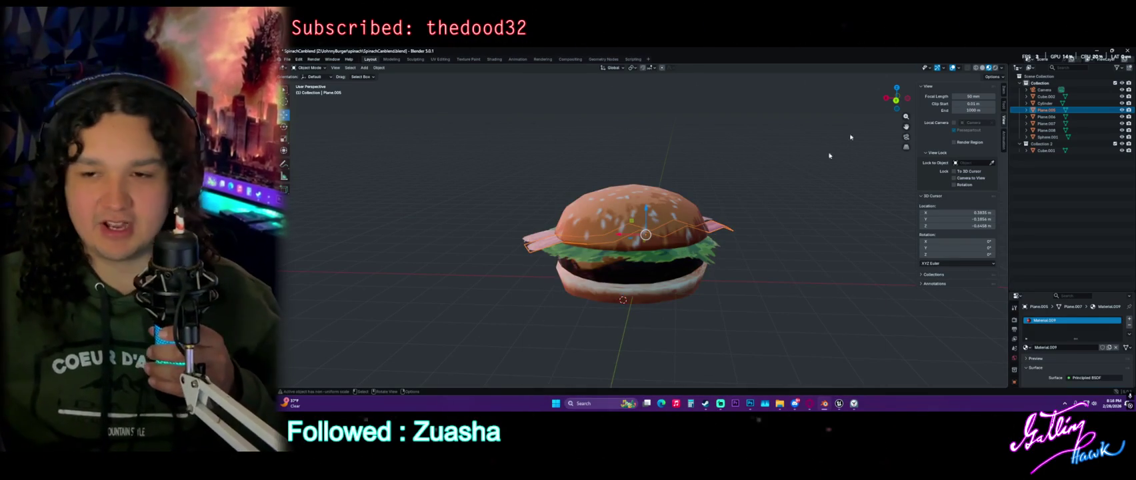
Minimize Blender and merge the Unreal editors into one maximized window on ThirdPersonMap.
click(1096, 51)
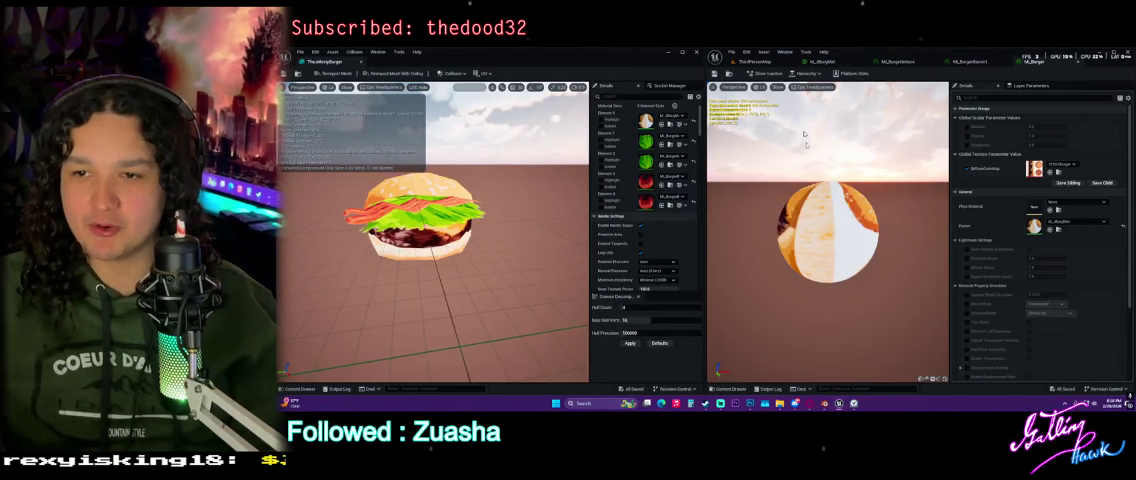
mouse_move(329, 61)
mouse_down()
mouse_move(846, 62)
mouse_move(764, 146)
mouse_up()
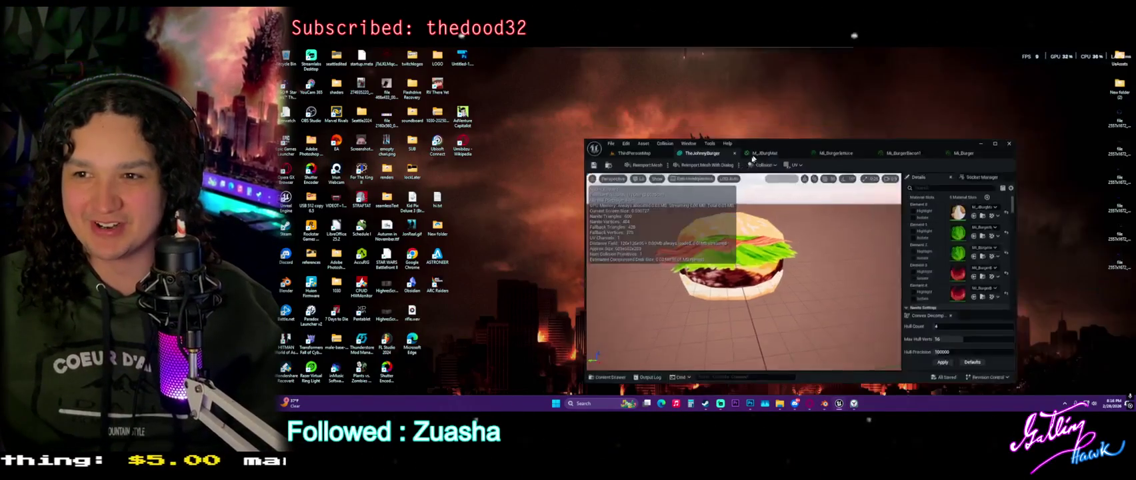
double_click(764, 147)
click(331, 52)
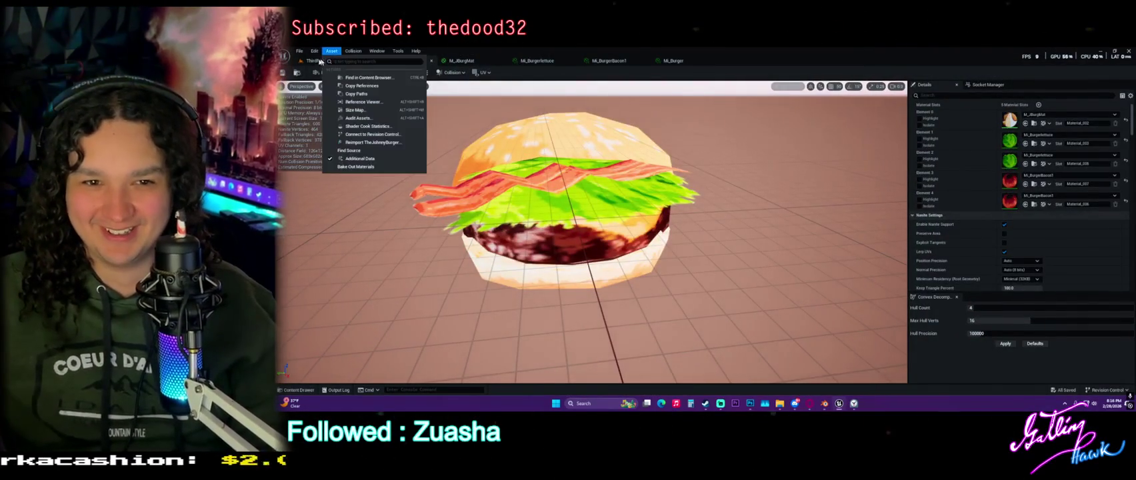
click(324, 61)
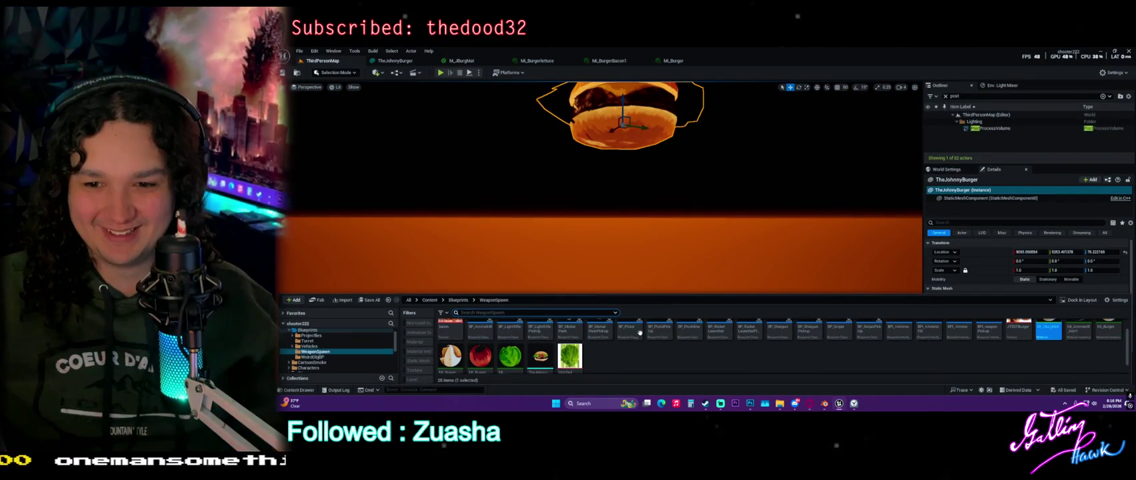
Select the old burger mesh, textures and materials in the Content Drawer and force-delete them.
drag(644, 297, 658, 140)
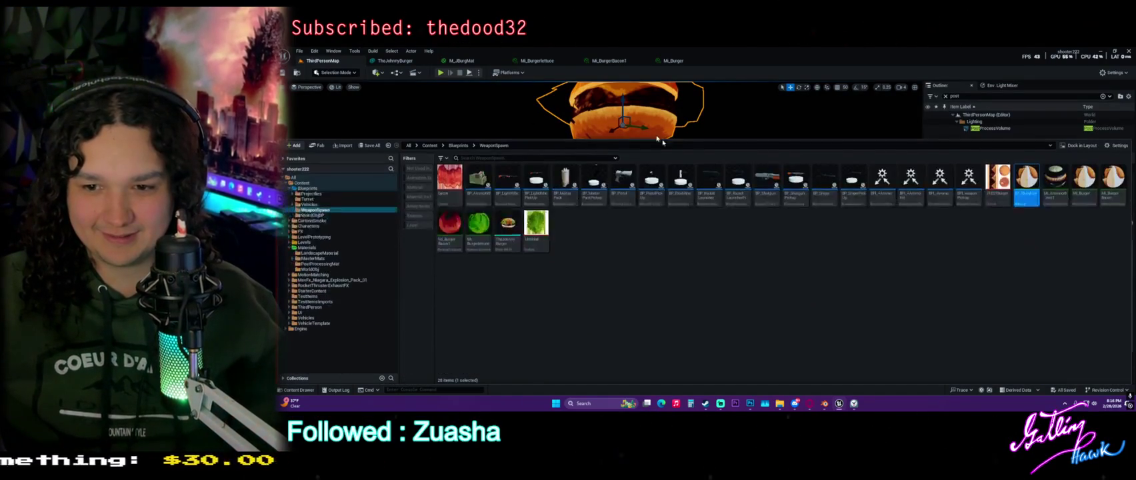
click(1005, 184)
shift+click(543, 227)
right_click(542, 228)
click(573, 98)
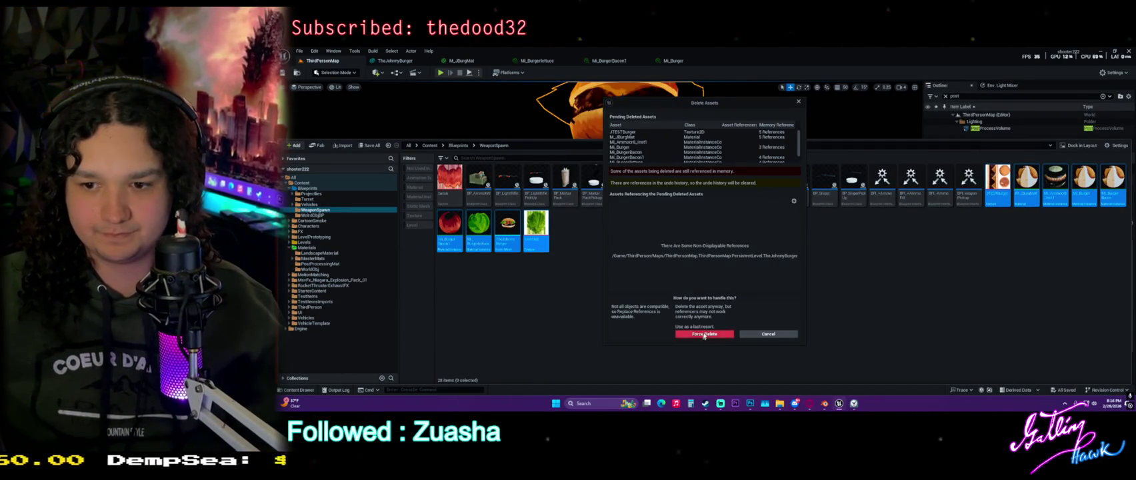
click(701, 335)
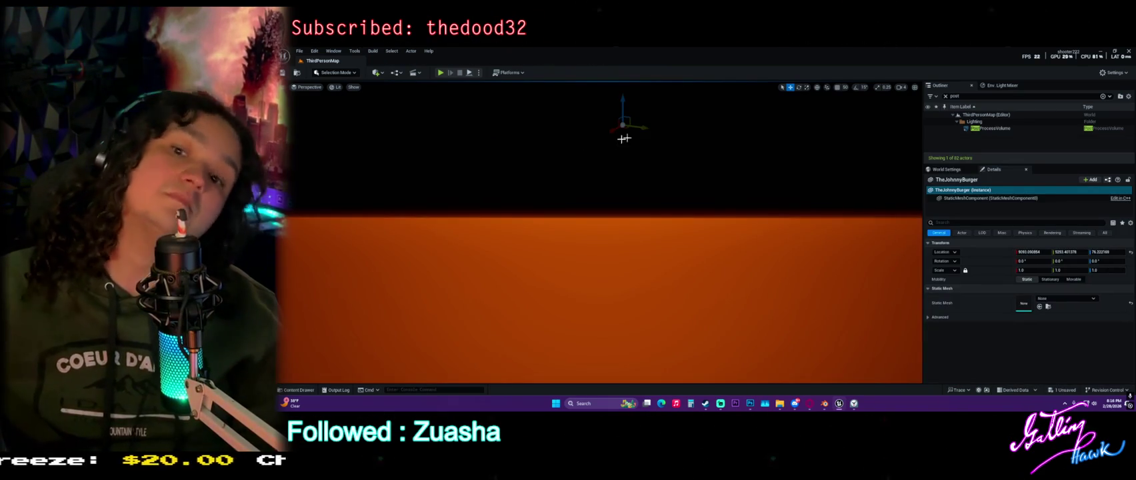
Import the burger FBX files into WeaponSpawn, answering Yes to overwrite the bacon texture.
key(f)
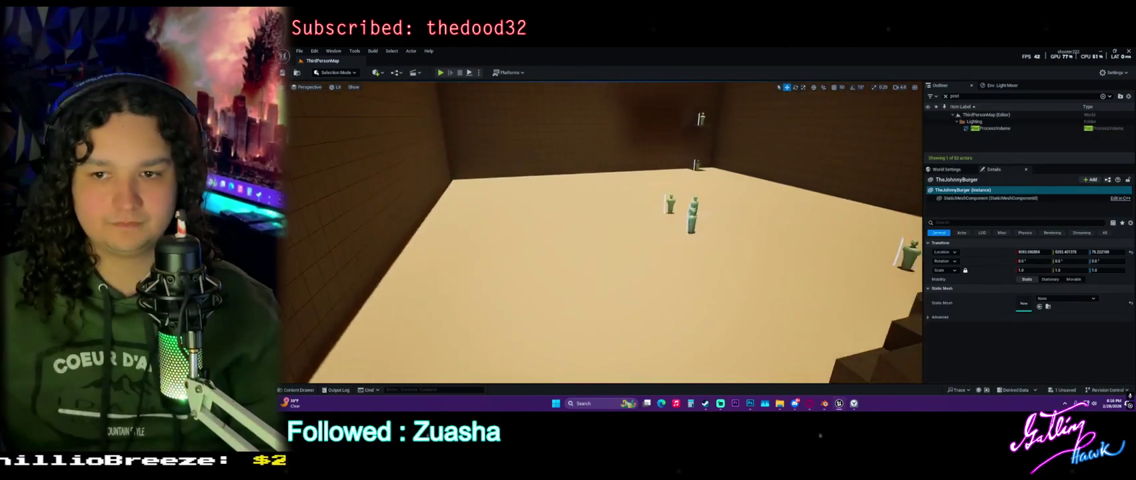
key(w)
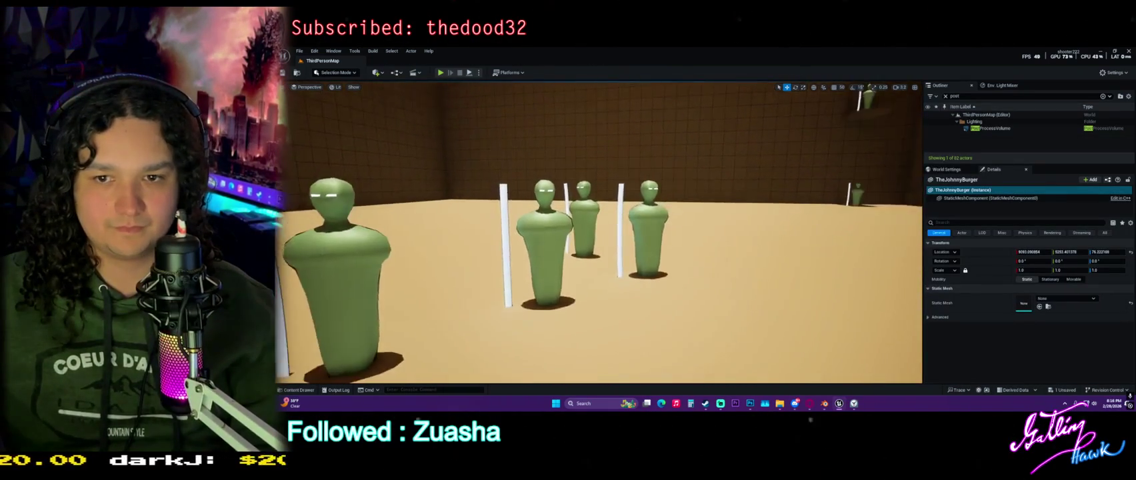
key(ctrl+space)
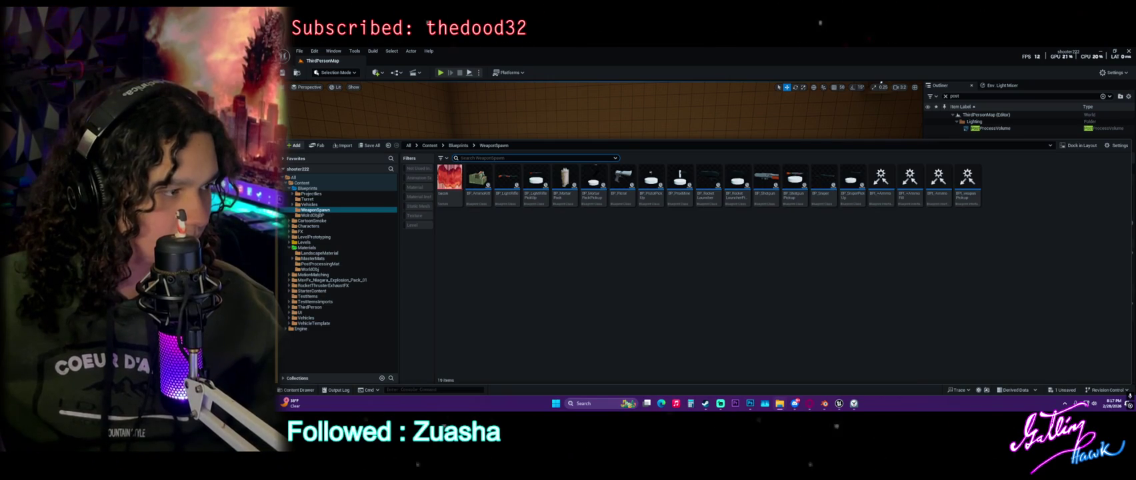
drag(590, 300, 591, 300)
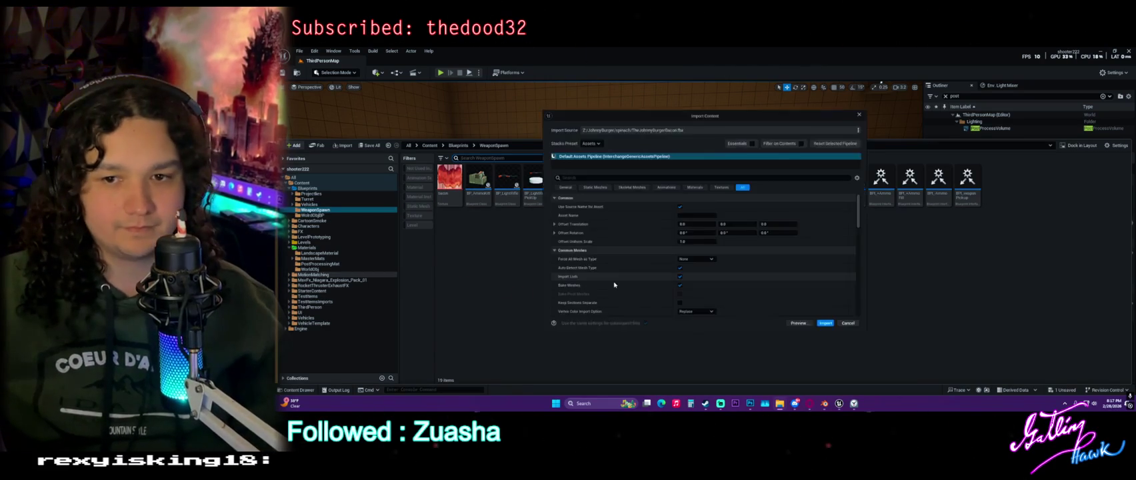
click(831, 327)
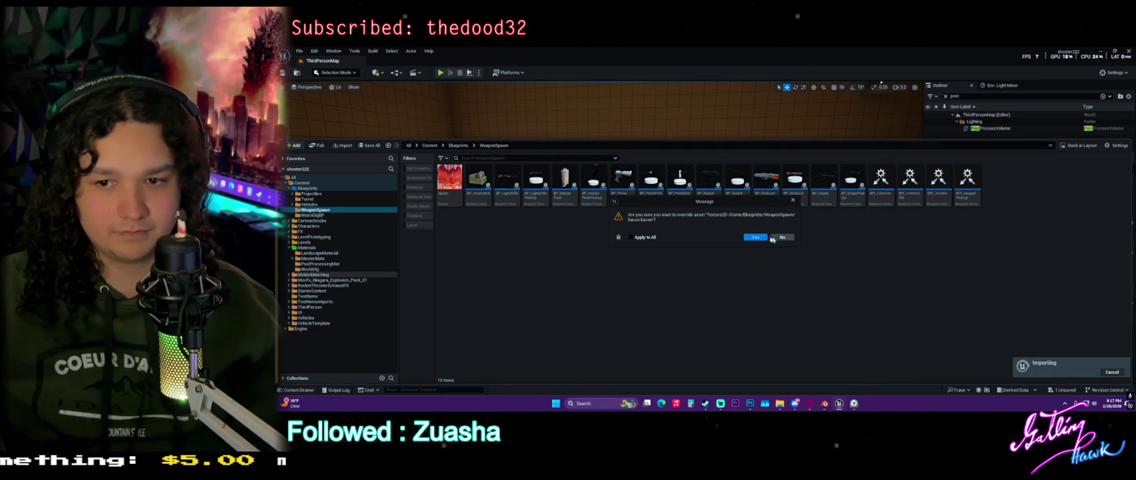
click(755, 237)
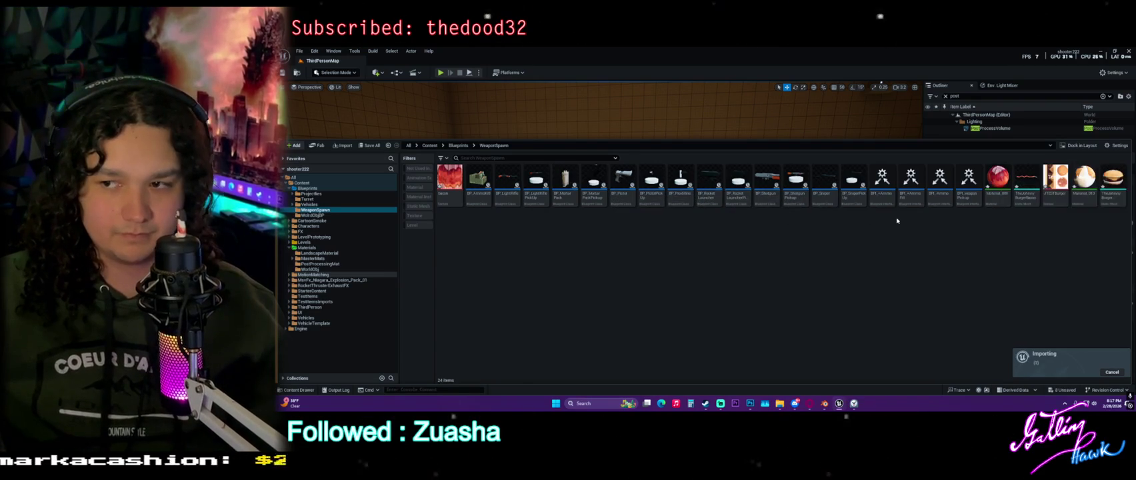
click(888, 134)
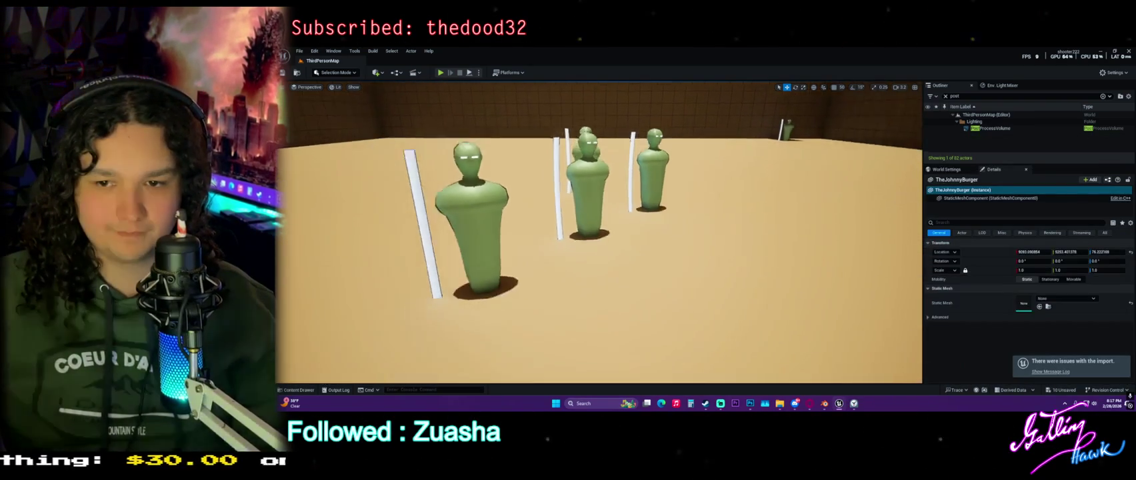
Drag the burger mesh into the level, undo the placement, and clear the asset selection.
key(ctrl+space)
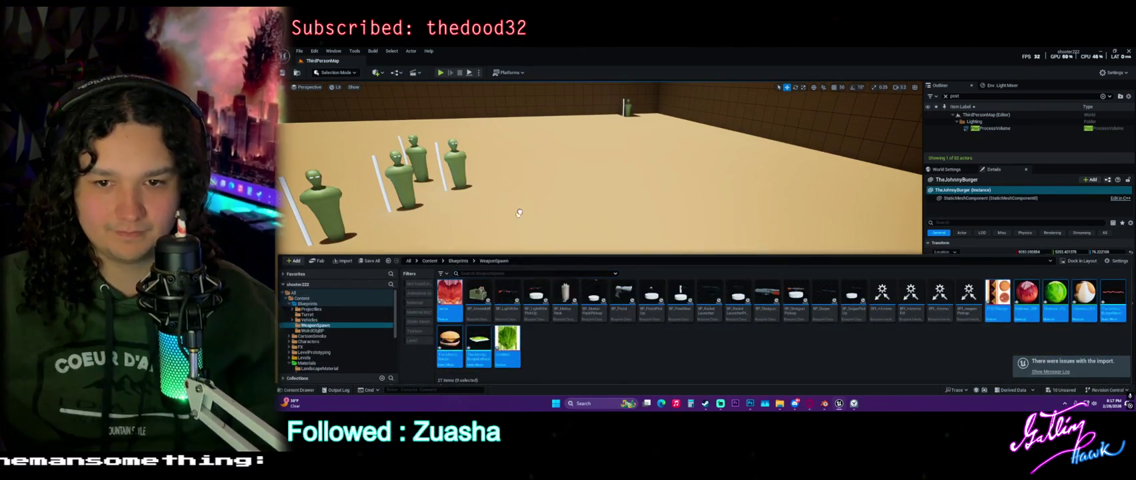
drag(516, 220, 541, 220)
drag(647, 264, 607, 230)
key(ctrl+z)
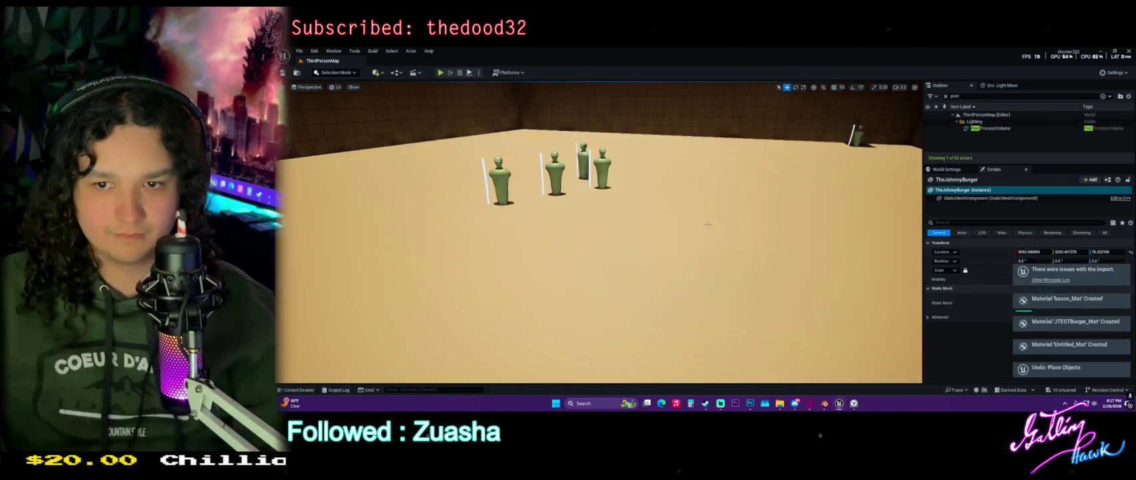
key(ctrl+space)
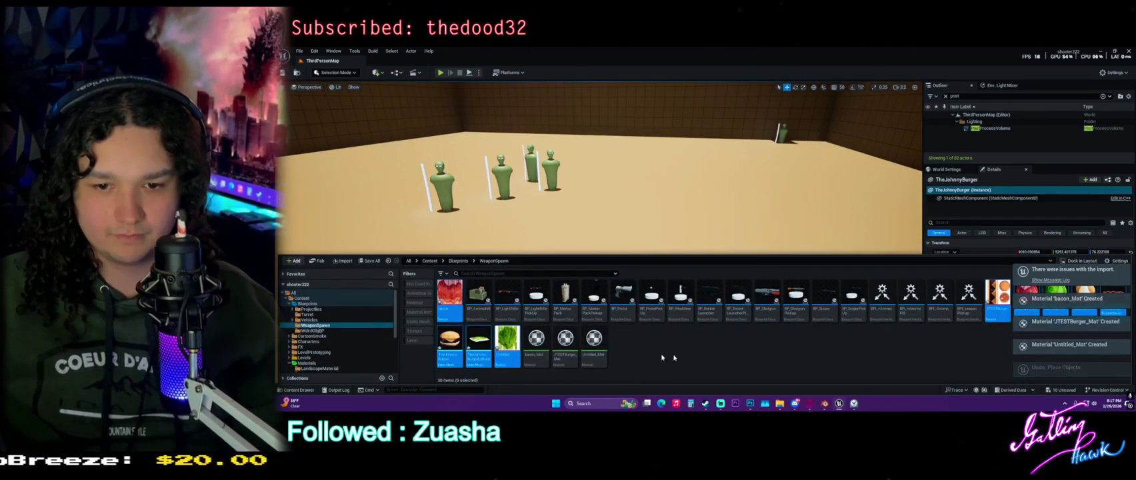
click(684, 358)
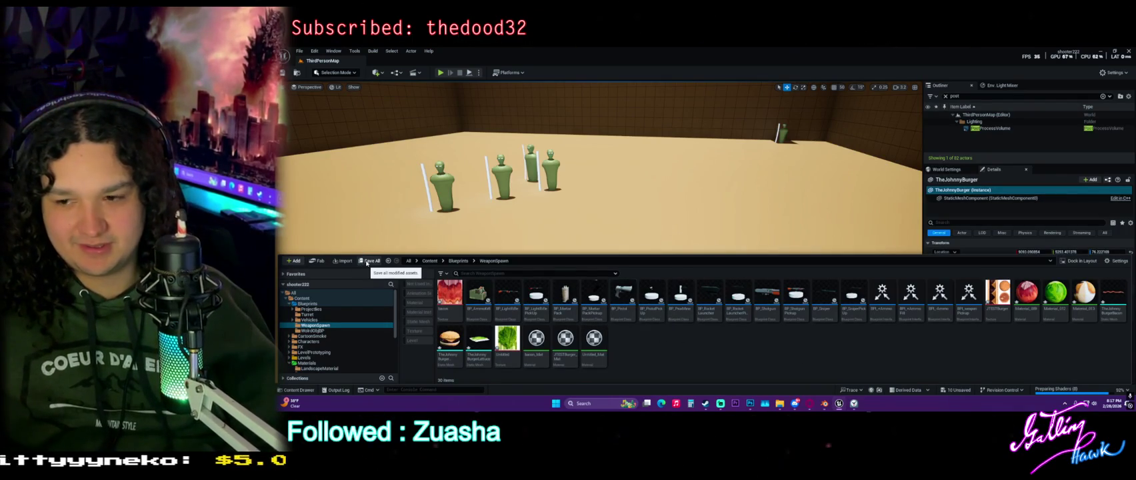
Save all modified assets and place the JohnnyBurger mesh in the level.
click(366, 262)
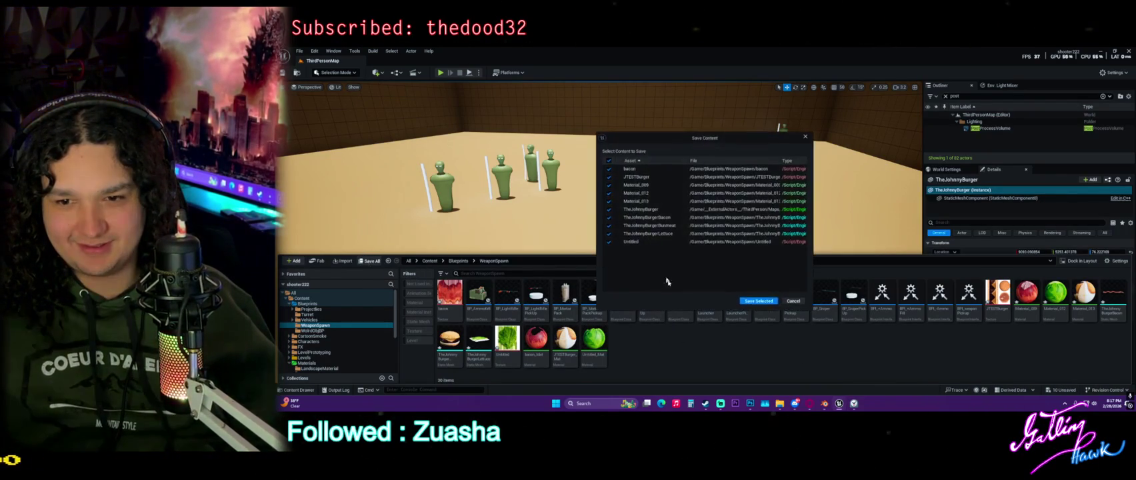
click(760, 302)
mouse_move(449, 342)
mouse_down()
mouse_move(620, 246)
mouse_move(633, 267)
mouse_move(685, 261)
mouse_move(680, 232)
mouse_up()
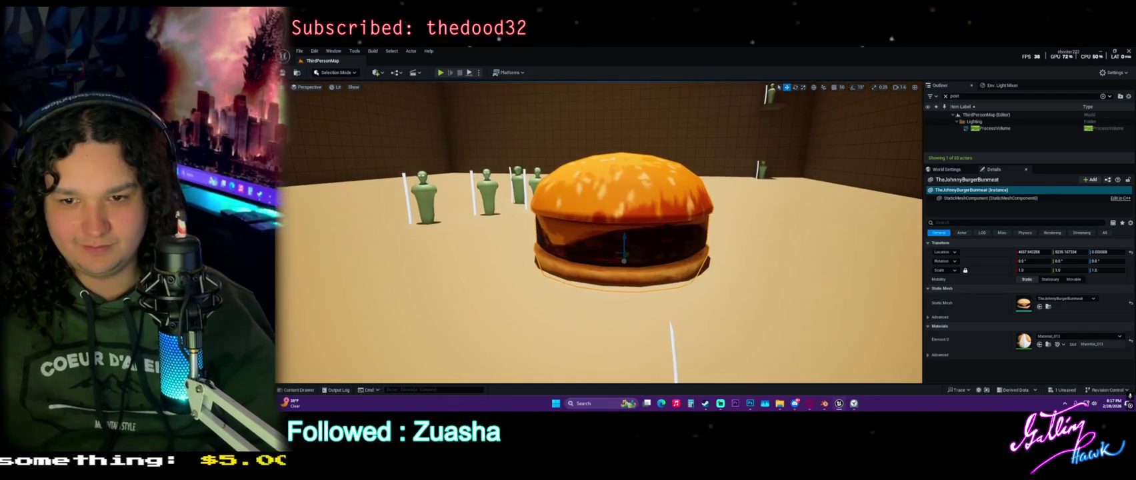
Inspect the lettuce texture, then place the lettuce mesh onto the burger and frame it.
key(ctrl+space)
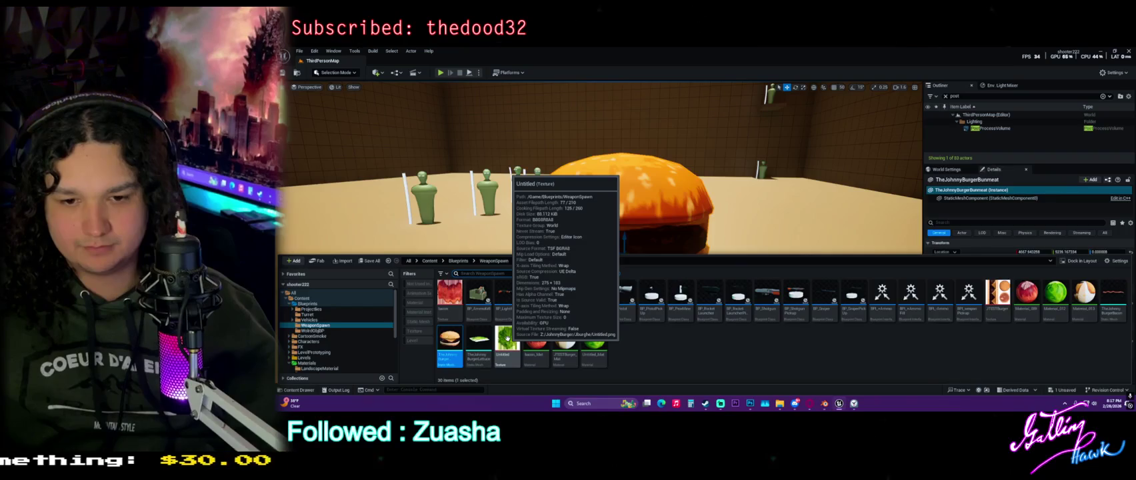
double_click(507, 338)
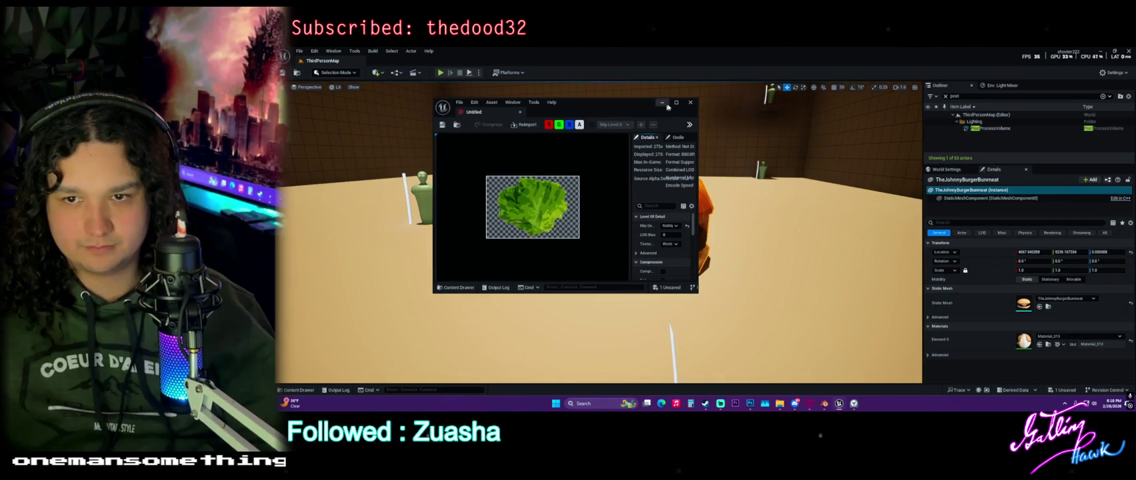
click(690, 102)
key(ctrl+space)
mouse_move(479, 344)
mouse_down()
mouse_move(594, 267)
mouse_move(664, 329)
mouse_move(608, 246)
mouse_move(566, 243)
mouse_up()
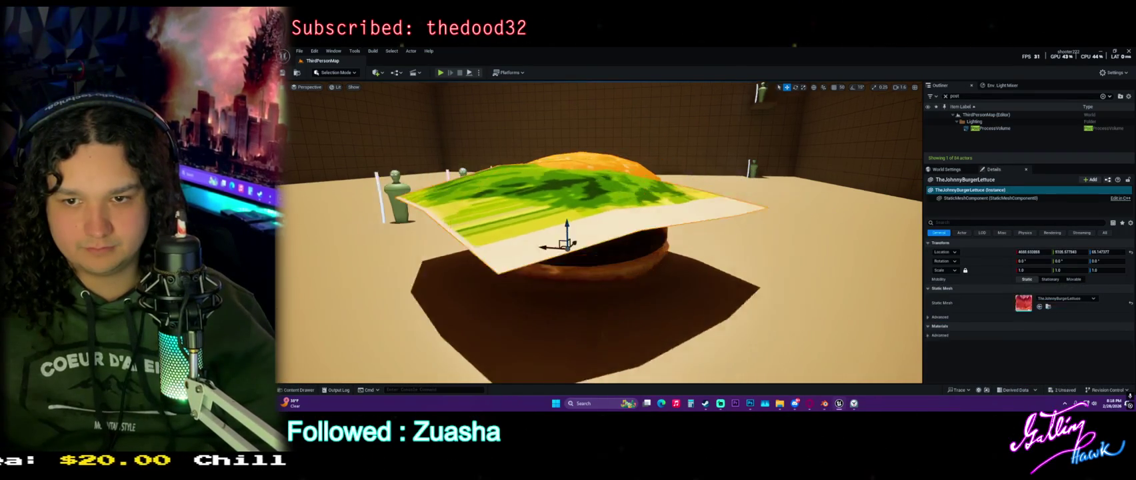
key(f)
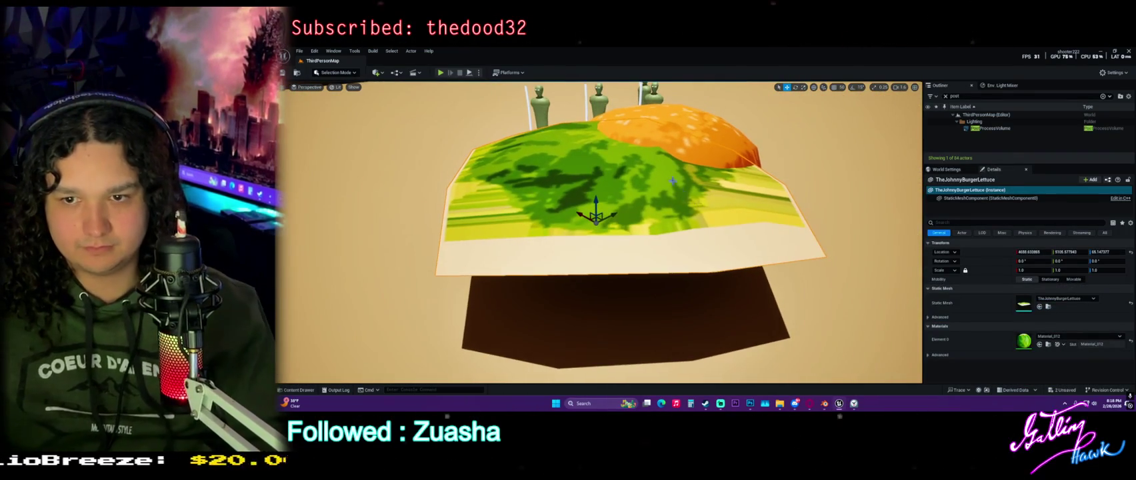
Delete the lettuce piece and the burger from the level.
key(Delete)
click(619, 214)
key(Delete)
scroll(619, 216, down, 5)
key(ctrl+space)
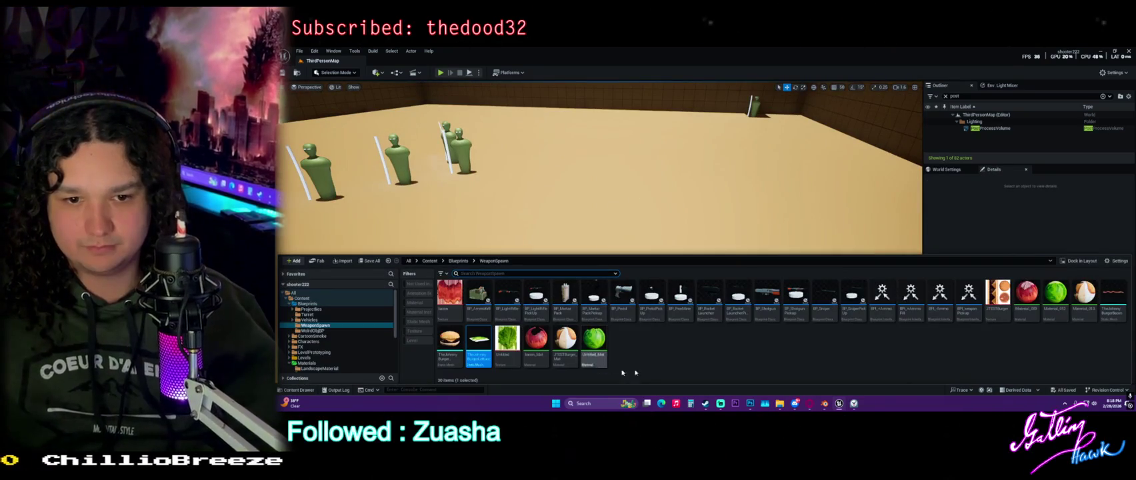
Create an Actor Blueprint Class named BP_TheJohnnyBurger and open it in the Blueprint editor.
right_click(660, 372)
click(696, 176)
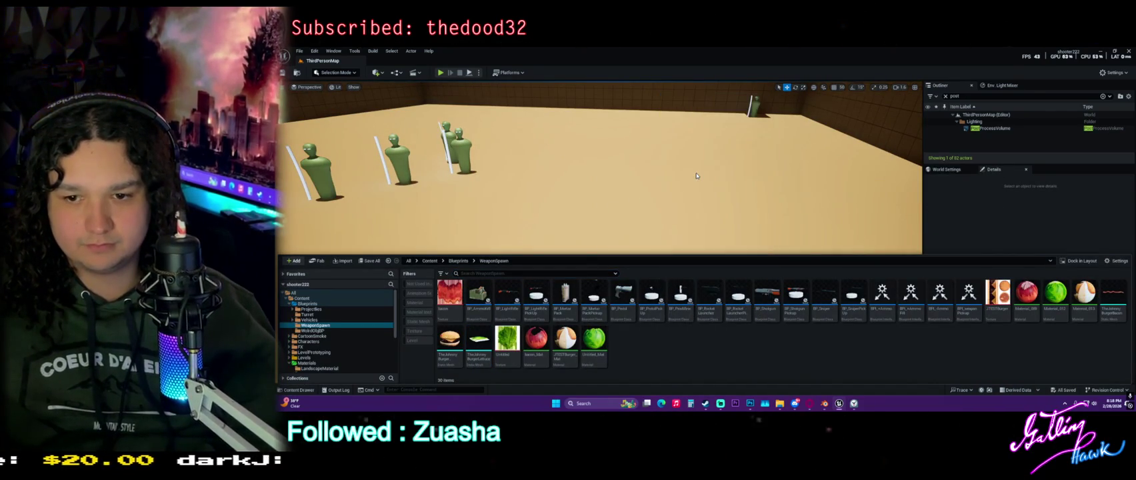
click(645, 166)
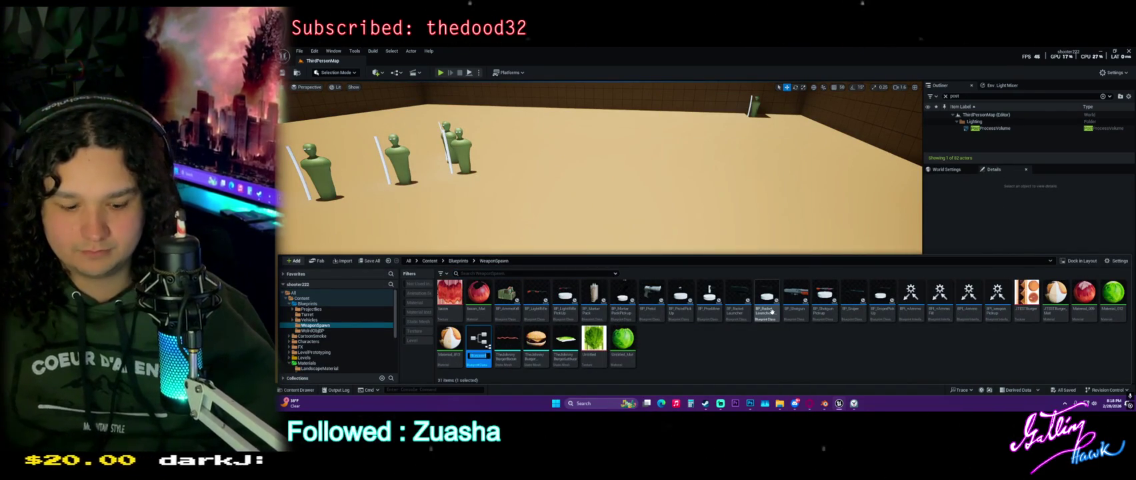
text(Th)
text(Johnny)
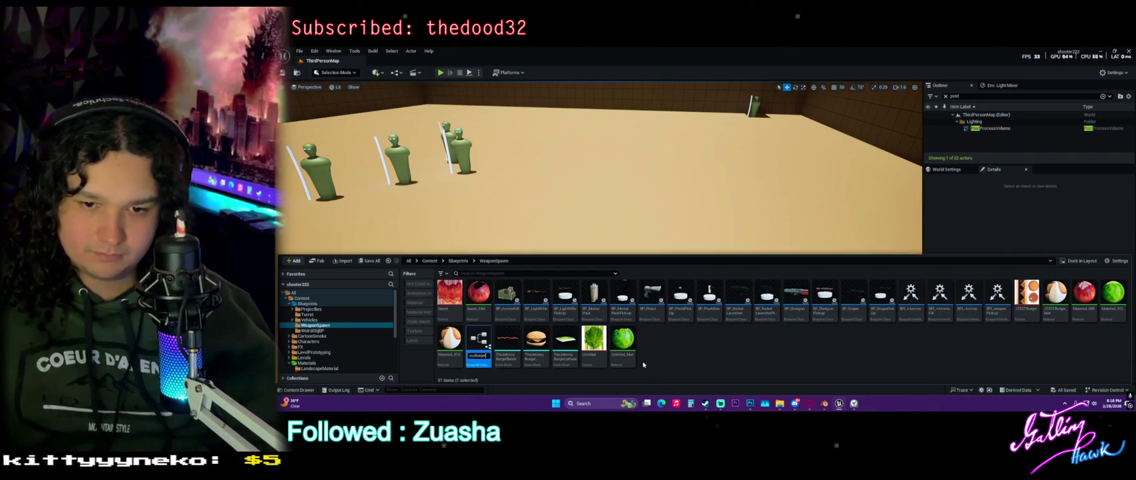
key(Return)
double_click(910, 293)
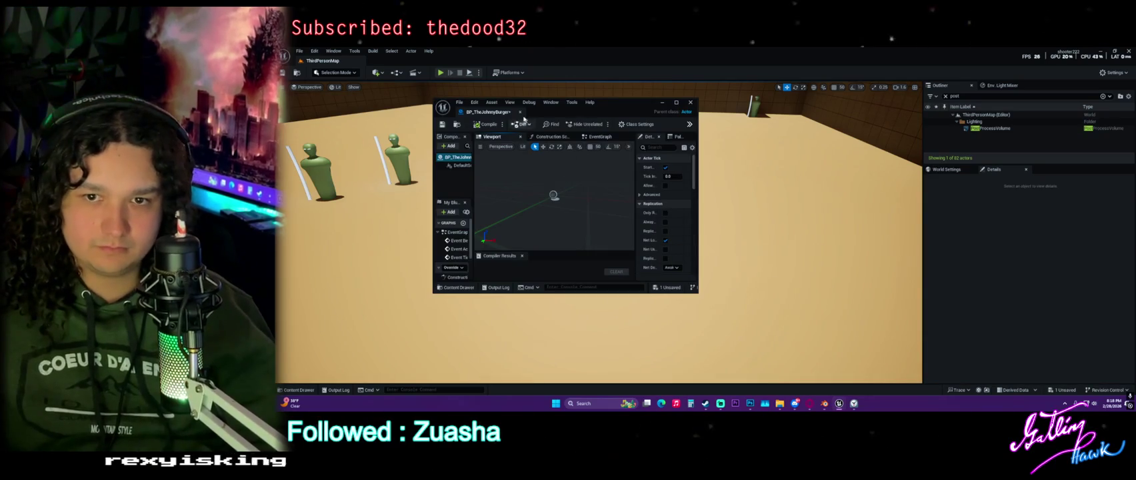
Maximize the Blueprint editor and add the bun-and-meat mesh as a component.
double_click(526, 120)
key(ctrl+space)
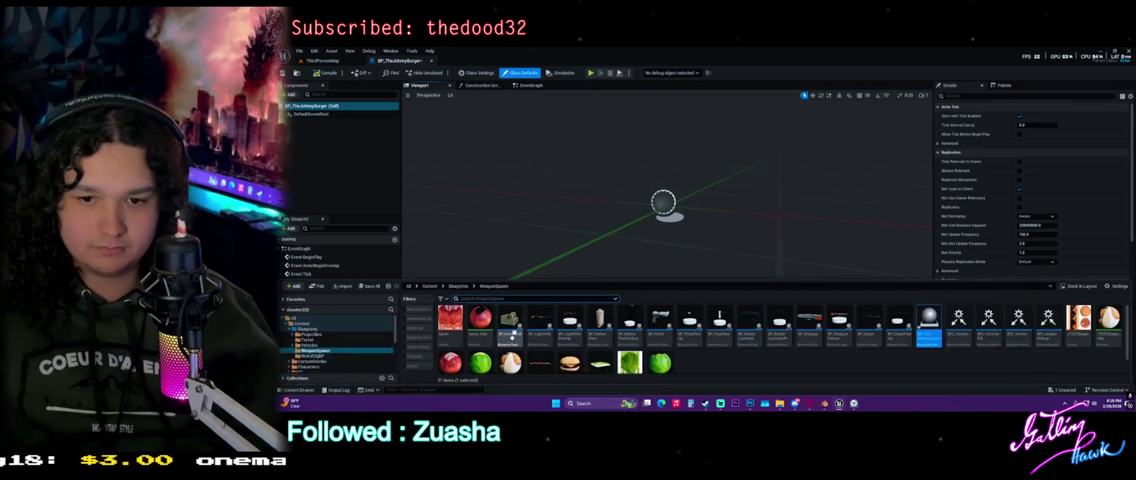
mouse_move(570, 363)
mouse_down()
mouse_move(521, 250)
mouse_move(313, 167)
mouse_up()
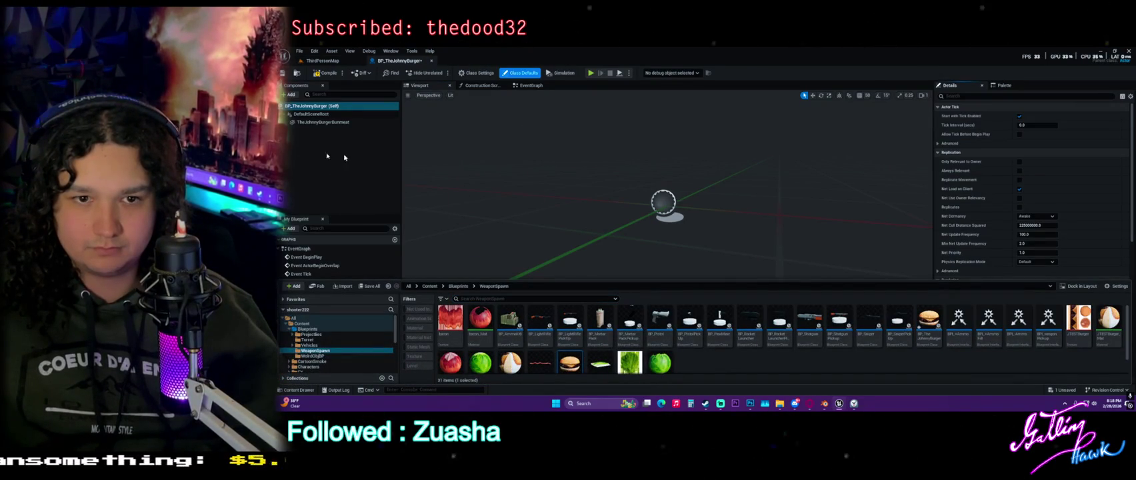
click(333, 122)
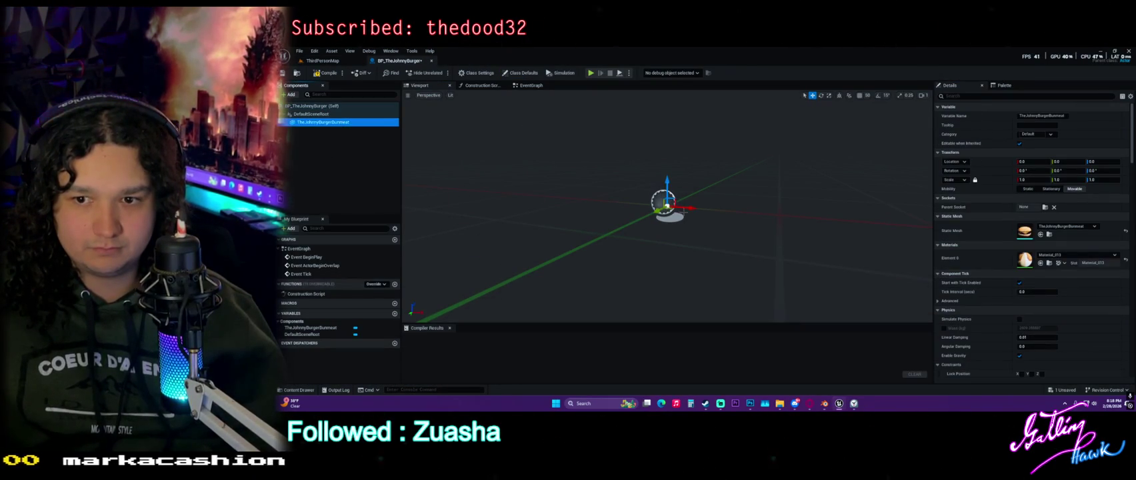
key(f)
scroll(667, 200, down, 5)
Add two lettuce and two bacon mesh components to the burger.
key(ctrl+space)
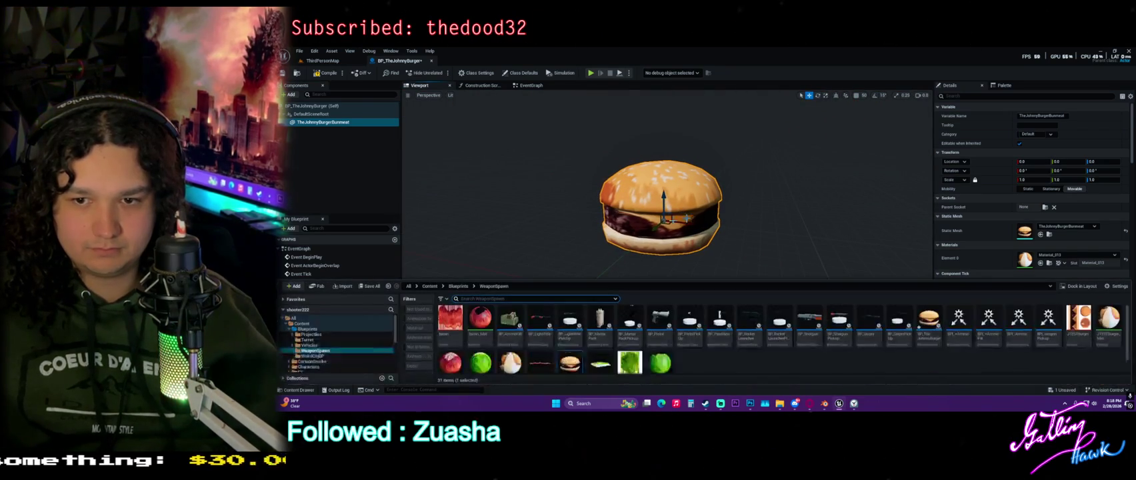
mouse_move(614, 366)
mouse_down()
mouse_move(407, 230)
mouse_move(370, 177)
mouse_up()
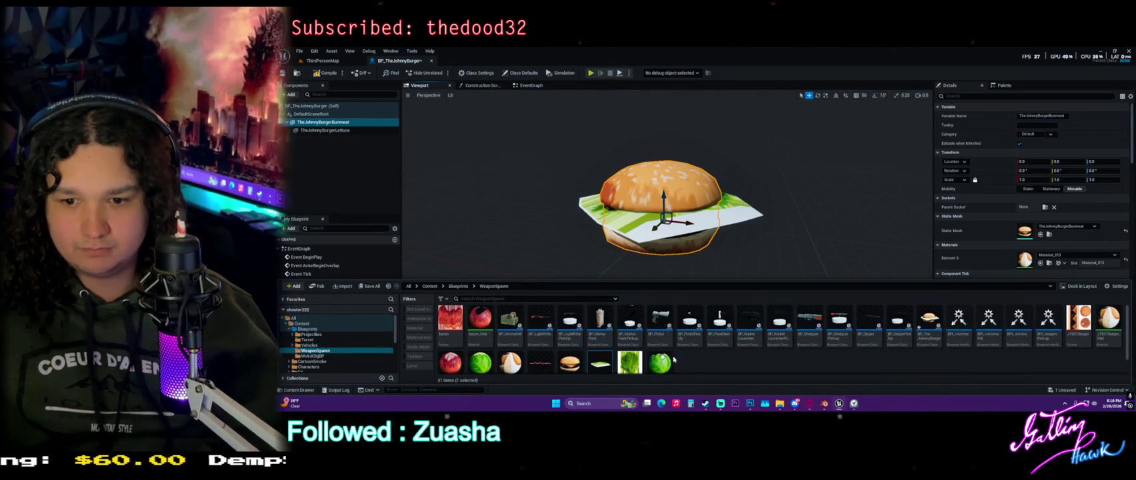
drag(600, 363, 326, 171)
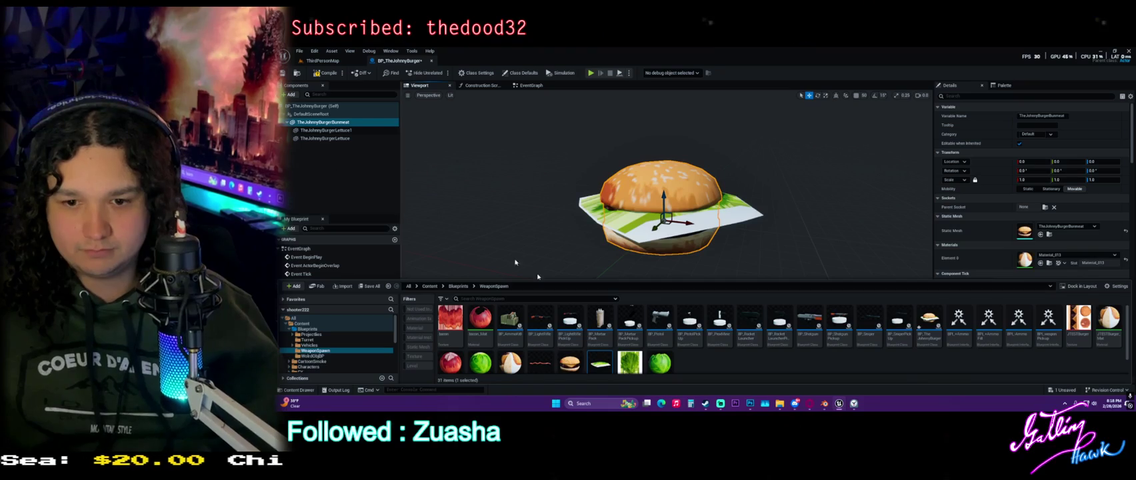
drag(534, 356, 326, 146)
mouse_move(526, 365)
mouse_down()
mouse_move(423, 245)
mouse_move(399, 198)
mouse_move(333, 152)
mouse_up()
scroll(600, 226, up, 3)
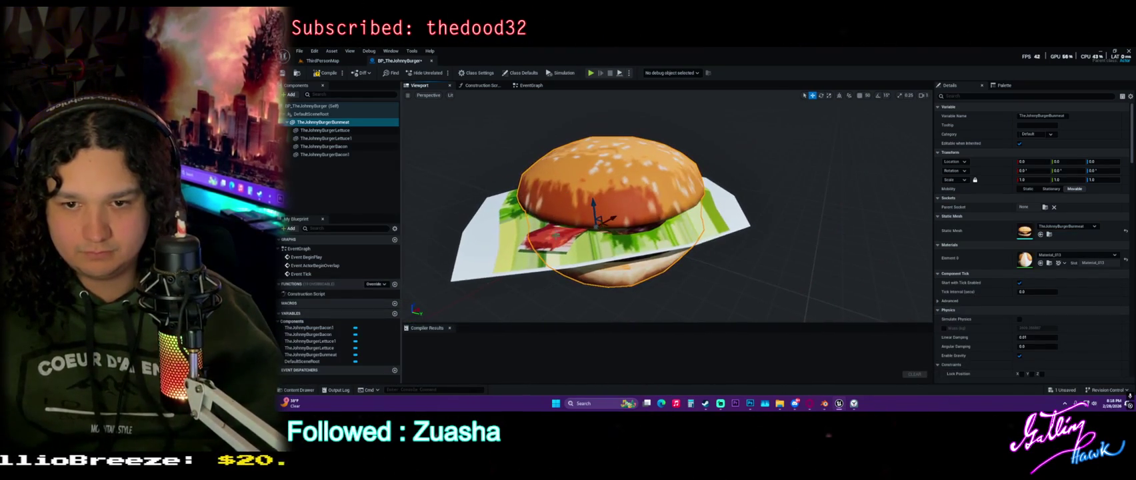
Slide the second bacon strip sideways across the burger and rotate it.
click(325, 154)
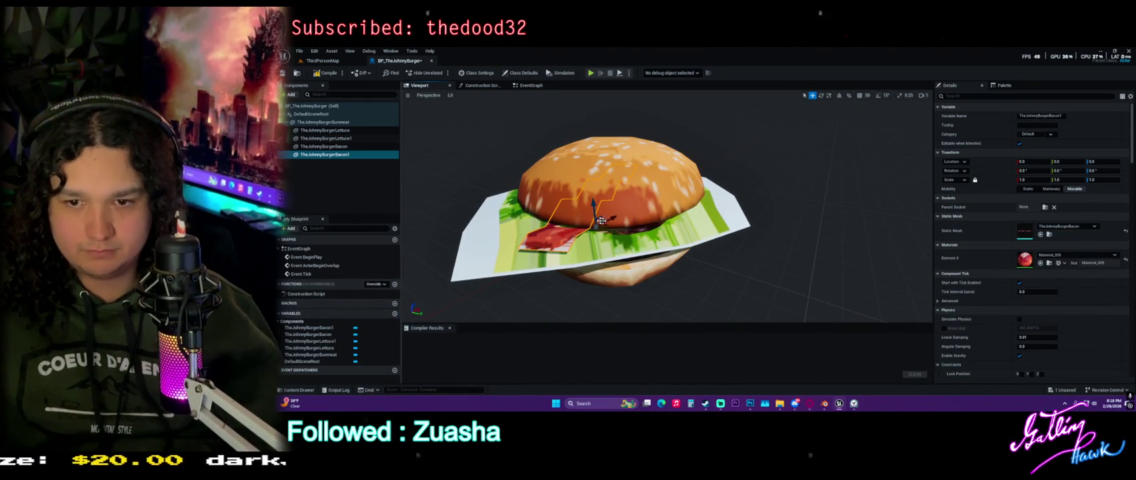
mouse_move(606, 225)
mouse_down()
mouse_move(634, 227)
mouse_move(623, 248)
mouse_move(643, 250)
mouse_move(620, 235)
mouse_move(656, 236)
mouse_move(620, 247)
mouse_up()
key(e)
click(729, 226)
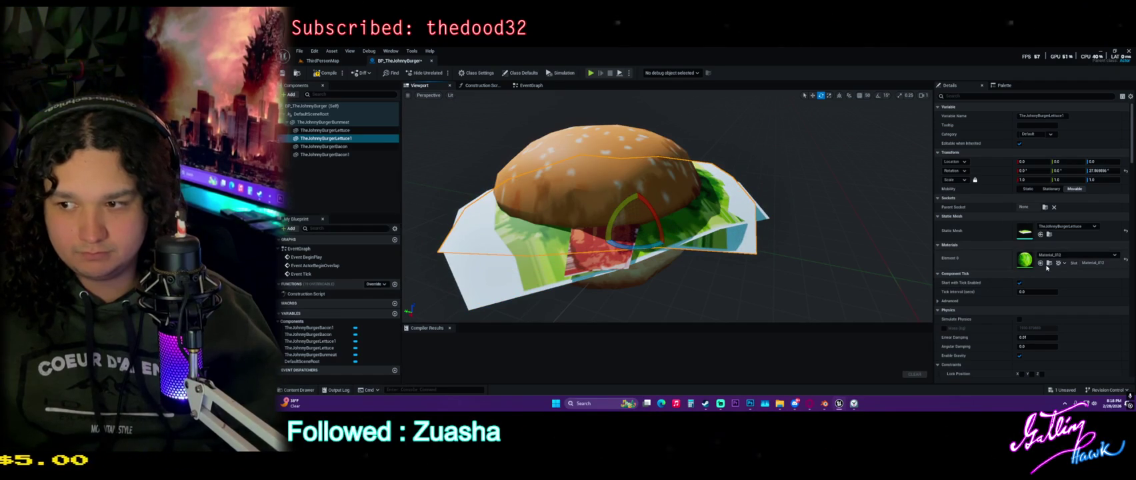
key(ctrl+space)
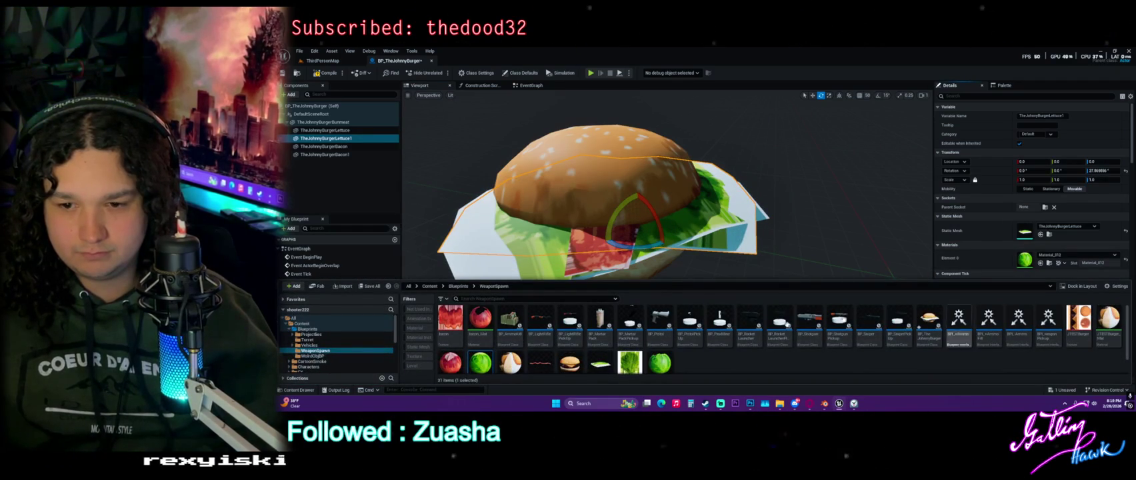
In Material_012, delete the Constant, Lerp, MF, Constant3Vector and DiffuseColorMapWeight nodes.
scroll(493, 337, down, 1)
double_click(482, 340)
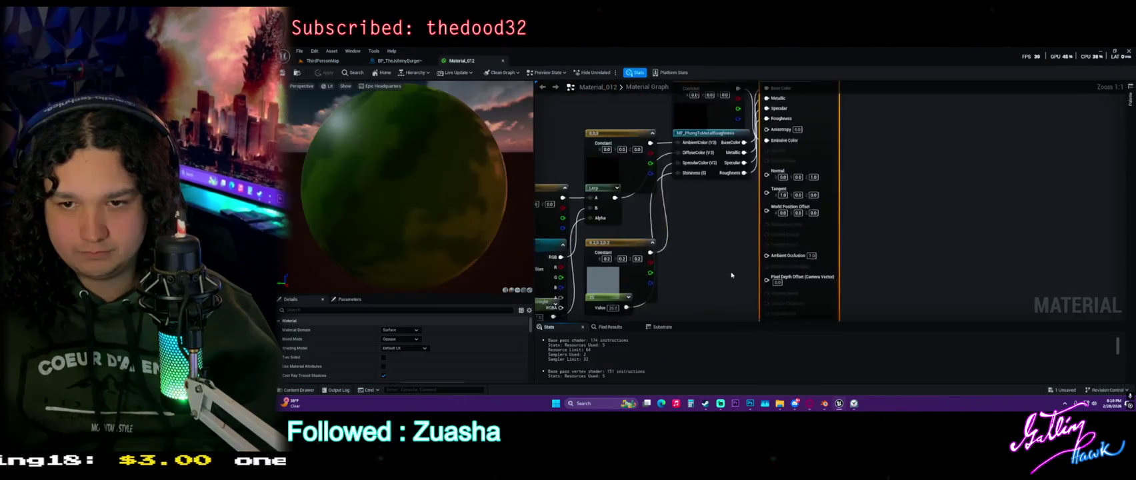
drag(681, 129, 826, 229)
key(Delete)
click(767, 245)
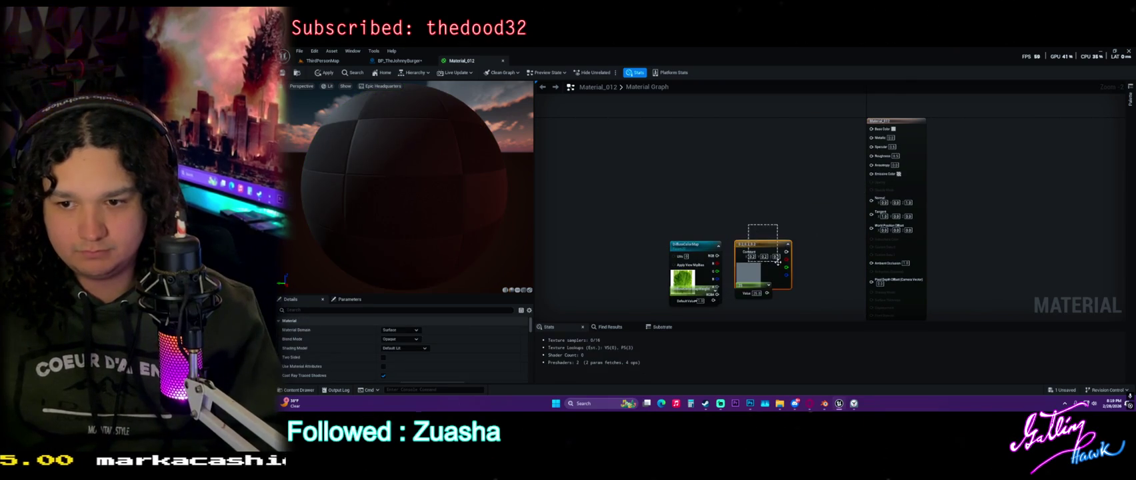
key(Delete)
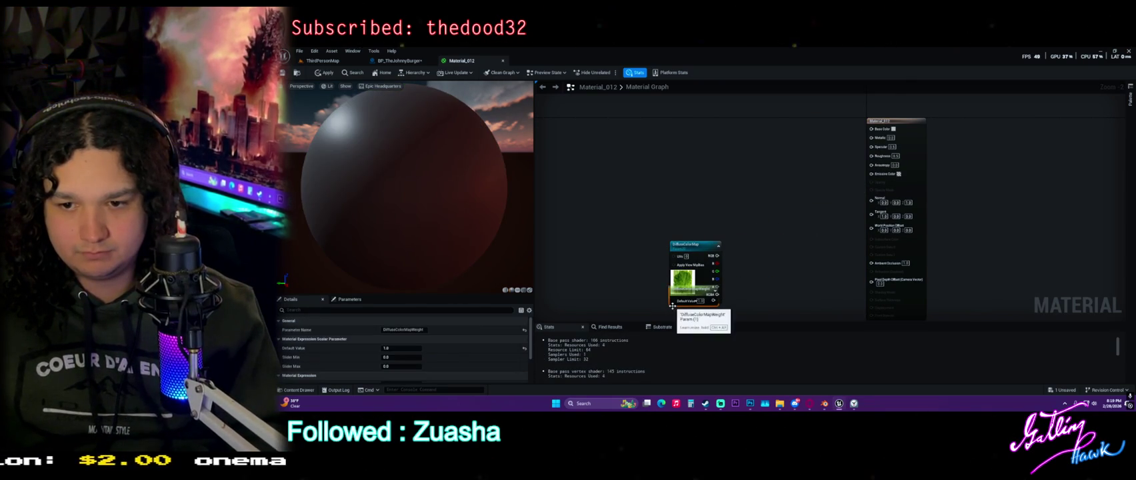
drag(680, 296, 790, 245)
mouse_move(683, 250)
mouse_down()
mouse_move(751, 131)
mouse_move(871, 125)
mouse_up()
drag(811, 244, 824, 181)
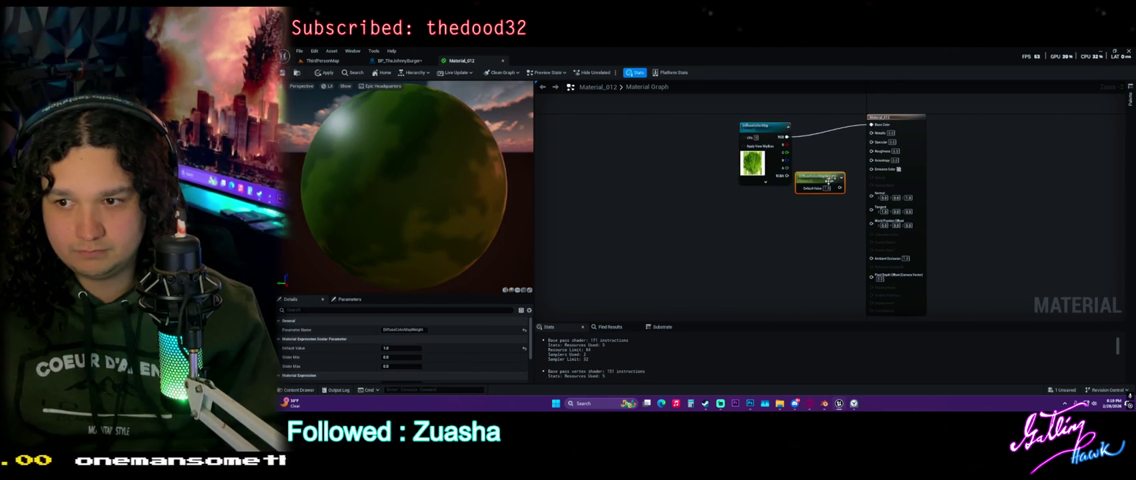
scroll(793, 202, up, 3)
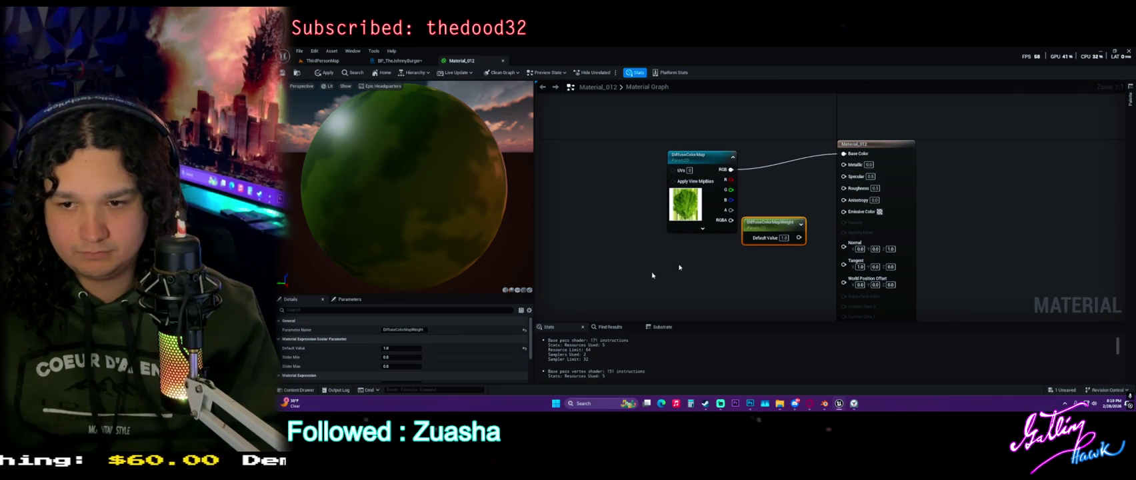
key(Delete)
Set blend mode to Translucent, wire the texture's alpha into Opacity, and apply.
click(402, 339)
key(Escape)
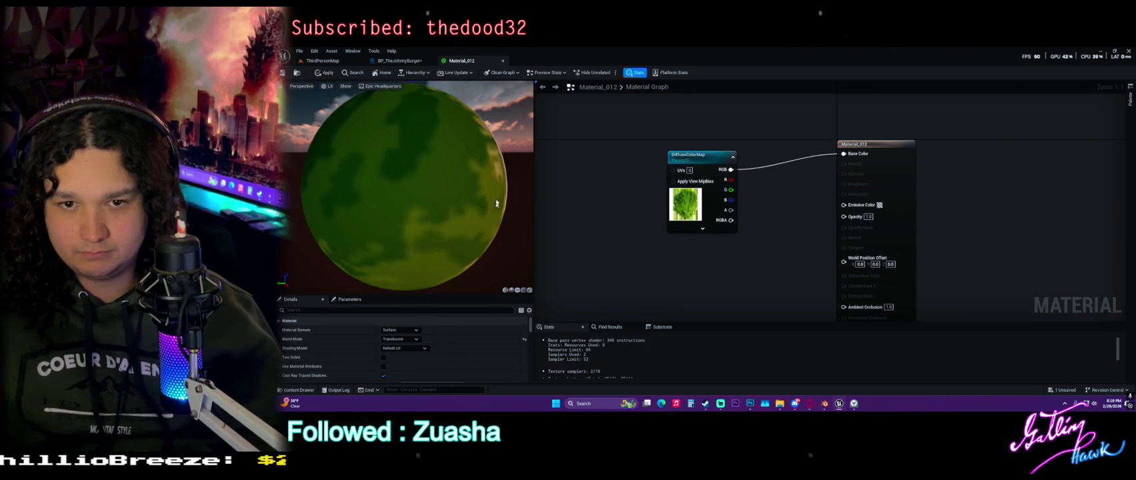
drag(731, 210, 843, 216)
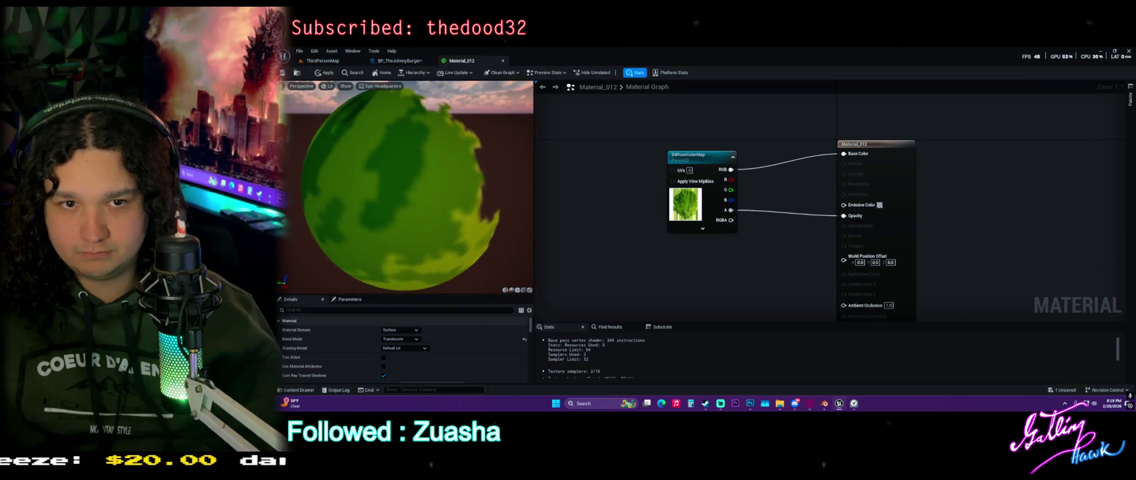
click(328, 73)
click(394, 61)
Open the bacon component's material, Material_009, for editing.
click(324, 146)
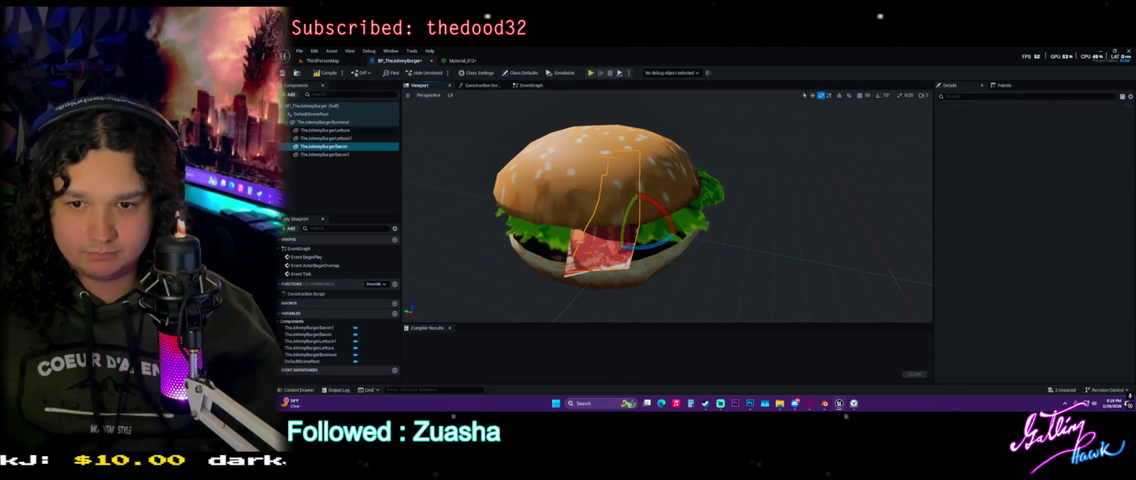
click(1049, 263)
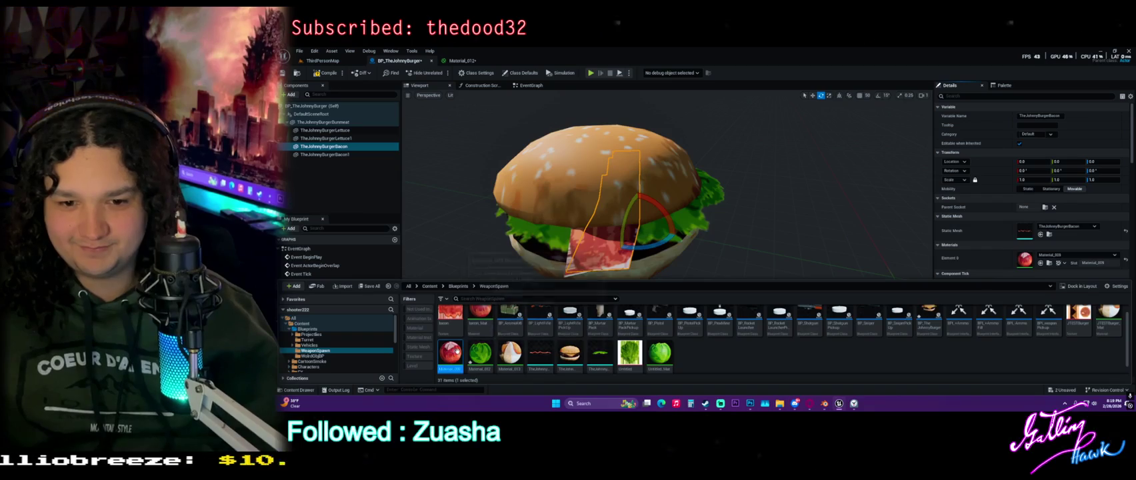
double_click(450, 356)
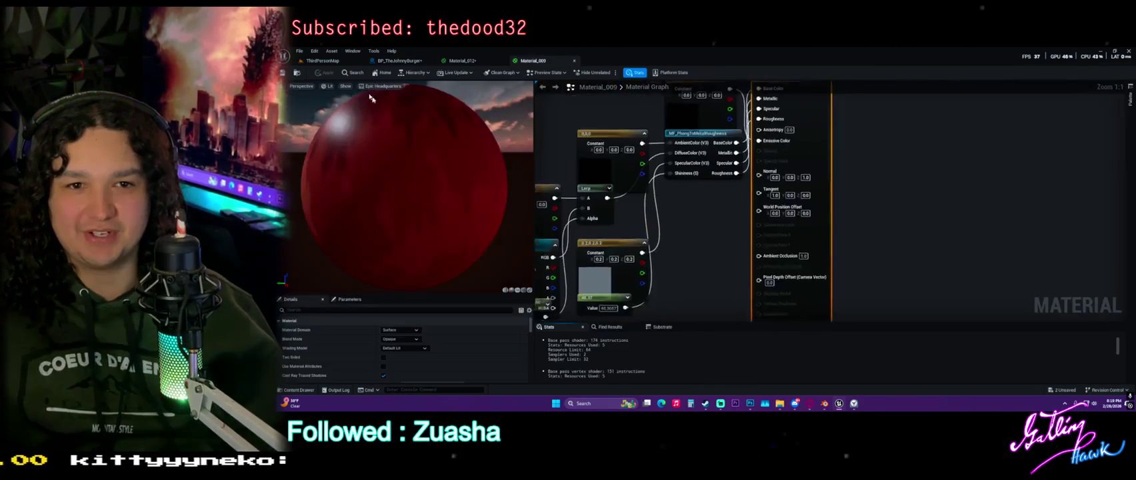
scroll(660, 214, down, 3)
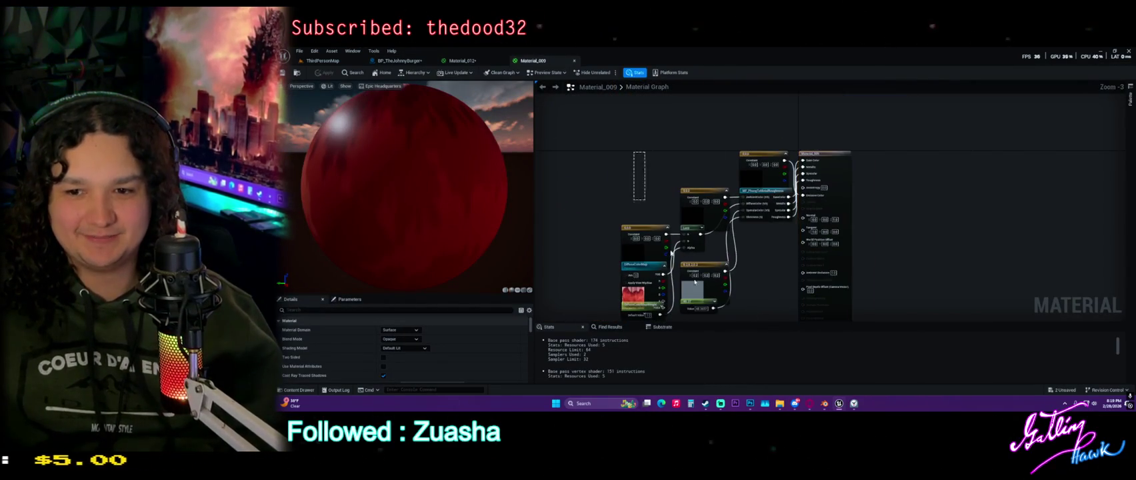
key(Delete)
drag(740, 211, 774, 269)
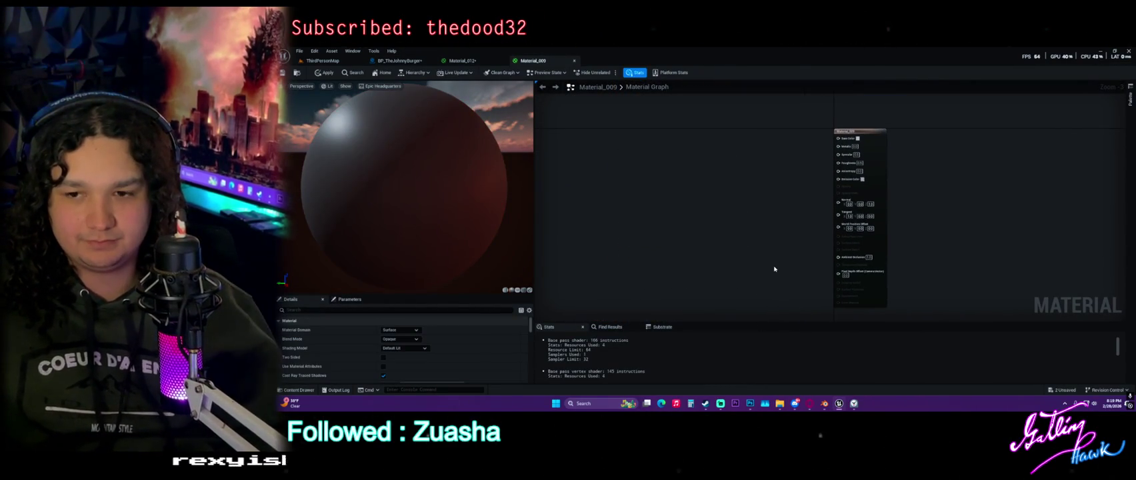
key(ctrl+z)
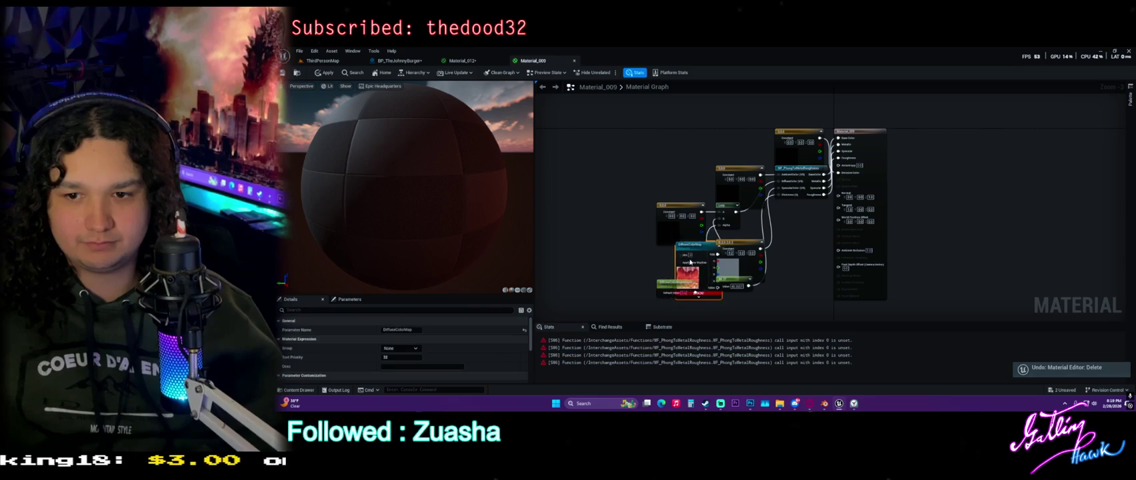
Delete the intermediate nodes, wire DiffuseColorMap RGB into Base Color, and apply.
mouse_move(676, 134)
mouse_down()
mouse_move(766, 293)
mouse_move(830, 306)
mouse_up()
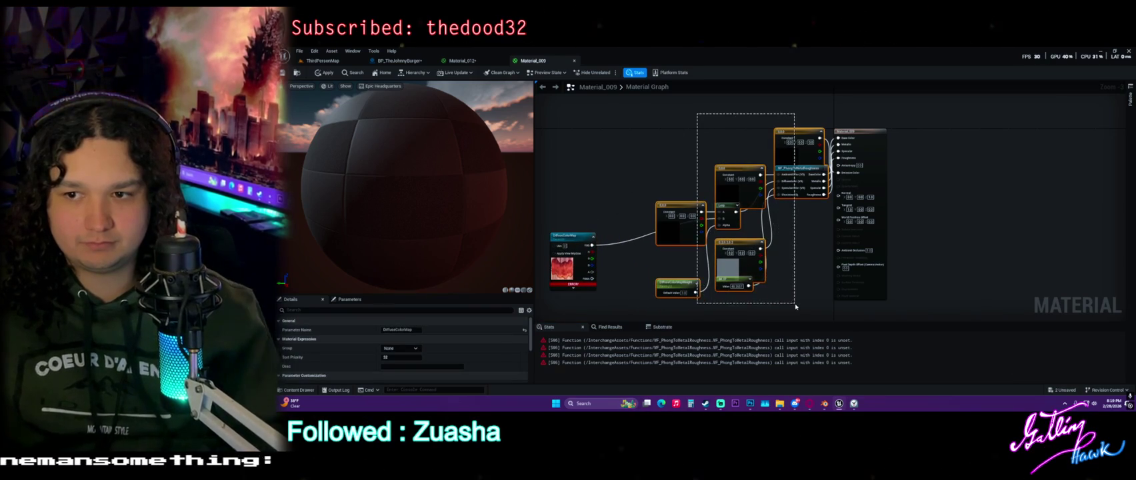
key(Delete)
drag(585, 237, 795, 127)
scroll(833, 166, up, 2)
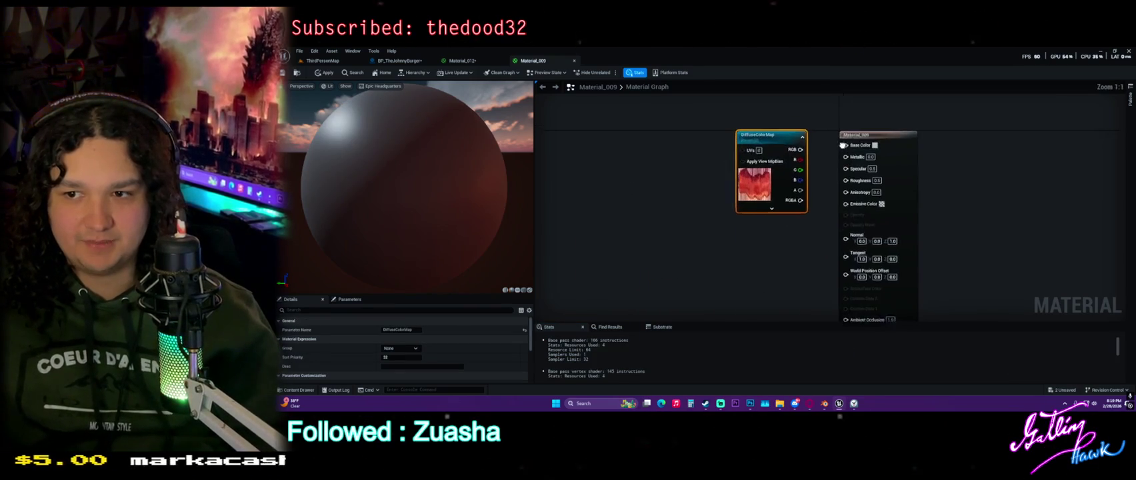
drag(722, 195, 773, 193)
click(740, 147)
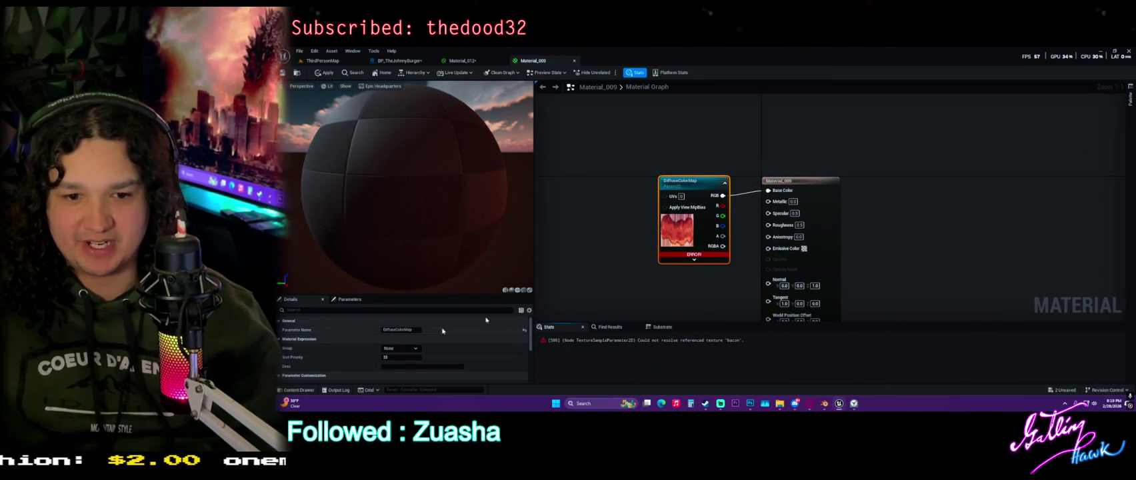
click(326, 72)
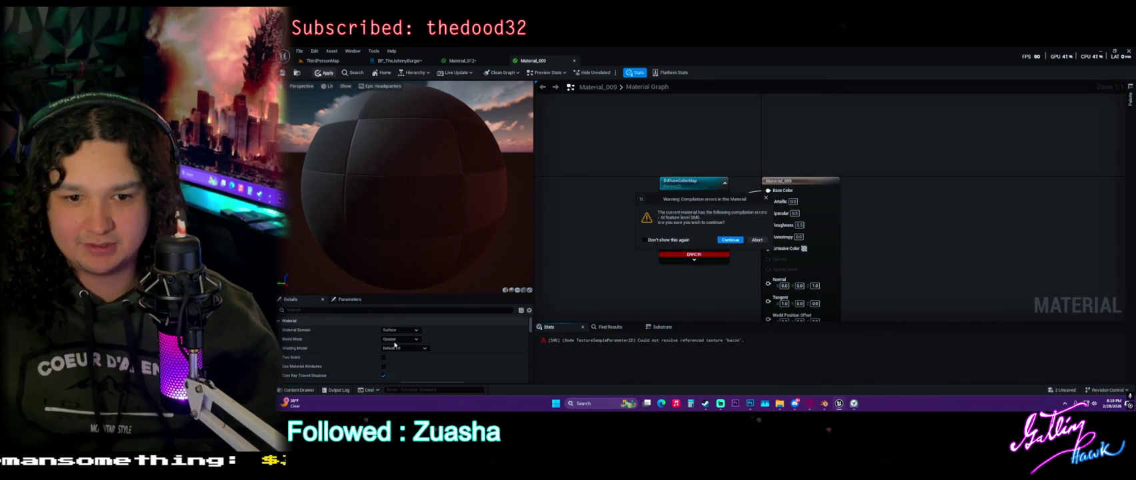
click(756, 240)
Try Translucent blend mode, recompile, then undo it, keeping Material_009 Opaque.
click(400, 339)
click(411, 360)
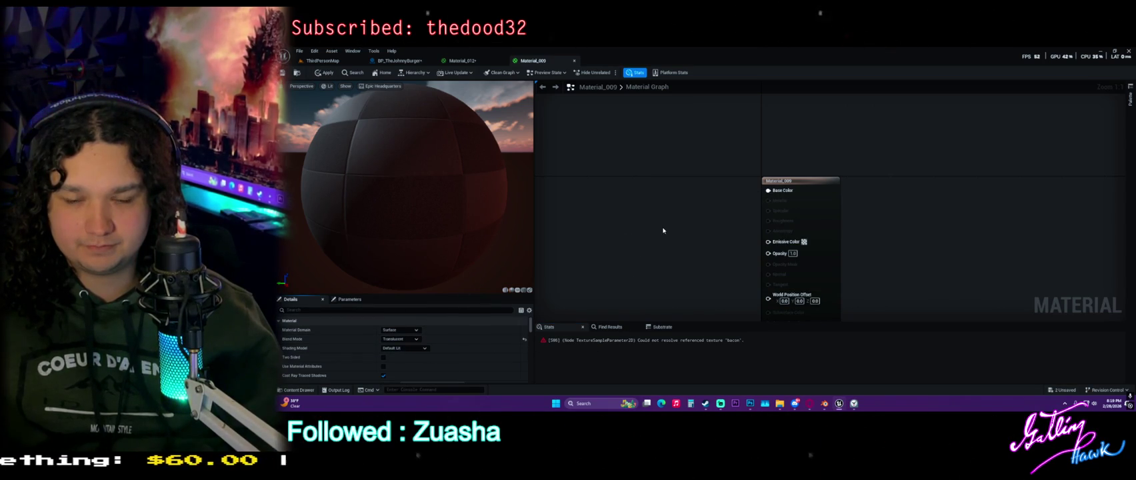
scroll(662, 231, down, 10)
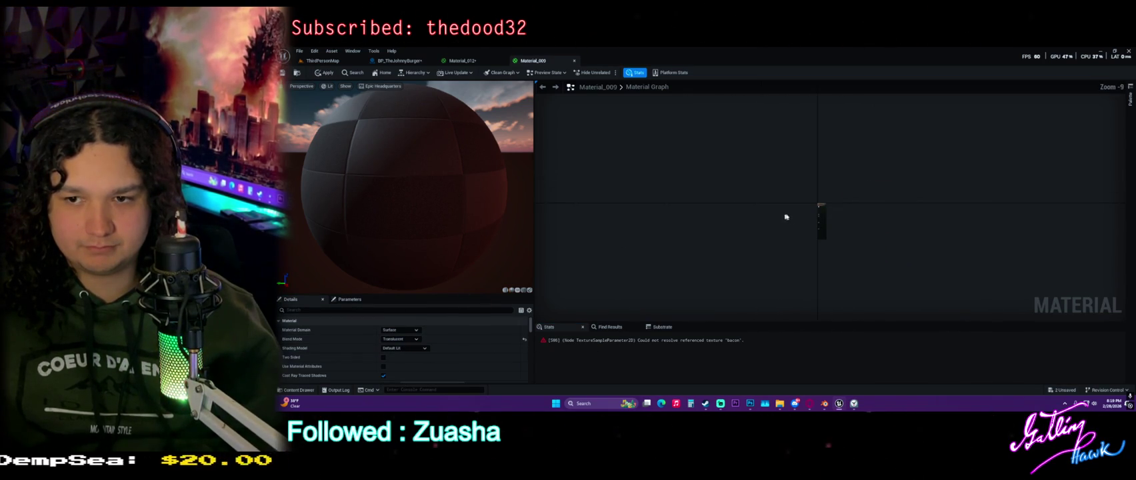
key(ctrl+s)
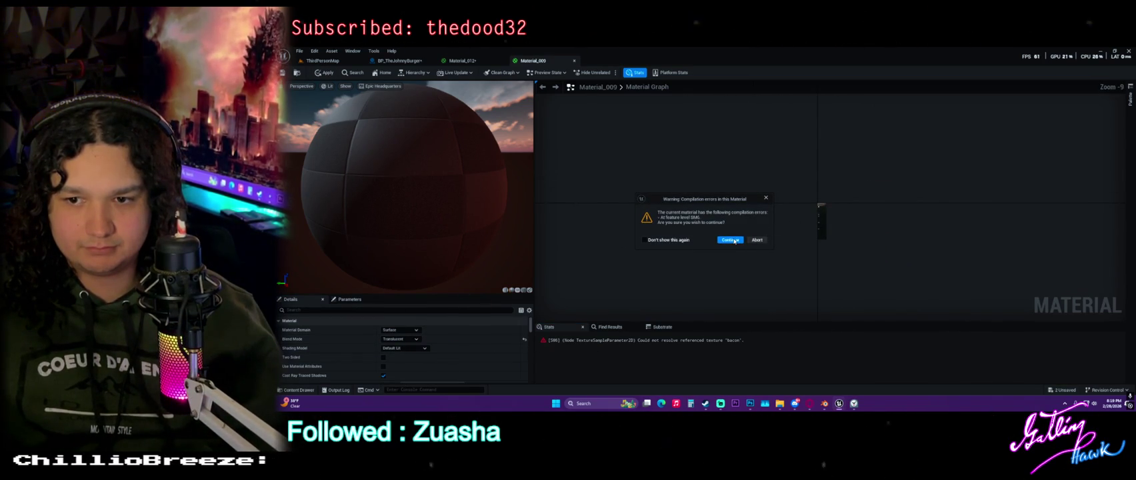
click(770, 200)
key(ctrl+z)
scroll(774, 233, up, 10)
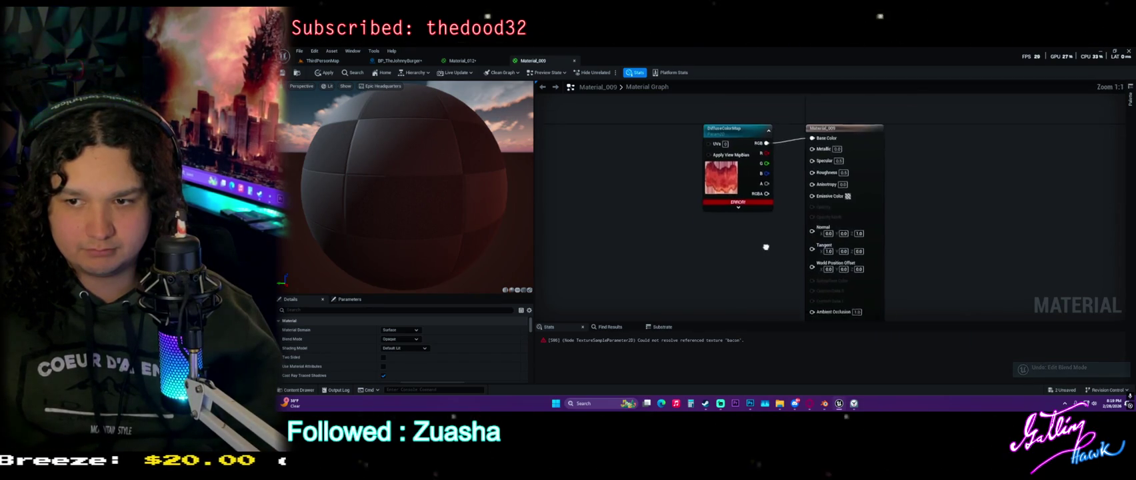
mouse_move(734, 164)
mouse_down()
mouse_move(694, 169)
mouse_move(704, 156)
mouse_up()
click(675, 242)
key(ctrl+space)
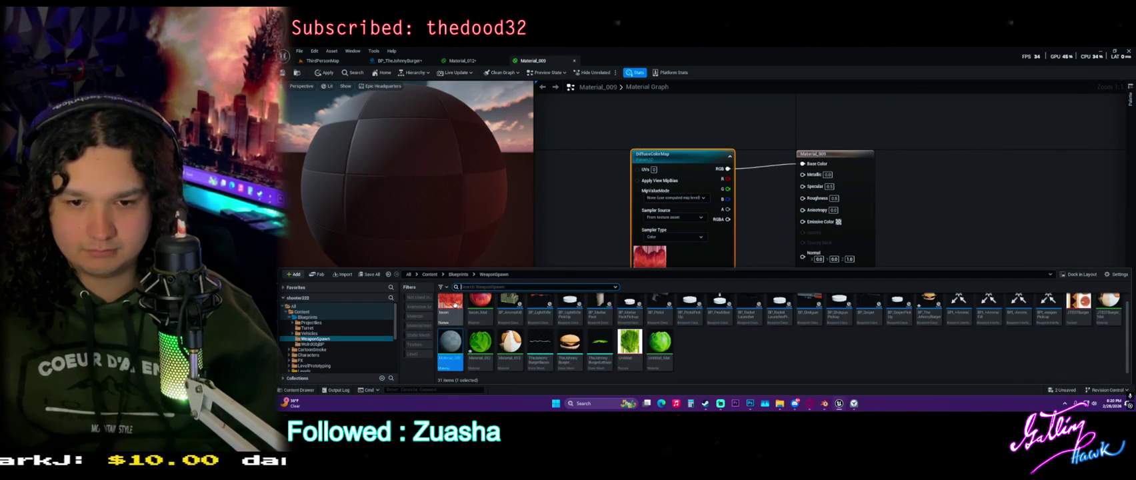
Inspect the bacon texture, then save all unsaved assets.
double_click(451, 306)
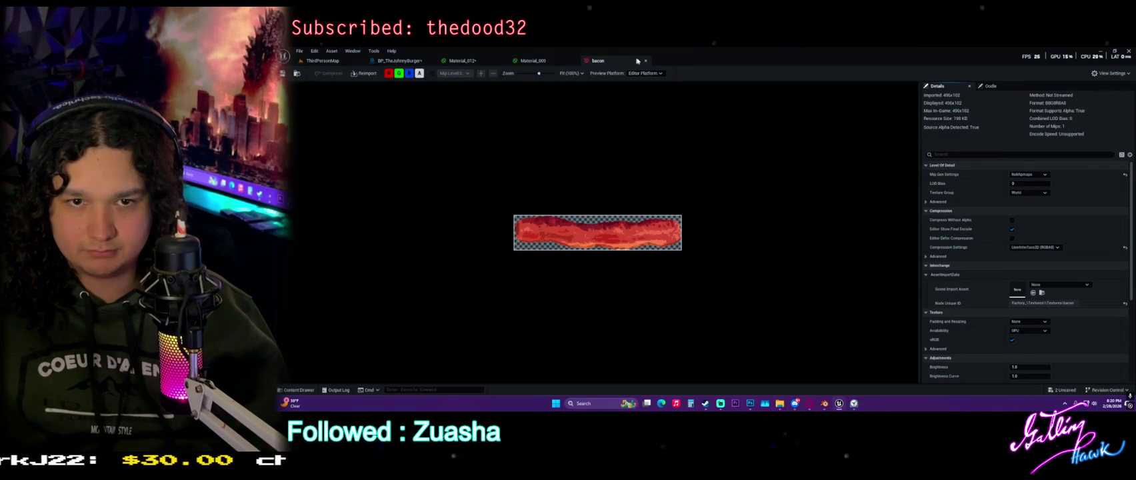
click(635, 62)
key(ctrl+space)
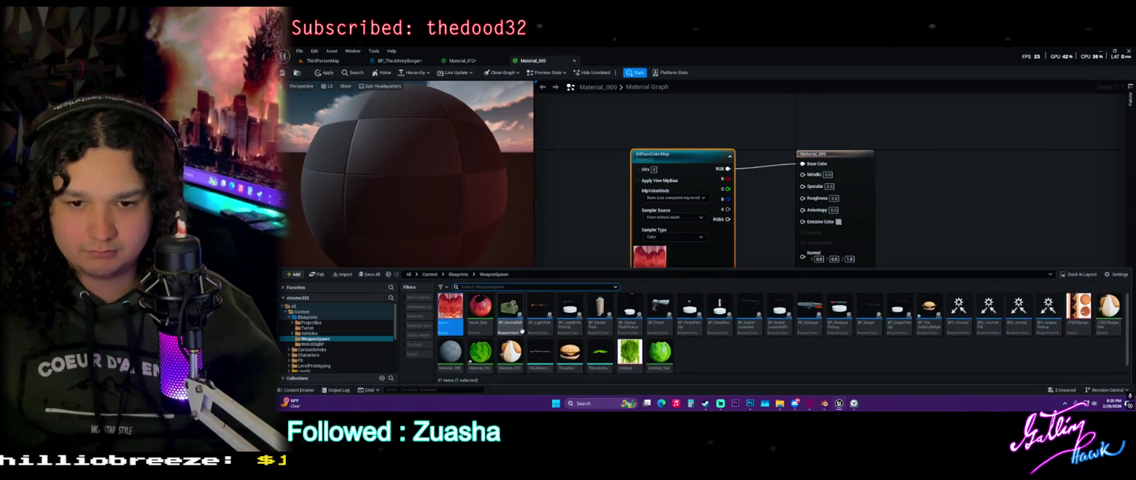
click(370, 274)
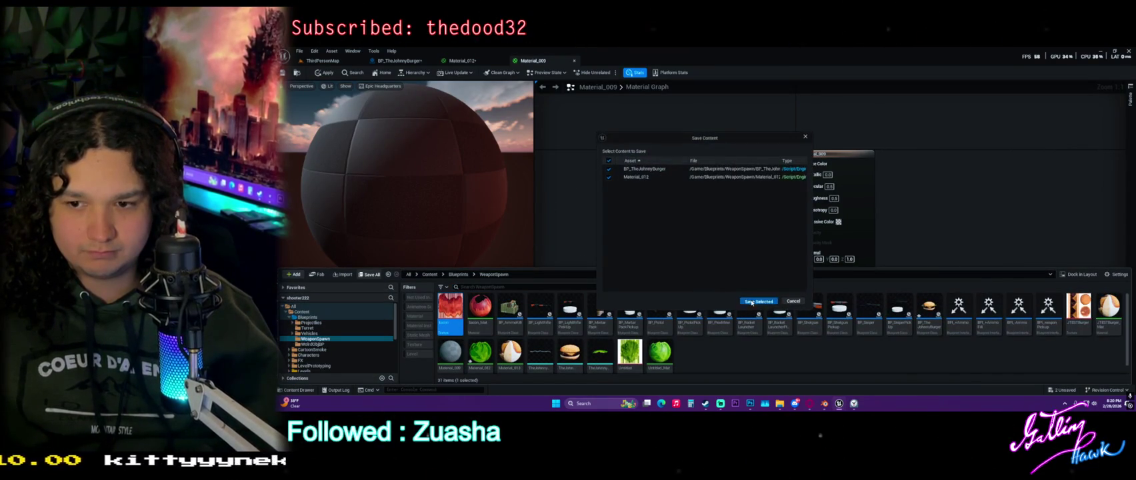
click(783, 216)
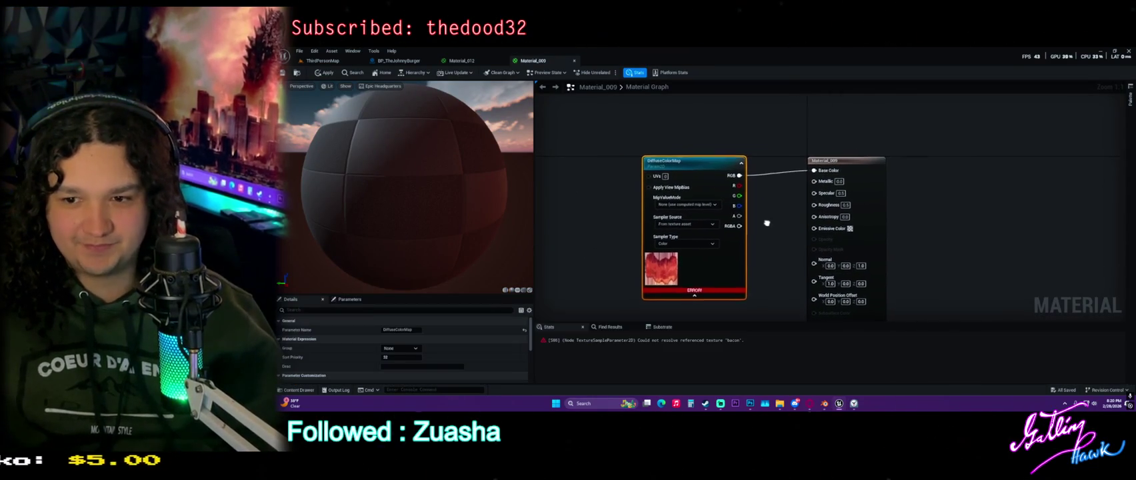
Set Material_009's blend mode to Translucent.
mouse_move(724, 228)
mouse_down()
mouse_move(781, 249)
mouse_move(838, 233)
mouse_move(852, 273)
mouse_move(793, 249)
mouse_up()
click(767, 280)
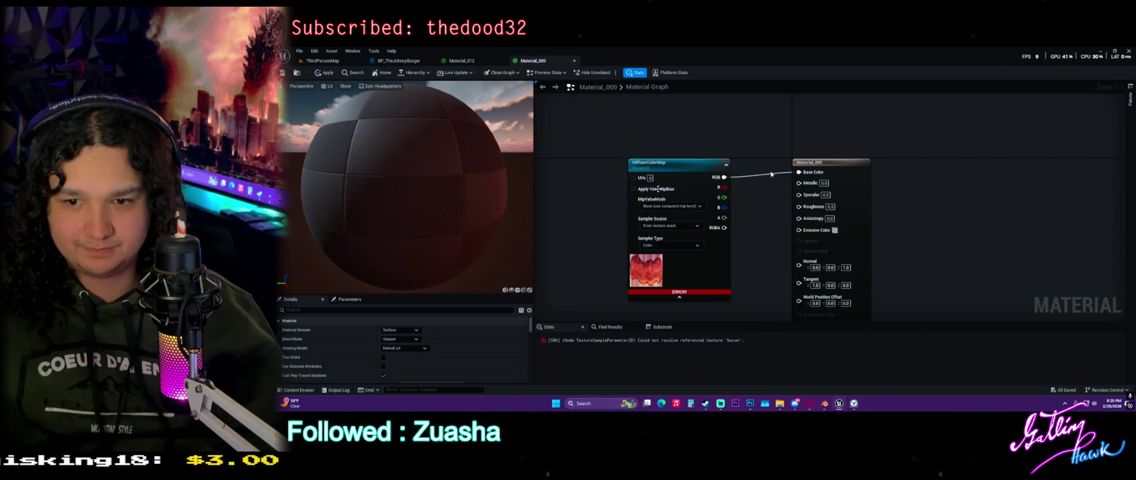
click(400, 339)
click(393, 358)
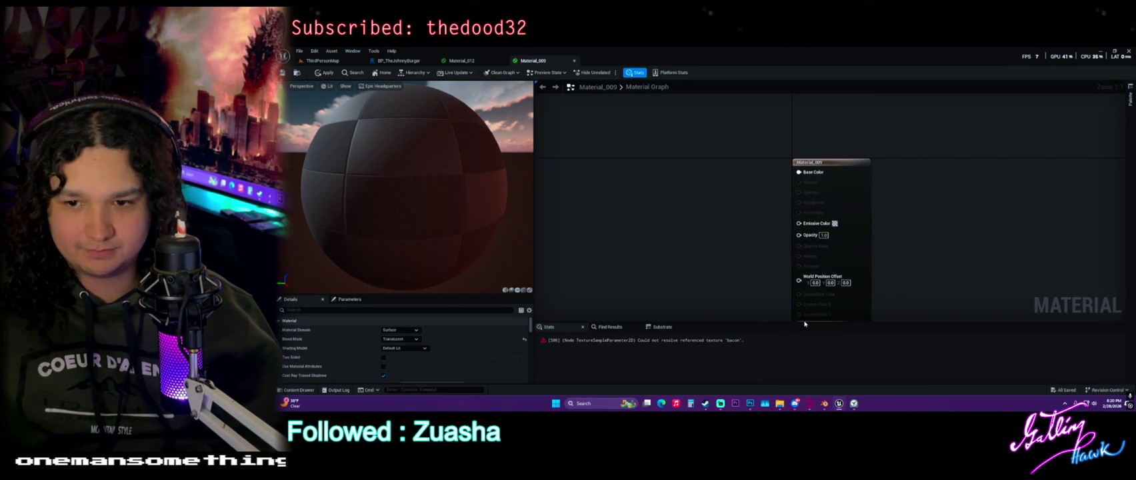
key(ctrl+space)
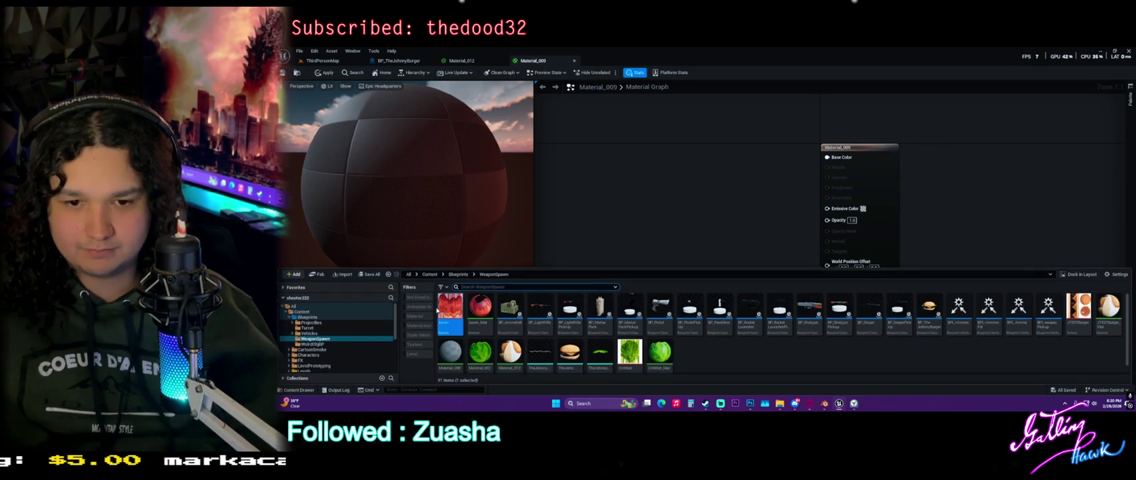
Connect the bacon texture's RGB to Material_009's Base Color, apply, and return to ThirdPersonMap.
mouse_move(585, 220)
mouse_down()
mouse_move(648, 174)
mouse_move(826, 157)
mouse_up()
drag(400, 104, 400, 154)
click(320, 73)
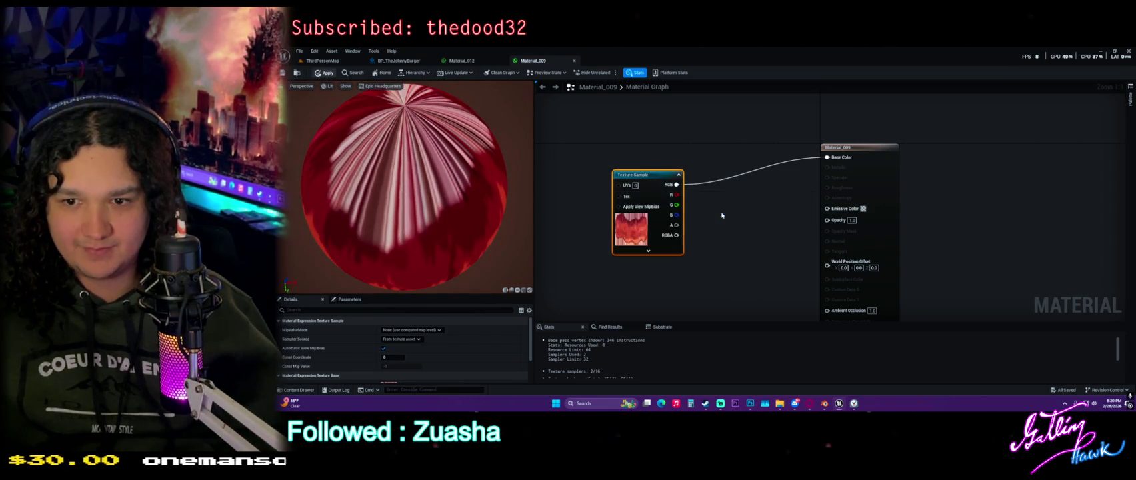
drag(472, 186, 473, 159)
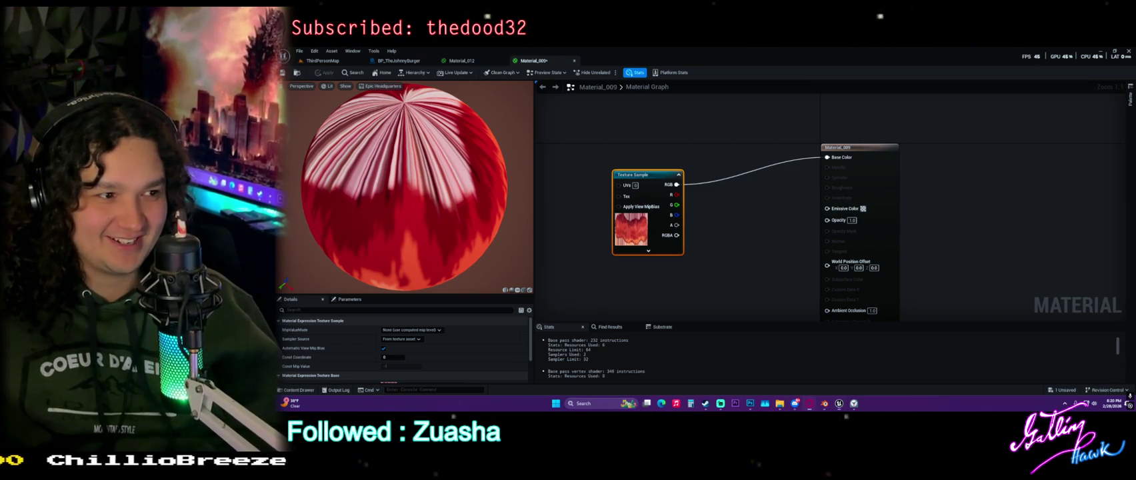
drag(751, 236, 735, 235)
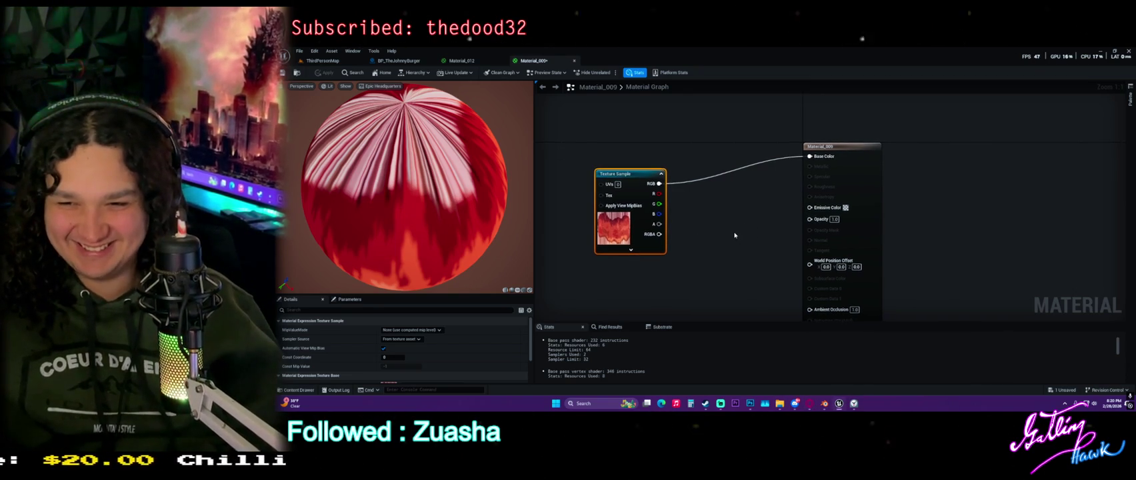
key(ctrl+space)
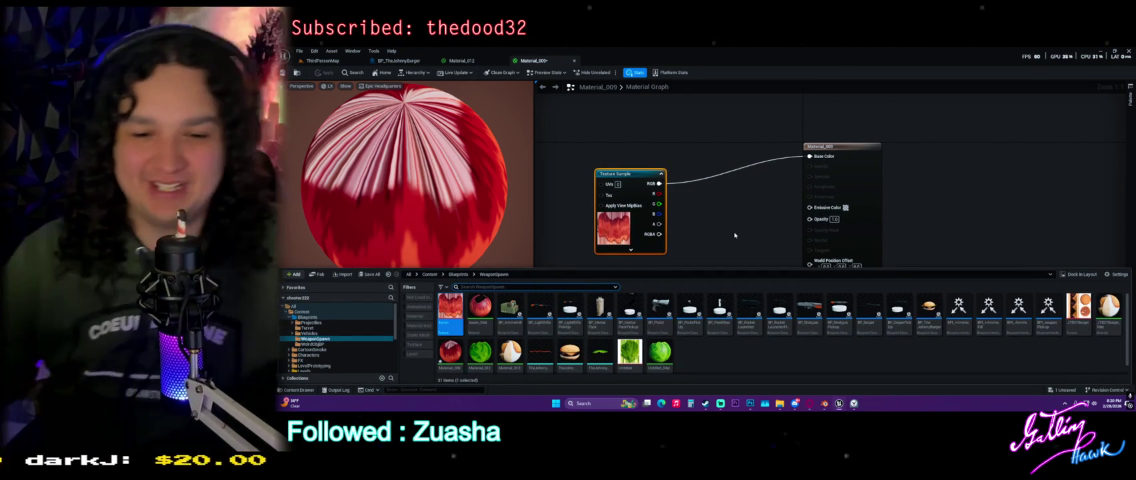
click(322, 60)
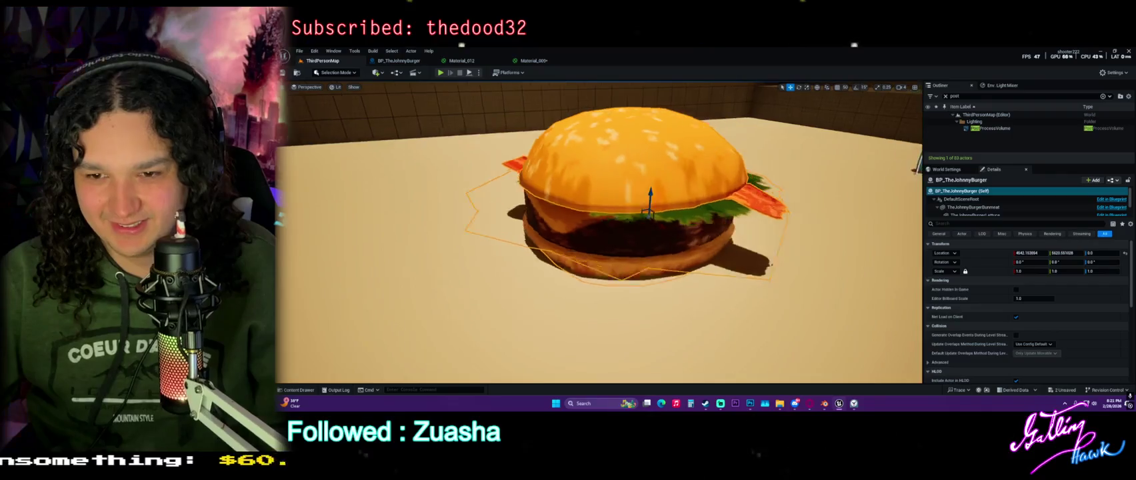
Select Material_009 in WeaponSpawn, start deleting it, then cancel the Delete Assets dialog.
mouse_move(600, 233)
mouse_down()
mouse_move(507, 213)
mouse_move(586, 230)
mouse_move(567, 243)
mouse_move(513, 217)
mouse_move(560, 247)
mouse_up()
key(ctrl+space)
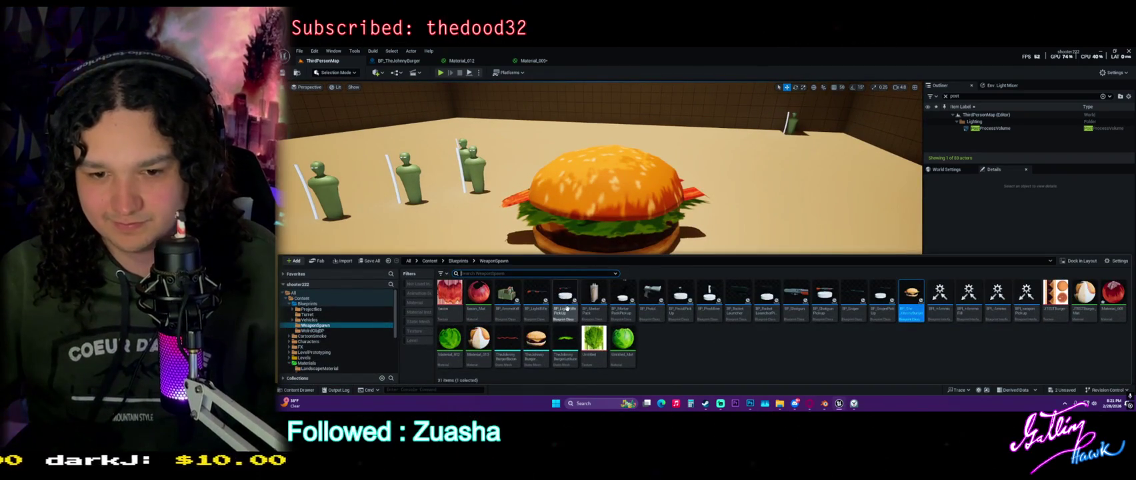
click(1114, 294)
key(Delete)
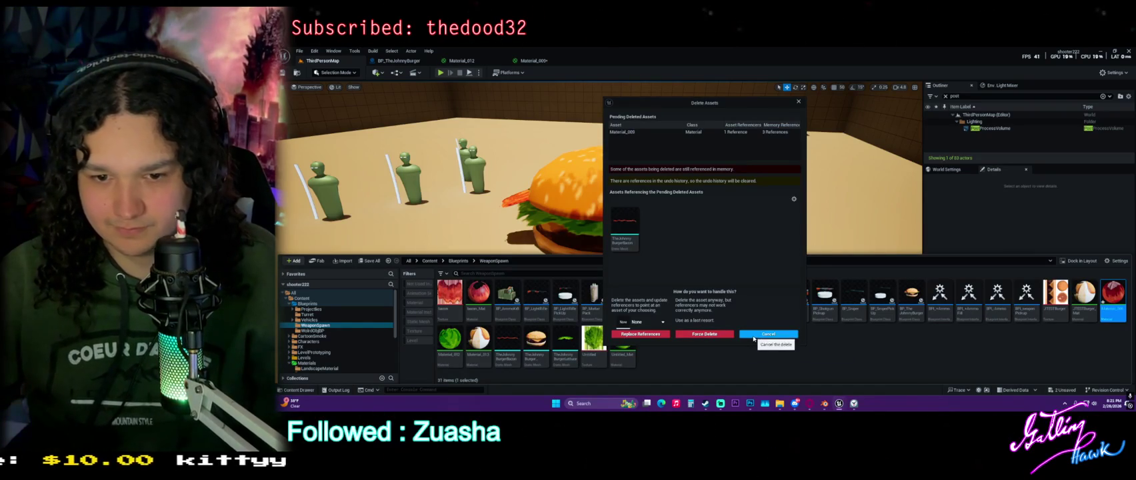
click(763, 334)
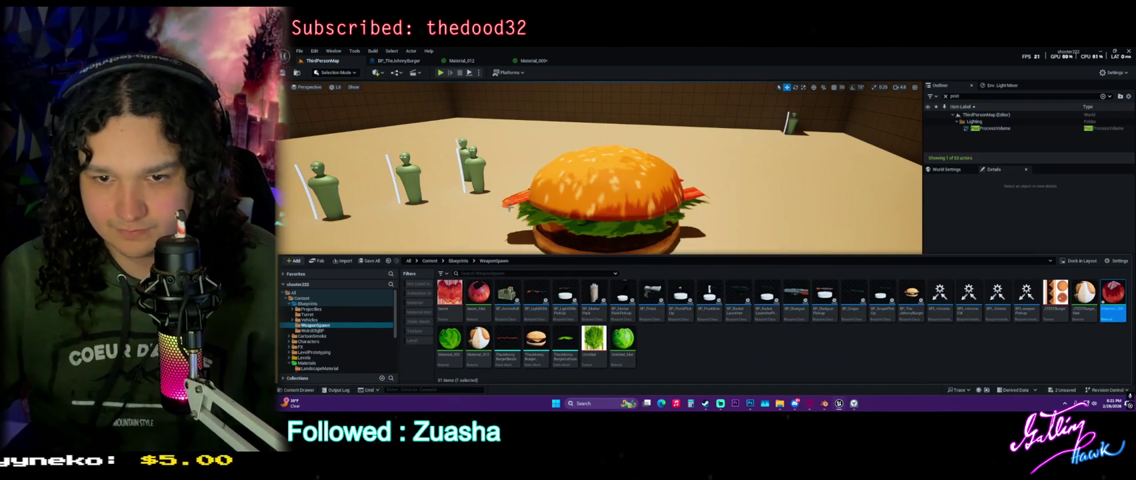
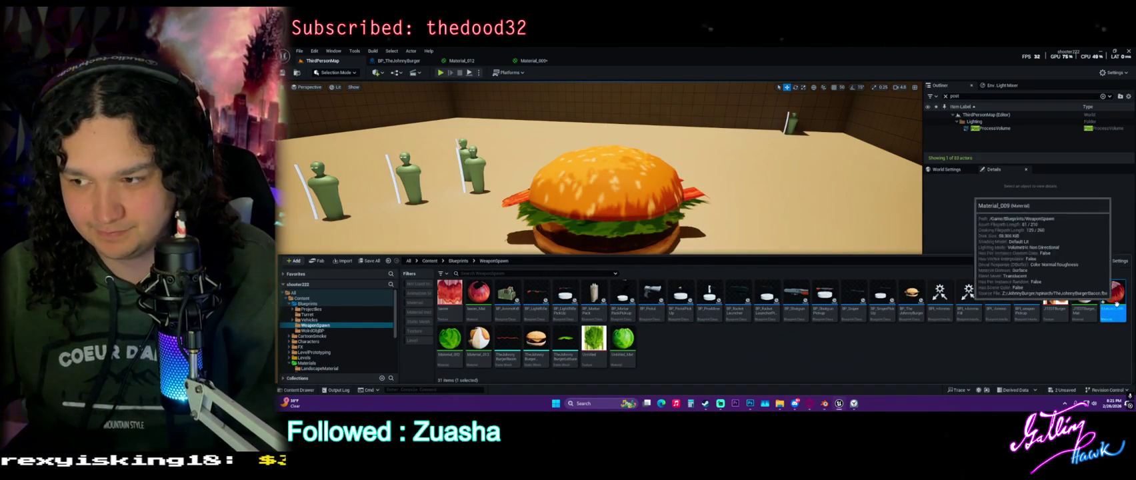
Force-delete the Material_009 asset despite its references and save all changes.
key(Delete)
click(716, 333)
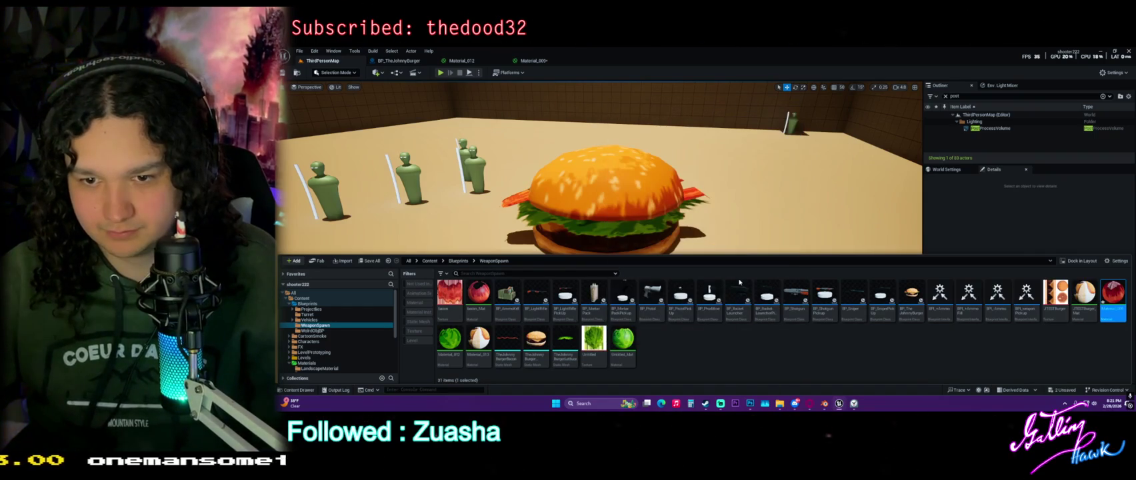
mouse_move(686, 242)
mouse_down()
mouse_move(700, 187)
mouse_move(720, 283)
mouse_up()
key(ctrl+space)
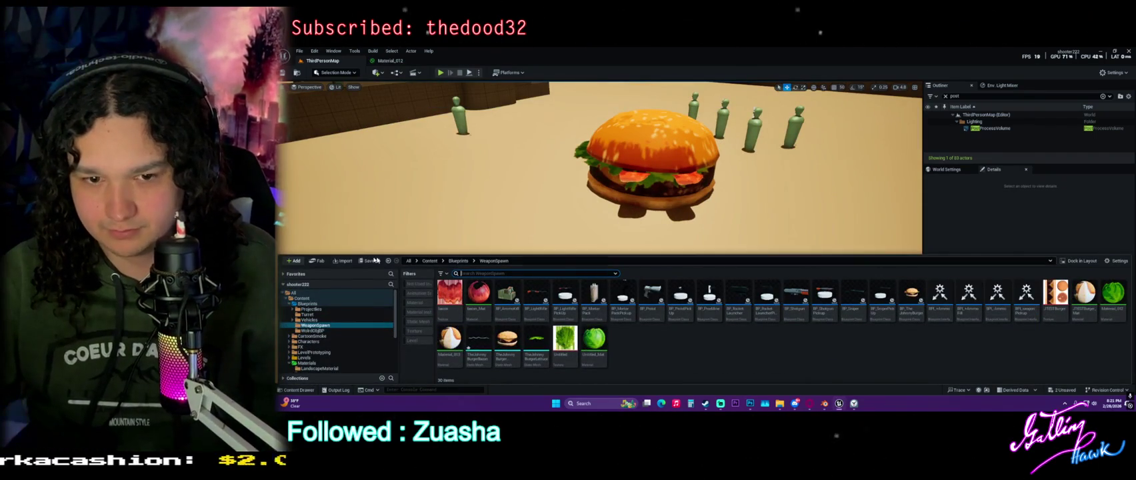
click(369, 260)
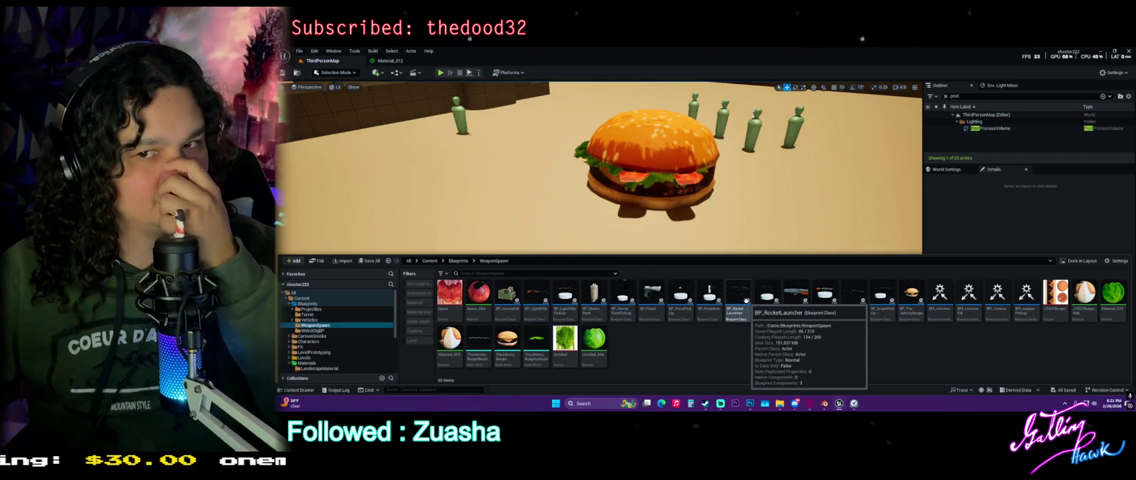
Close the Material_012 editor and browse to the Levels folder.
click(390, 60)
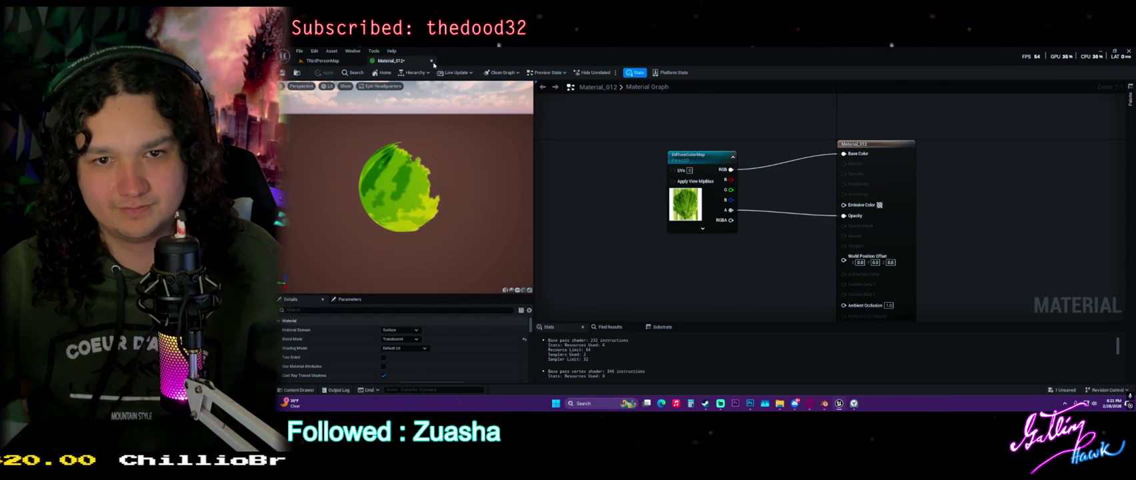
click(430, 60)
key(ctrl+space)
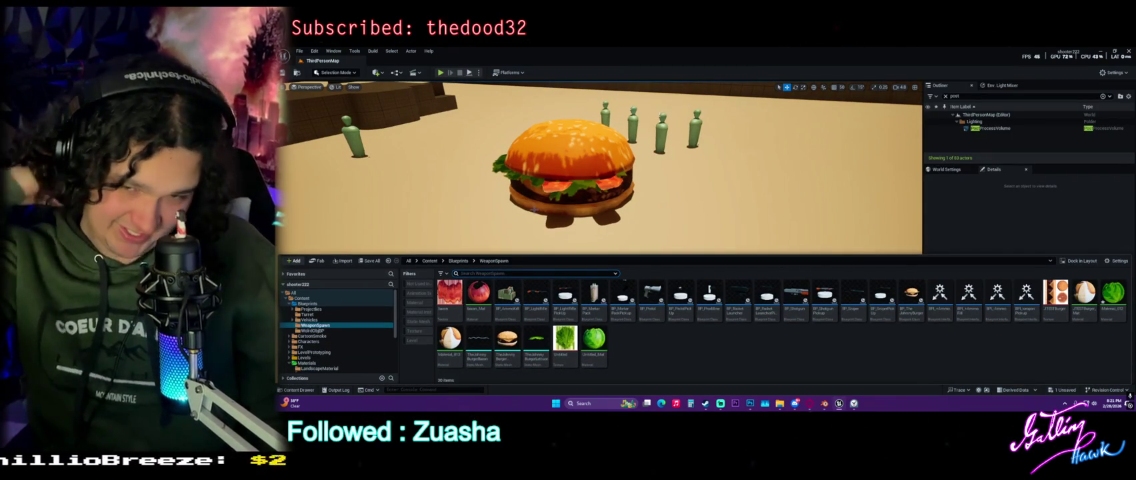
click(305, 358)
Create a new empty level named JohnnyBurger, open it, and save pending changes.
right_click(530, 333)
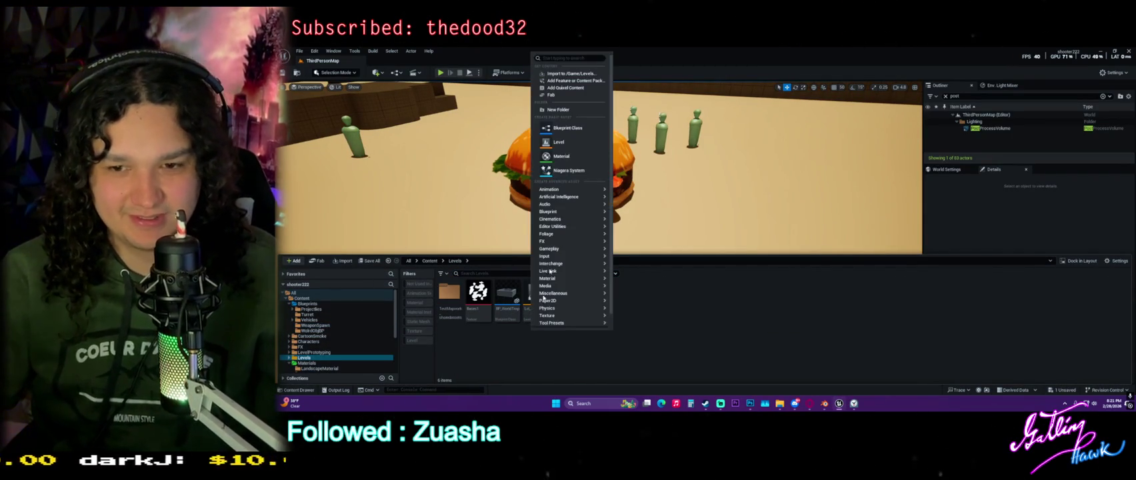
click(563, 136)
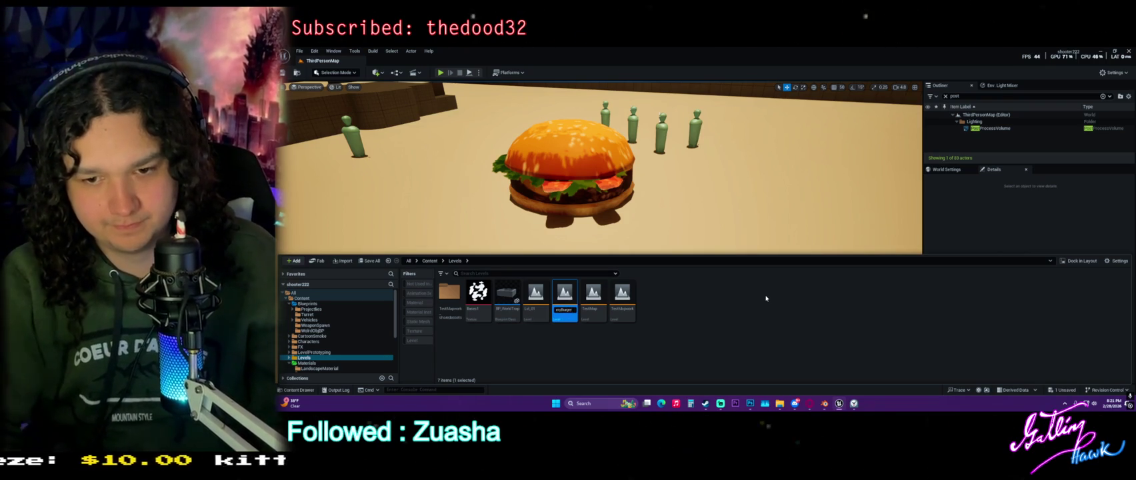
key(Return)
double_click(539, 294)
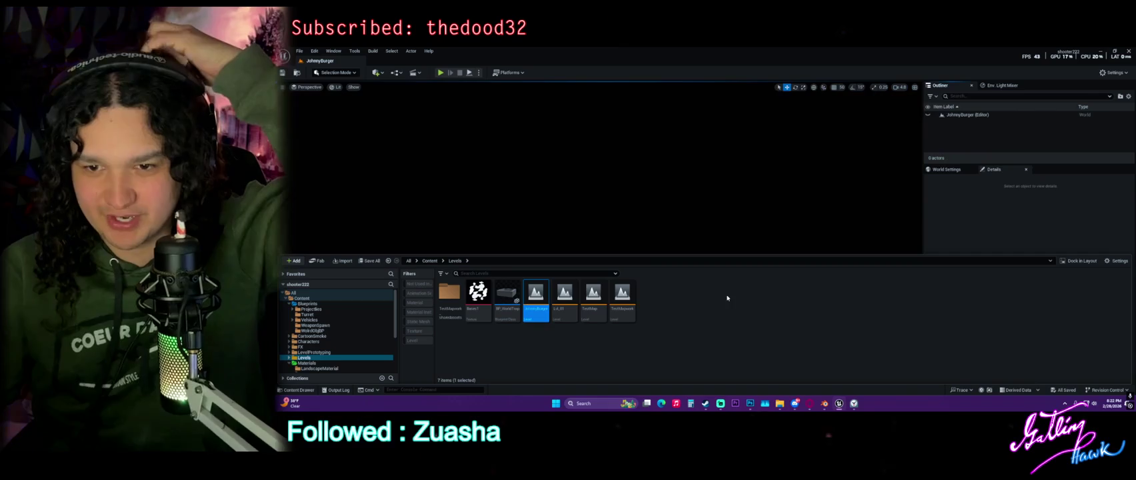
click(584, 213)
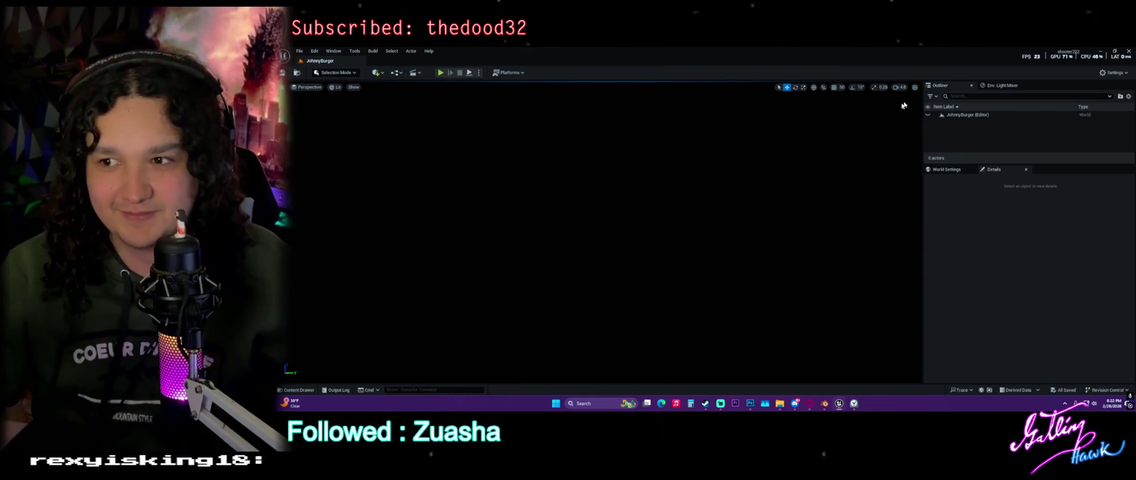
Add directional light, sky, clouds and exponential height fog from the Environment Light Mixer.
click(996, 87)
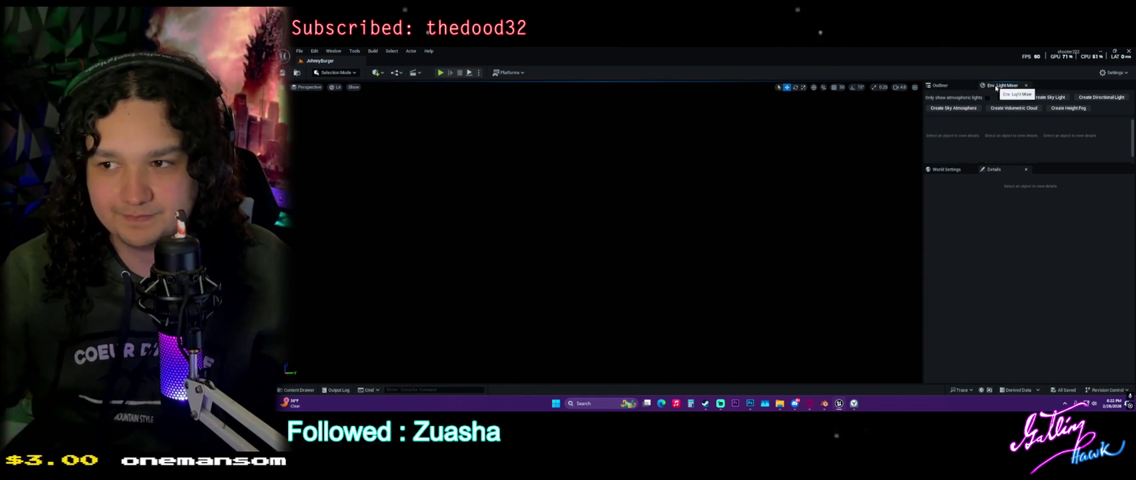
click(1056, 98)
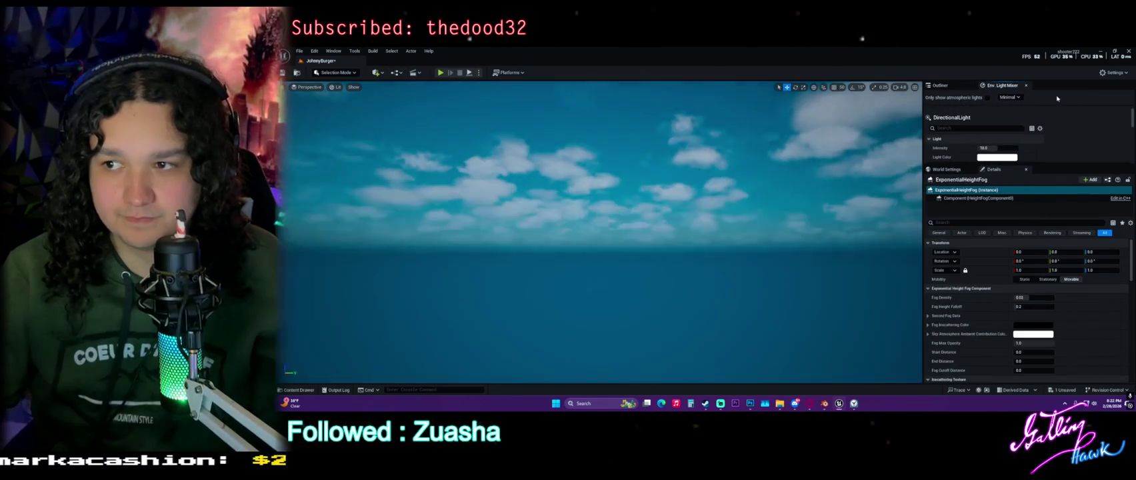
key(f)
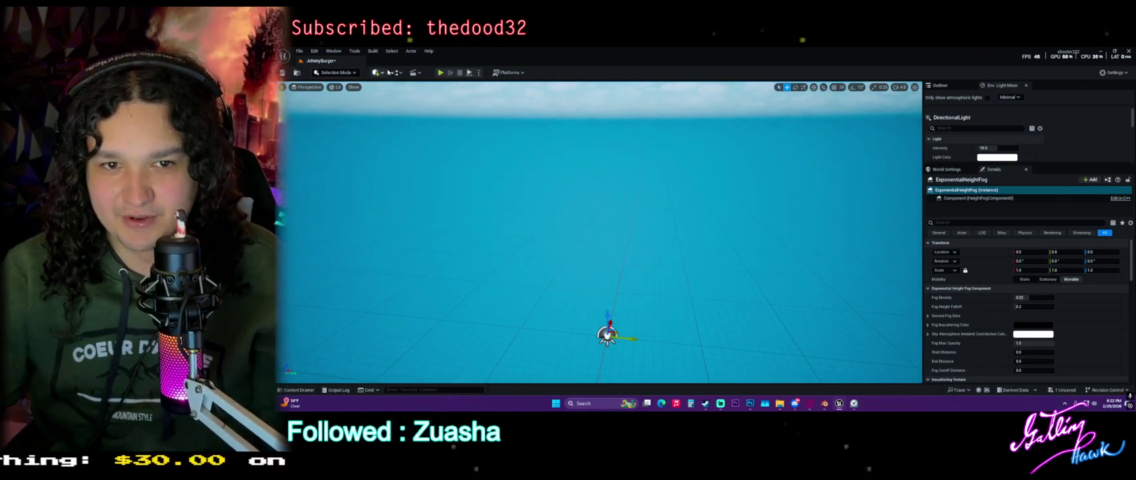
click(378, 72)
Place a cube from Quick Add > Shapes and set its Location Z to 0.
mouse_move(410, 152)
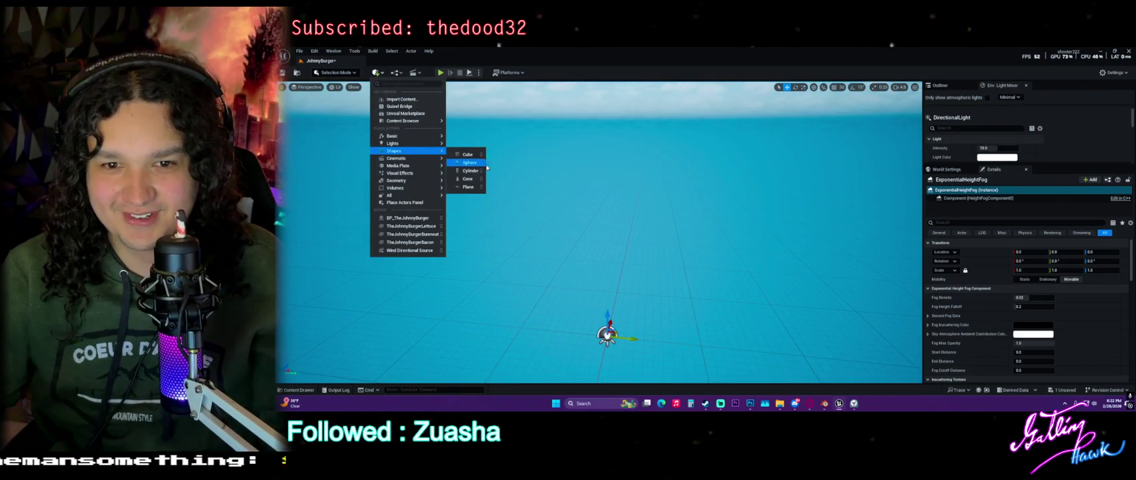
click(469, 154)
mouse_move(635, 256)
mouse_down()
mouse_move(633, 200)
mouse_move(620, 190)
mouse_up()
mouse_move(598, 273)
mouse_down()
mouse_move(615, 286)
mouse_move(600, 307)
mouse_move(709, 279)
mouse_up()
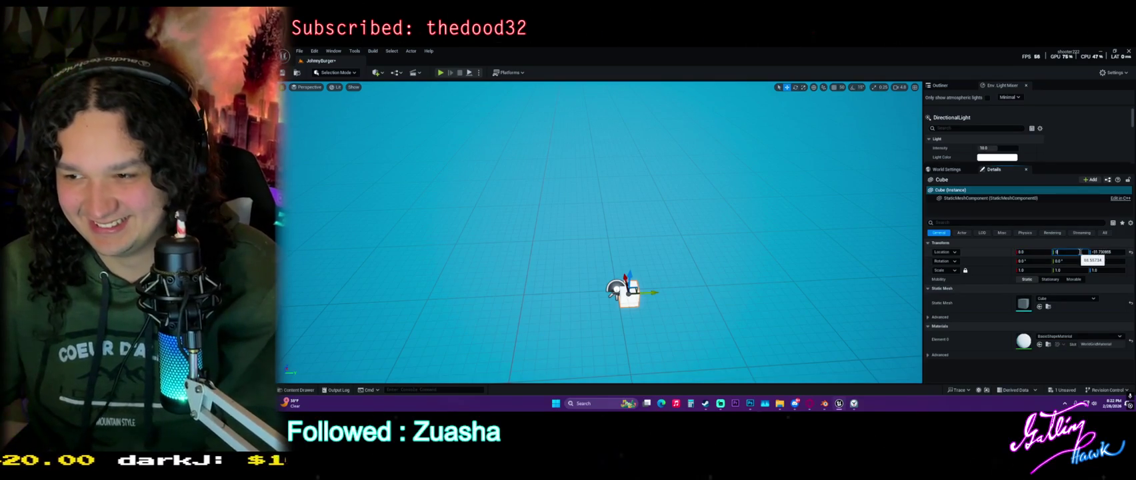
key(Return)
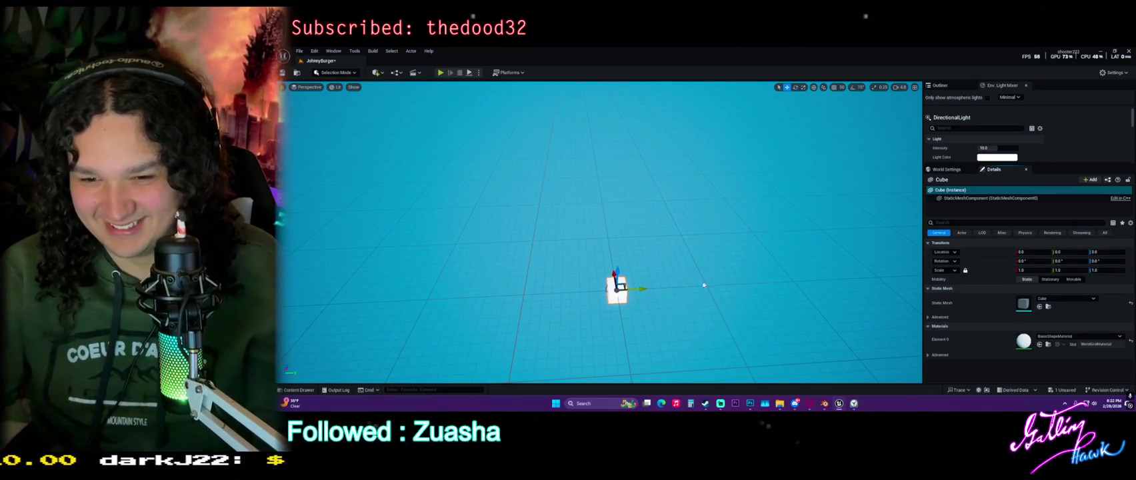
Scale the cube's X and Y into a wide flat floor slab and reselect it.
mouse_move(613, 306)
mouse_down()
mouse_move(623, 267)
mouse_move(634, 303)
mouse_move(650, 308)
mouse_move(663, 283)
mouse_up()
mouse_move(600, 260)
mouse_down()
mouse_move(640, 280)
mouse_move(627, 273)
mouse_move(626, 250)
mouse_move(583, 227)
mouse_up()
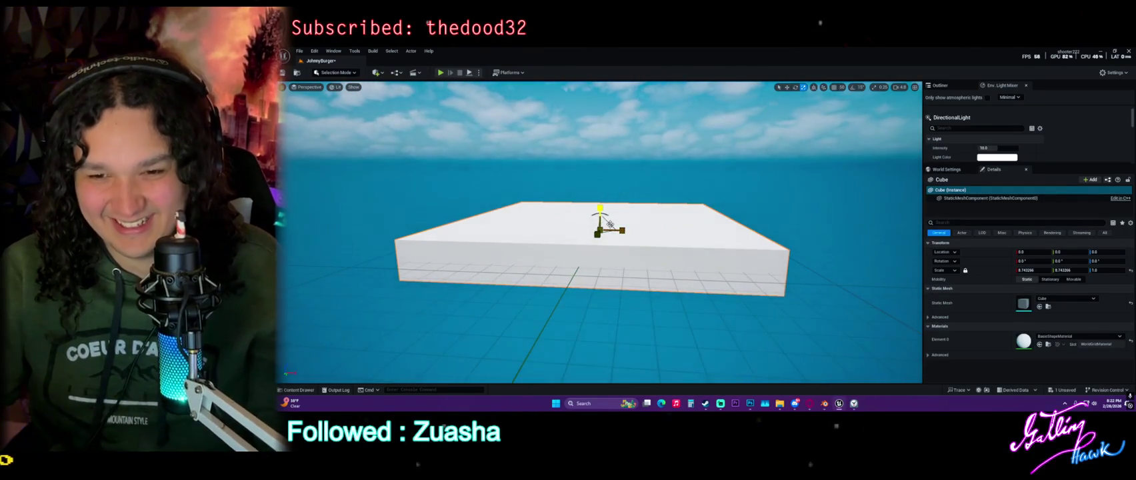
mouse_move(605, 232)
mouse_down()
mouse_move(596, 215)
mouse_move(707, 226)
mouse_up()
key(Escape)
click(721, 228)
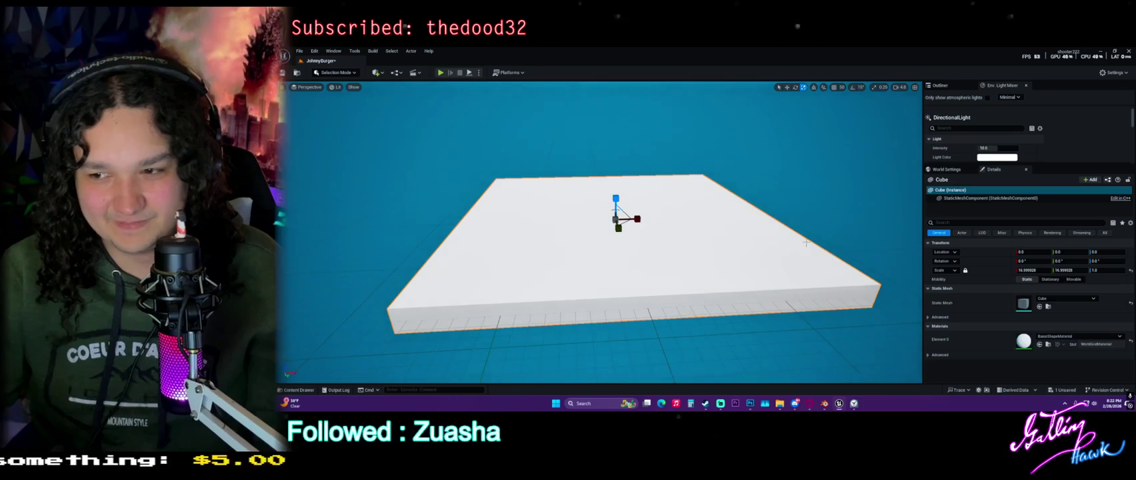
scroll(744, 234, down, 3)
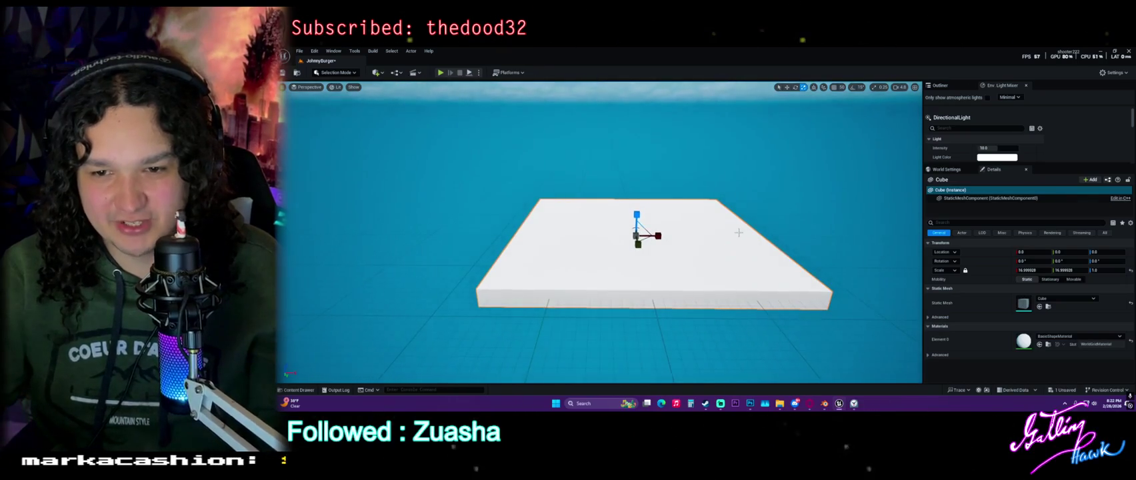
Duplicate the floor slab and stretch the copy into a tall, narrow wall.
key(f)
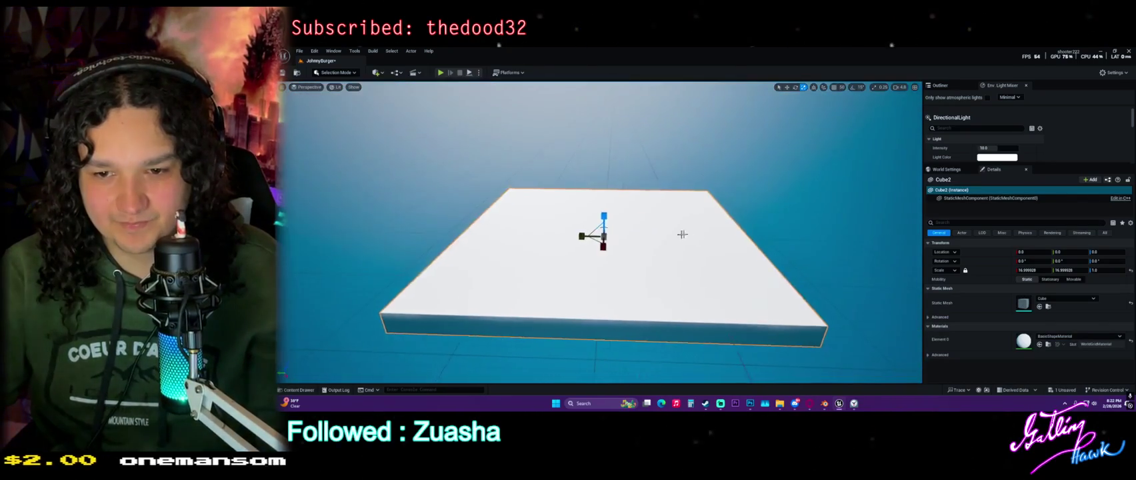
drag(598, 219, 601, 164)
mouse_move(587, 236)
mouse_down()
mouse_move(571, 233)
mouse_move(728, 253)
mouse_move(711, 251)
mouse_move(752, 175)
mouse_move(450, 199)
mouse_move(446, 212)
mouse_up()
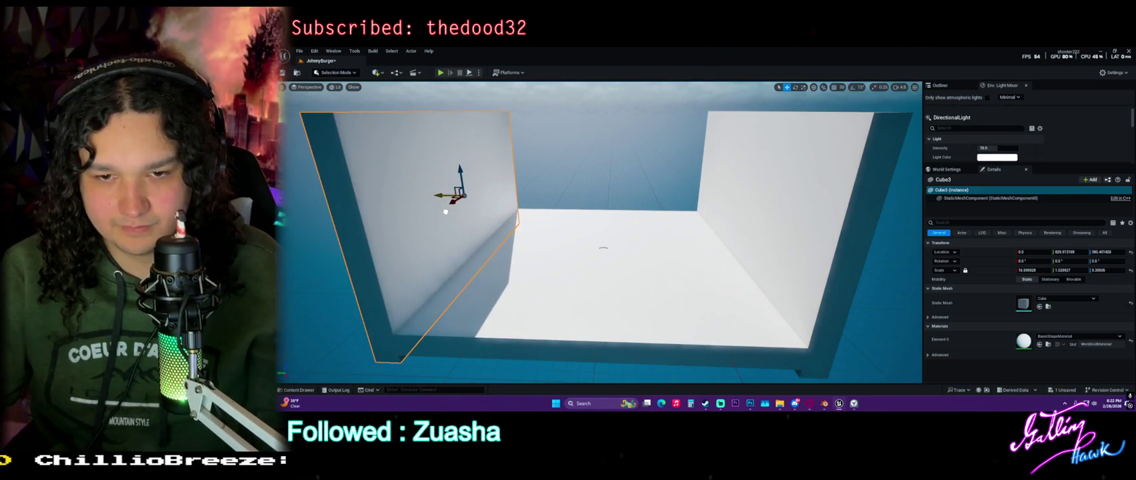
Select two walls and rotate them by about 90 degrees.
key(d)
ctrl+click(730, 201)
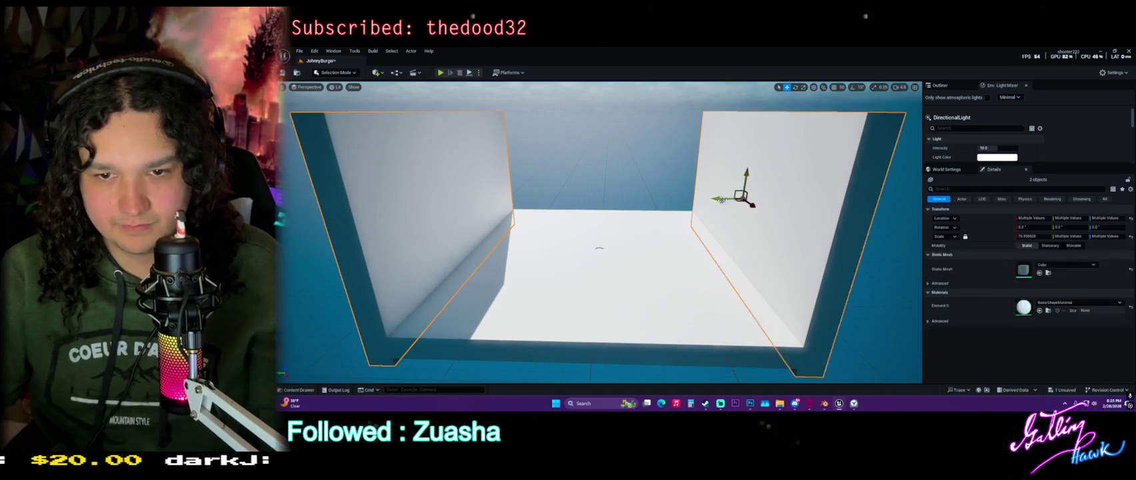
key(a)
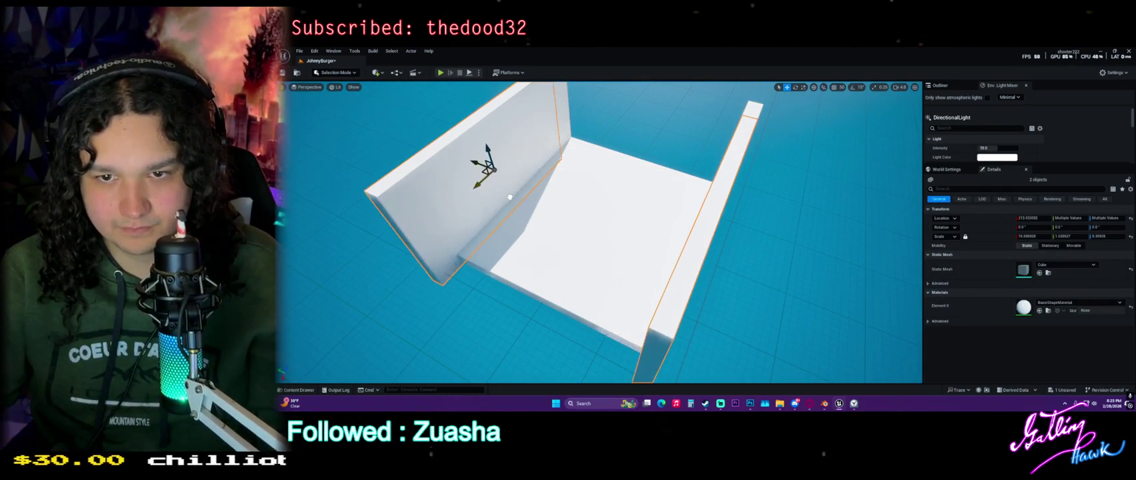
key(ctrl+z)
key(r)
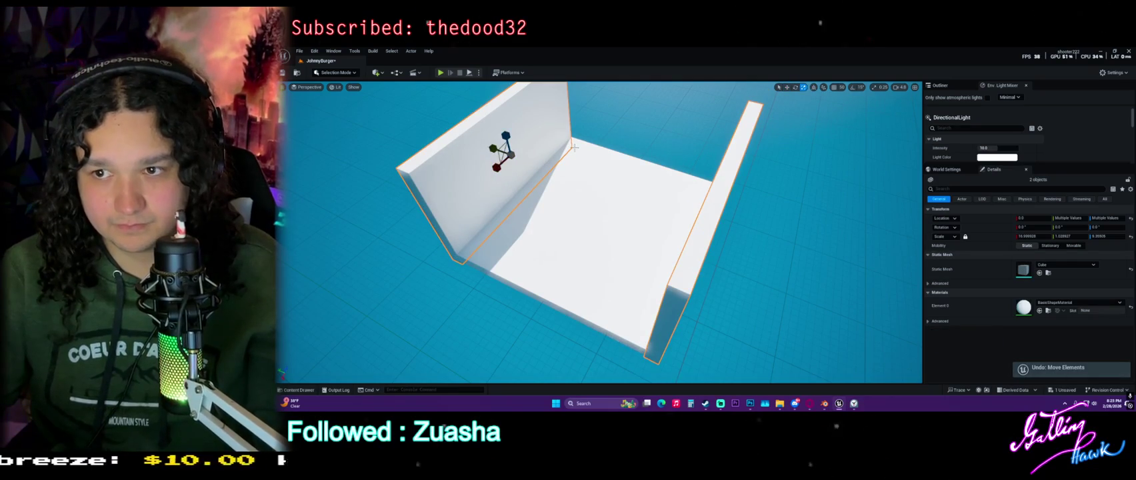
key(e)
drag(515, 174, 584, 160)
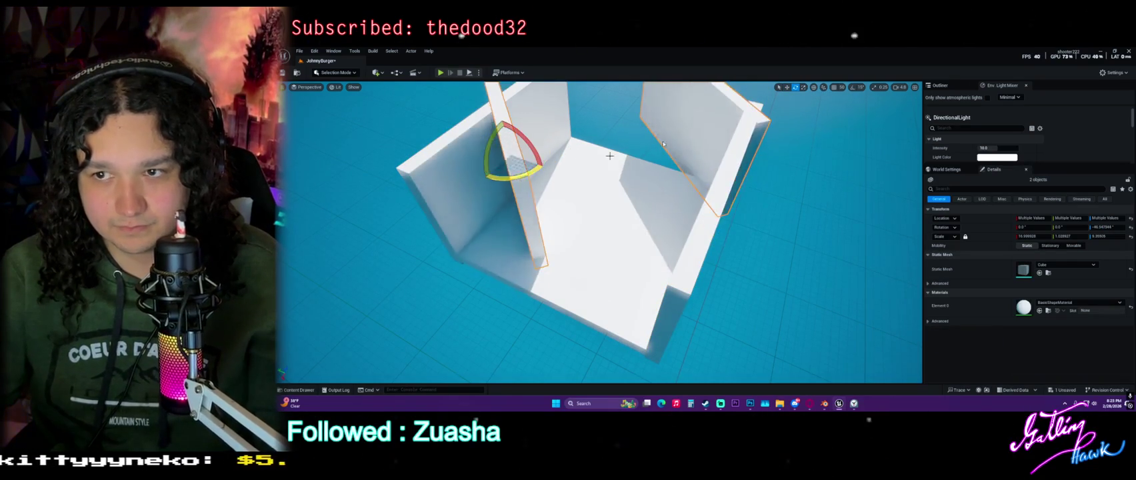
key(ctrl+z)
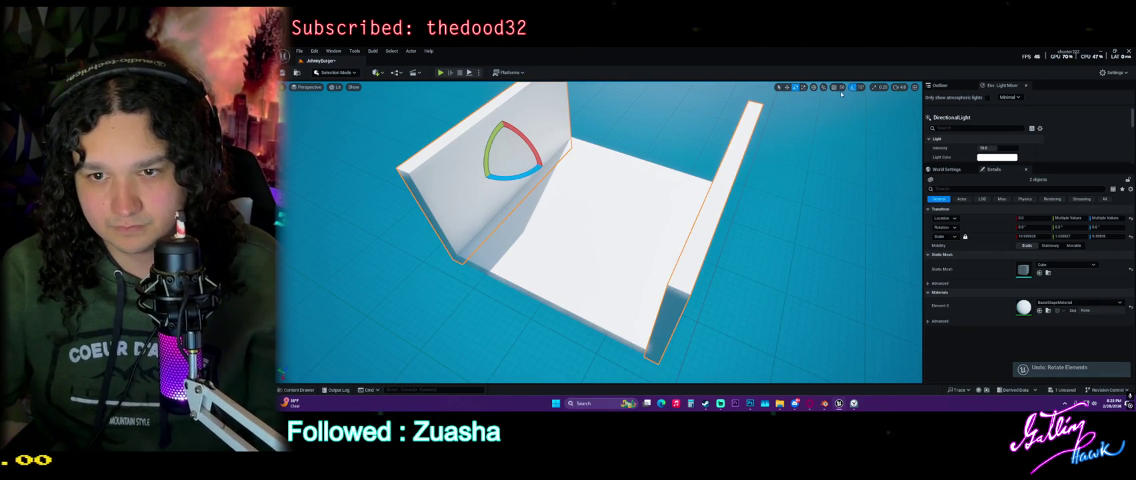
mouse_move(505, 181)
mouse_down()
mouse_move(543, 176)
mouse_move(512, 180)
mouse_up()
Slide the two rotated walls into place to close the box's sides.
key(f)
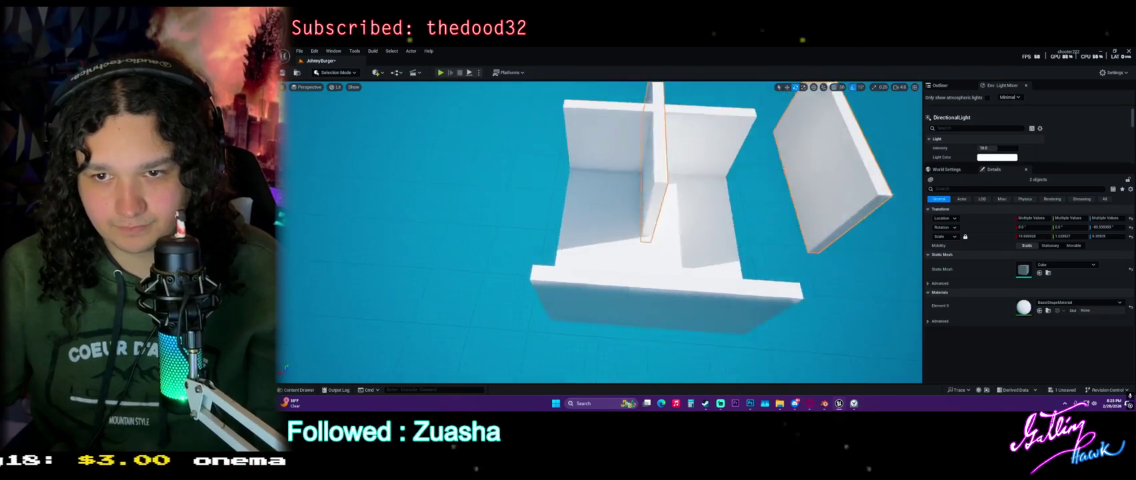
key(w)
mouse_move(606, 150)
mouse_down()
mouse_move(530, 172)
mouse_move(530, 185)
mouse_up()
key(ctrl+z)
key(f)
mouse_move(585, 232)
mouse_down()
mouse_move(653, 277)
mouse_move(660, 300)
mouse_up()
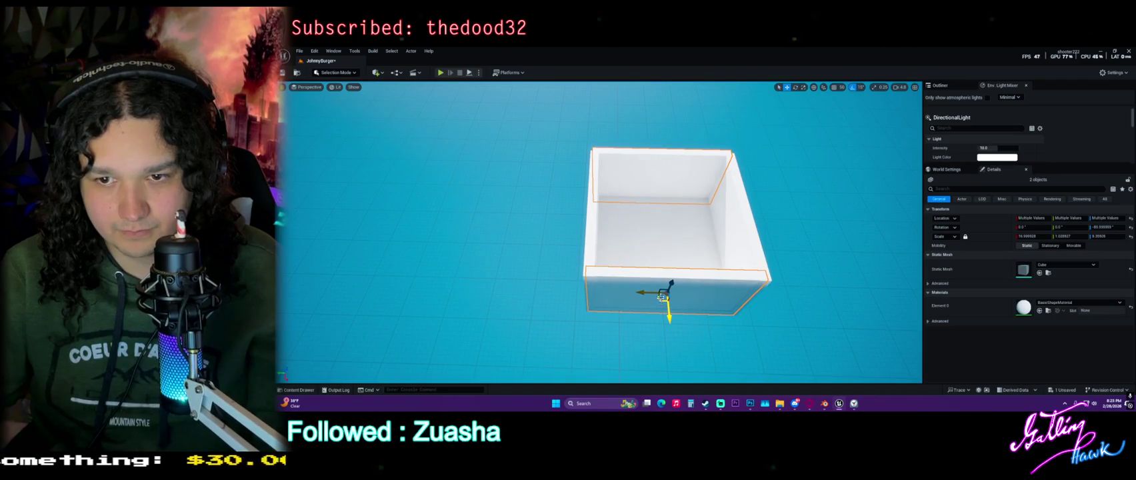
Select the floor cube and drag a copy up its Z axis onto the box.
click(651, 228)
key(f)
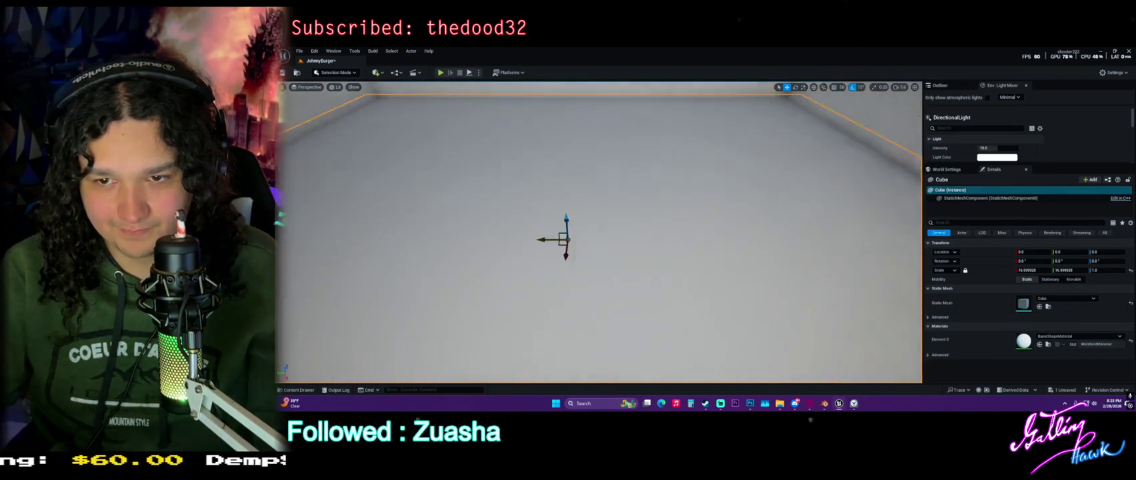
key(ctrl+space)
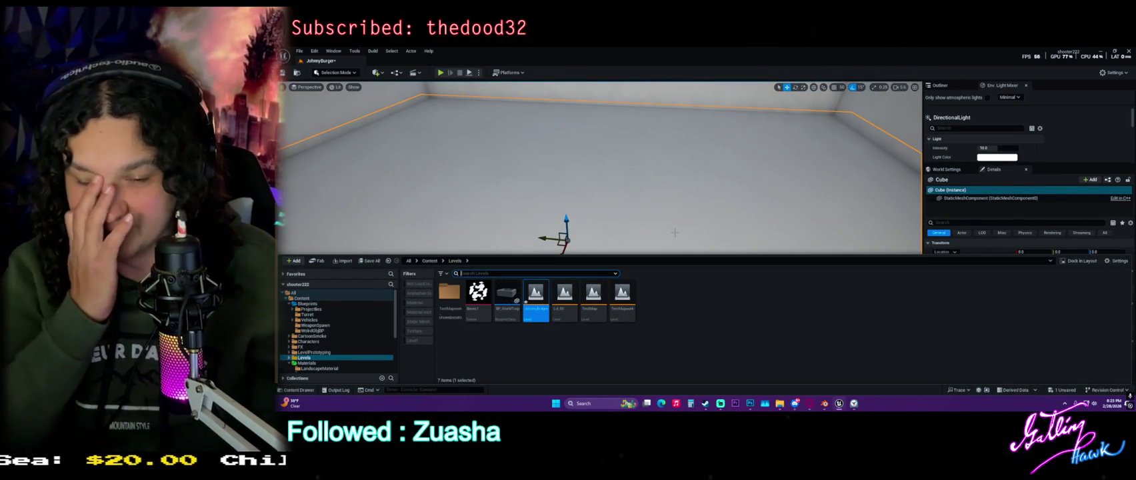
click(674, 232)
right_click(644, 169)
click(572, 178)
key(f)
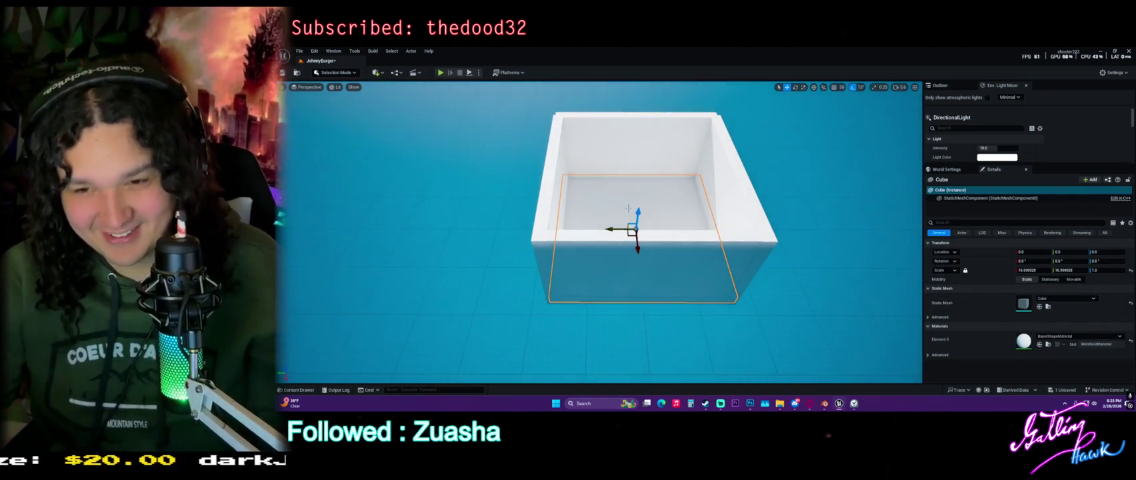
mouse_move(638, 213)
mouse_down()
mouse_move(647, 117)
mouse_move(650, 133)
mouse_move(668, 138)
mouse_move(668, 80)
mouse_up()
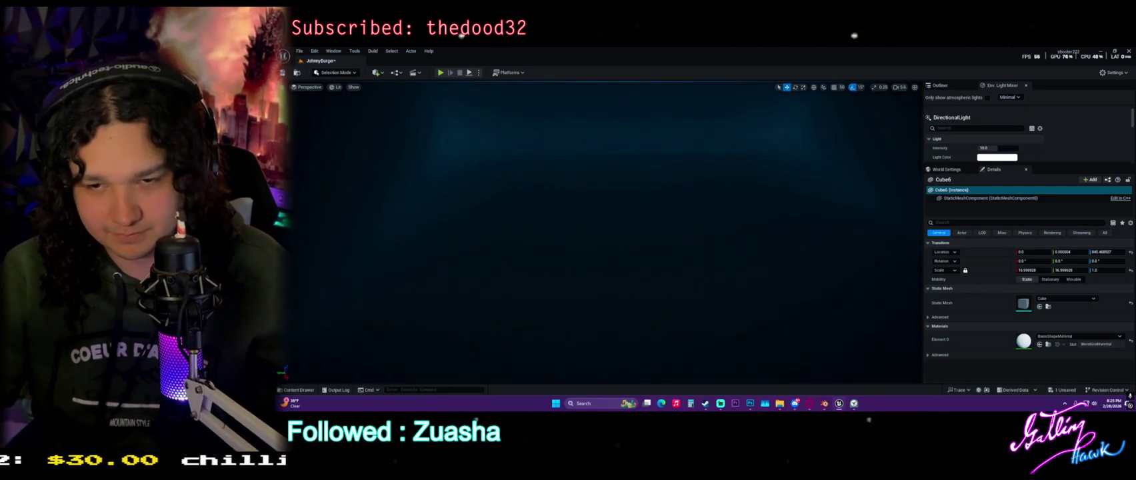
scroll(652, 181, down, 5)
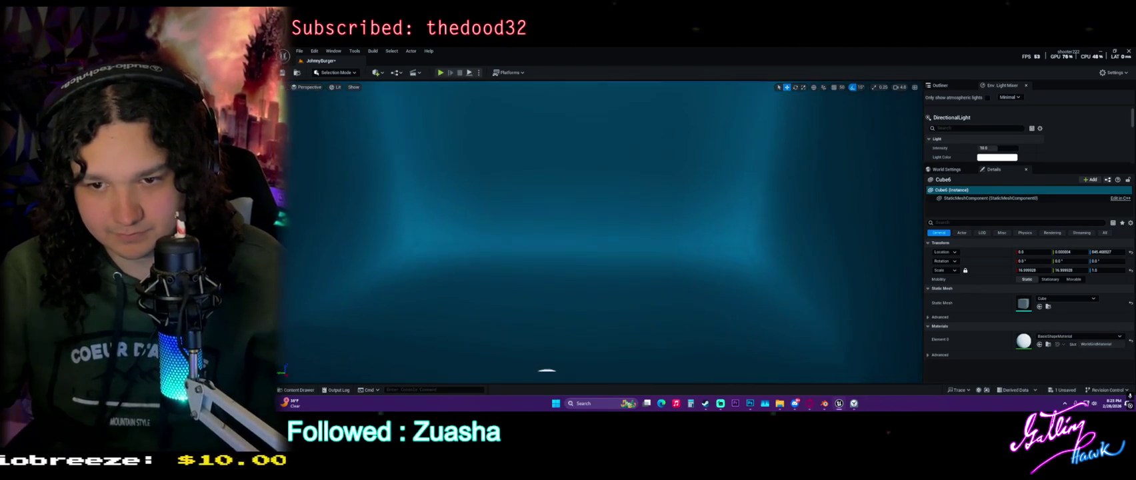
click(940, 85)
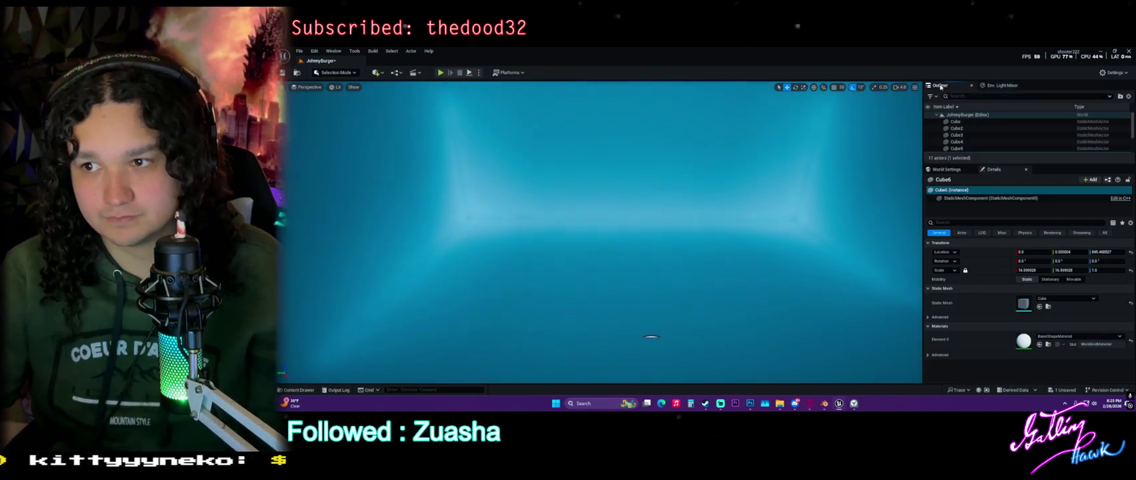
Drag a Post Process Volume from Quick Add into the box, then search Details for 'infi'.
text(pos)
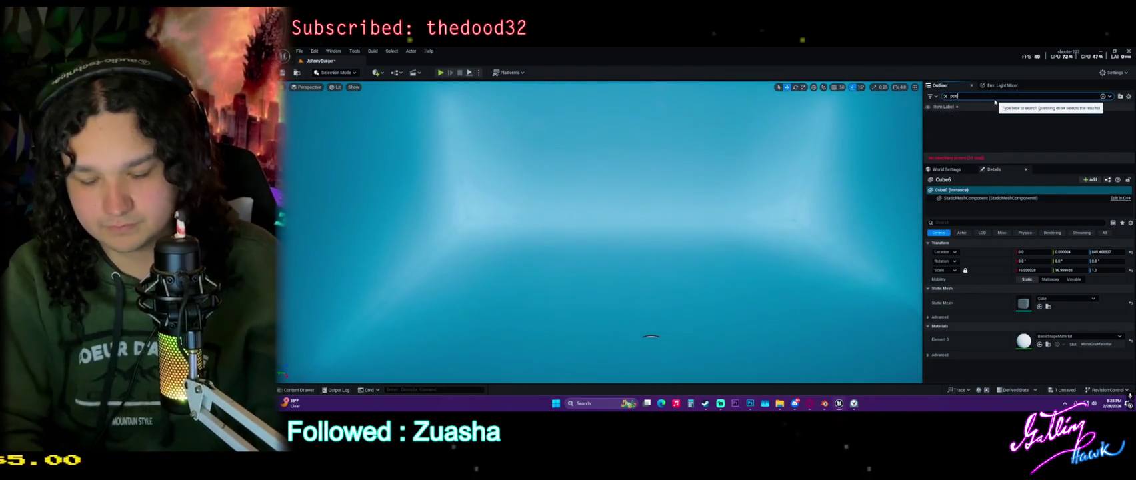
key(BackSpace)
key(BackSpace)
key(BackSpace)
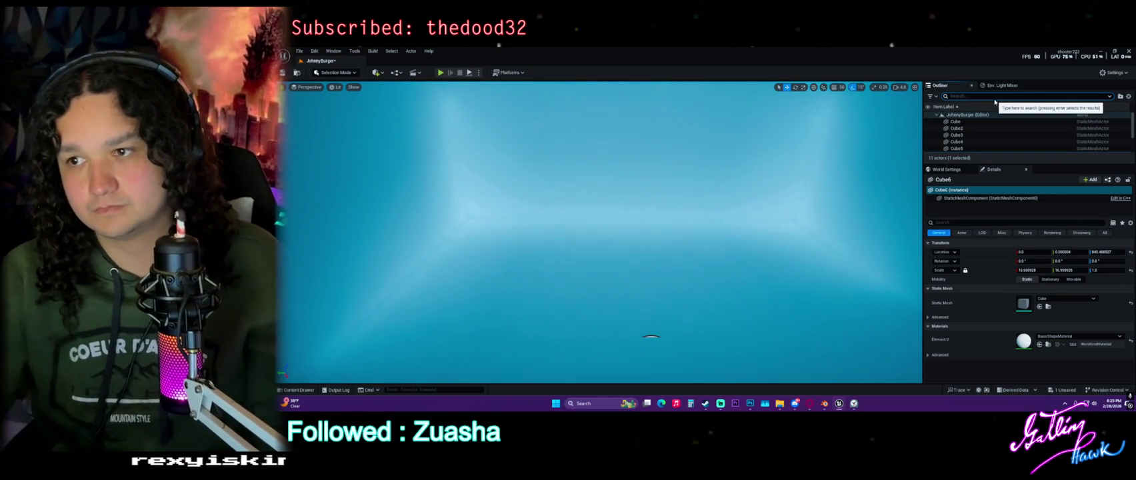
click(377, 72)
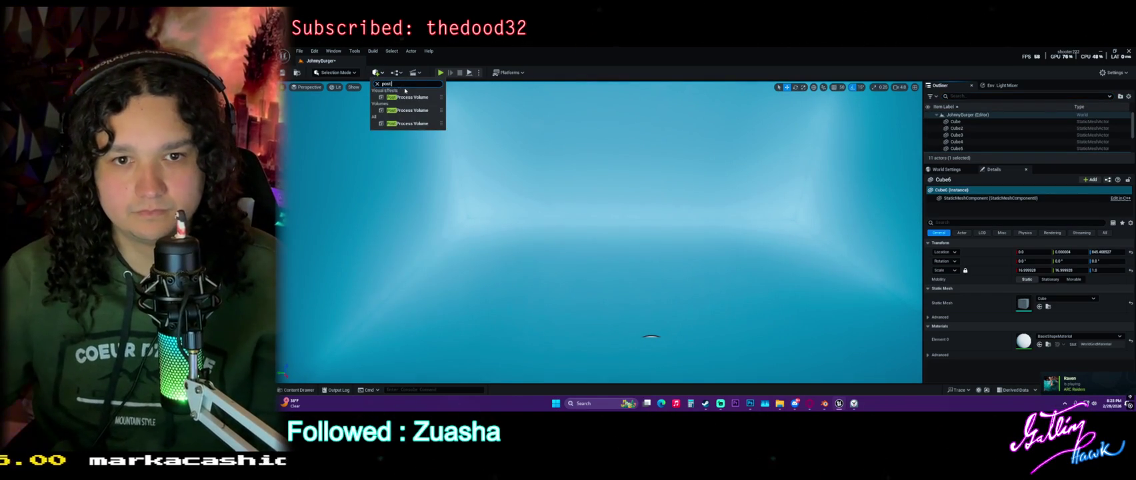
mouse_move(407, 114)
mouse_down()
mouse_move(553, 186)
mouse_move(646, 327)
mouse_up()
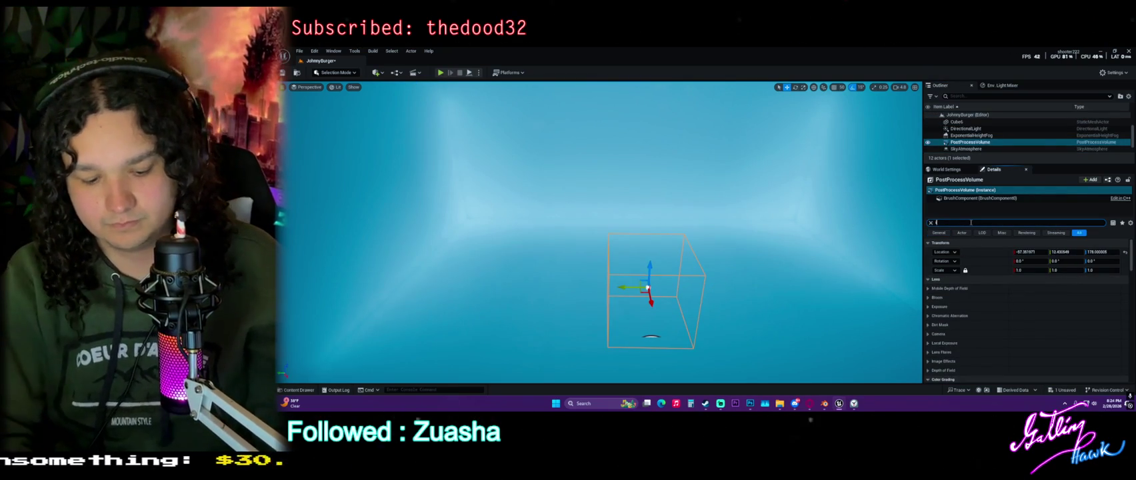
text(infi)
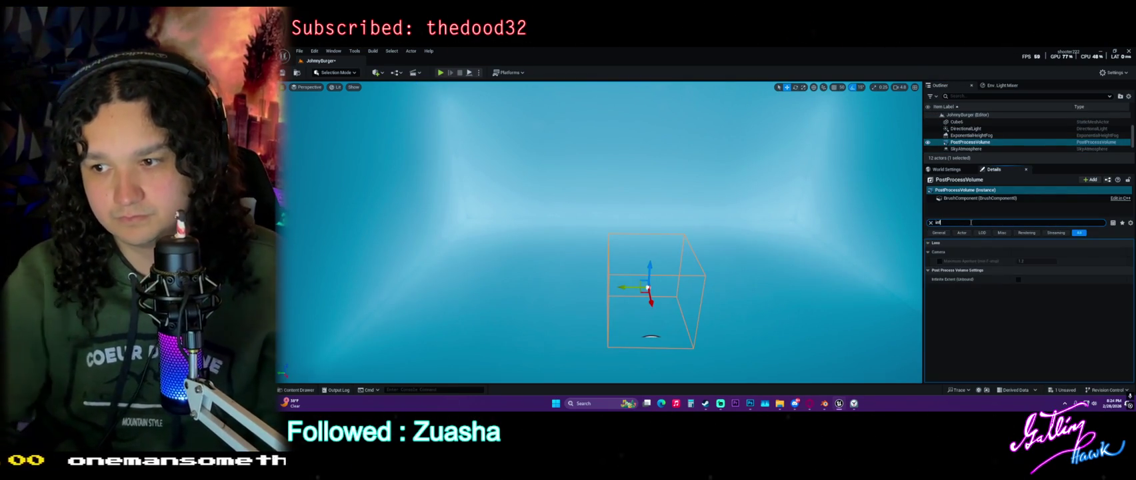
Enable Infinite Extent (Unbound) and set Manual metering with exposure compensation 10.0.
click(1017, 280)
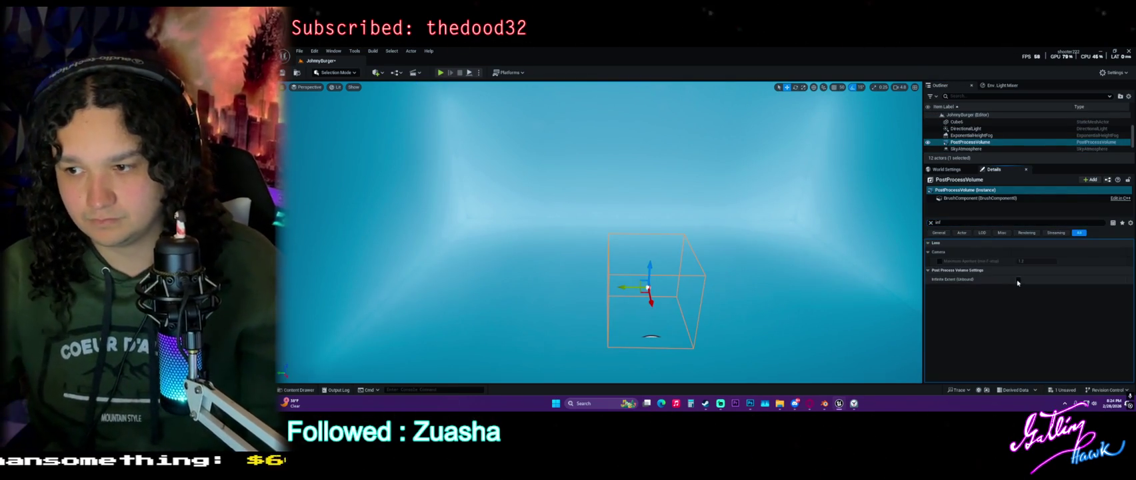
click(931, 222)
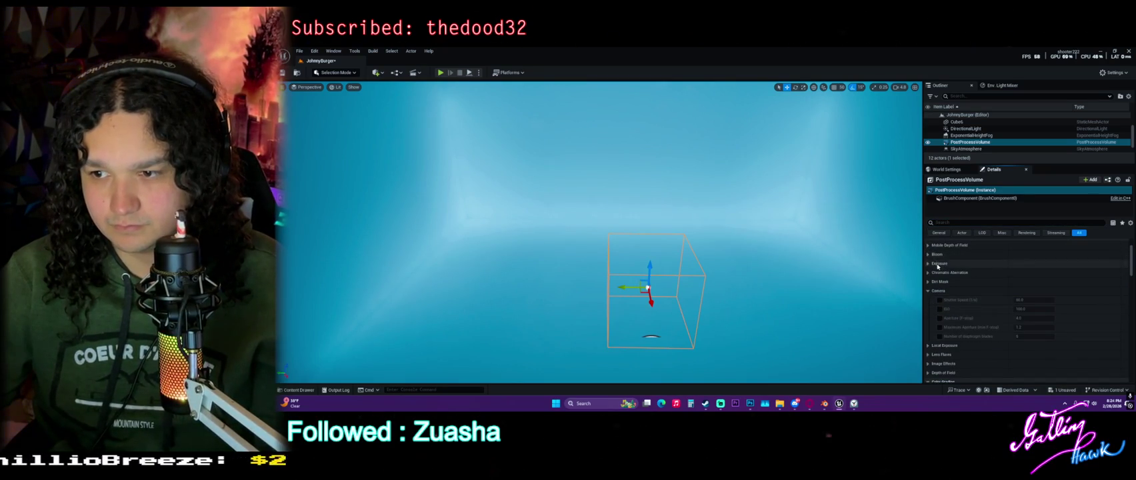
click(937, 264)
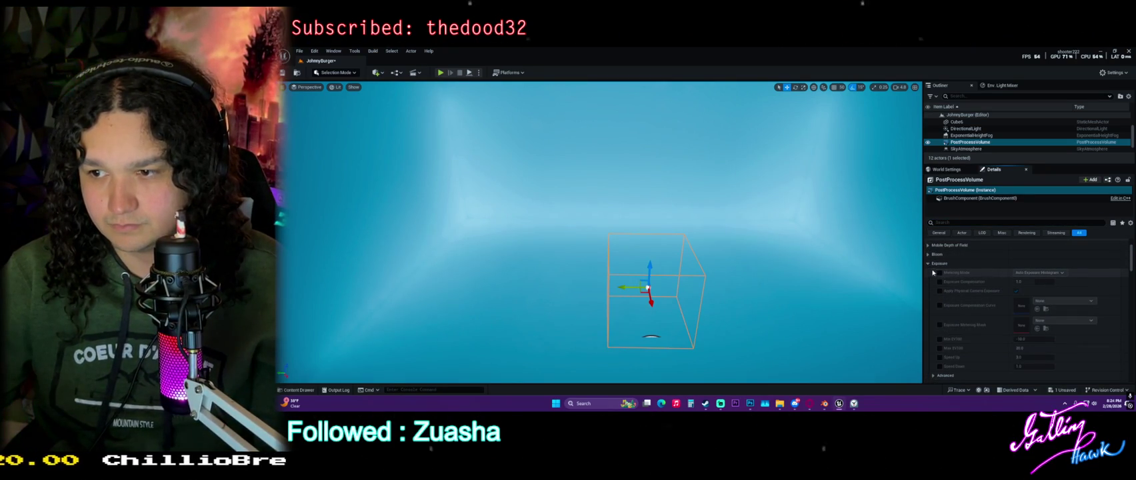
click(1025, 273)
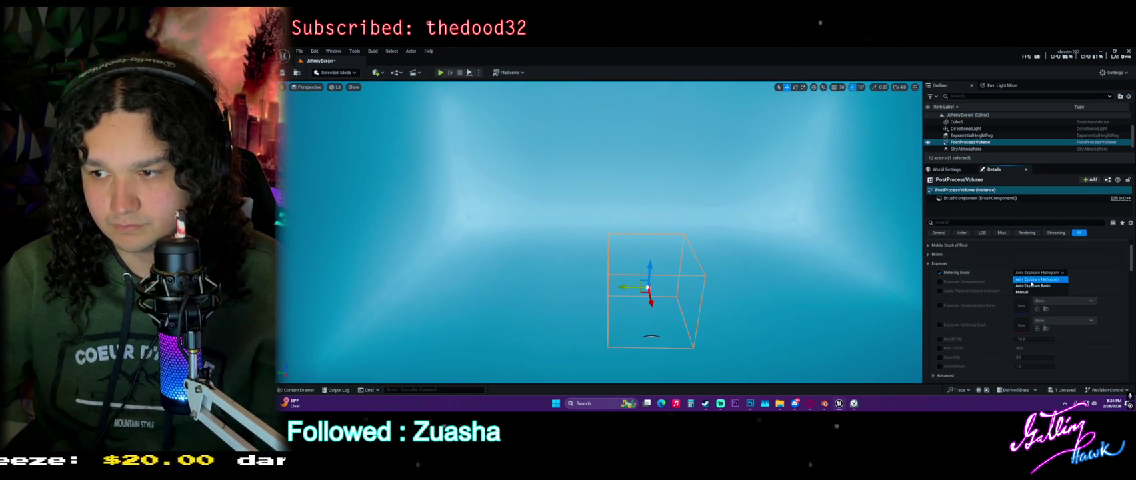
click(1032, 286)
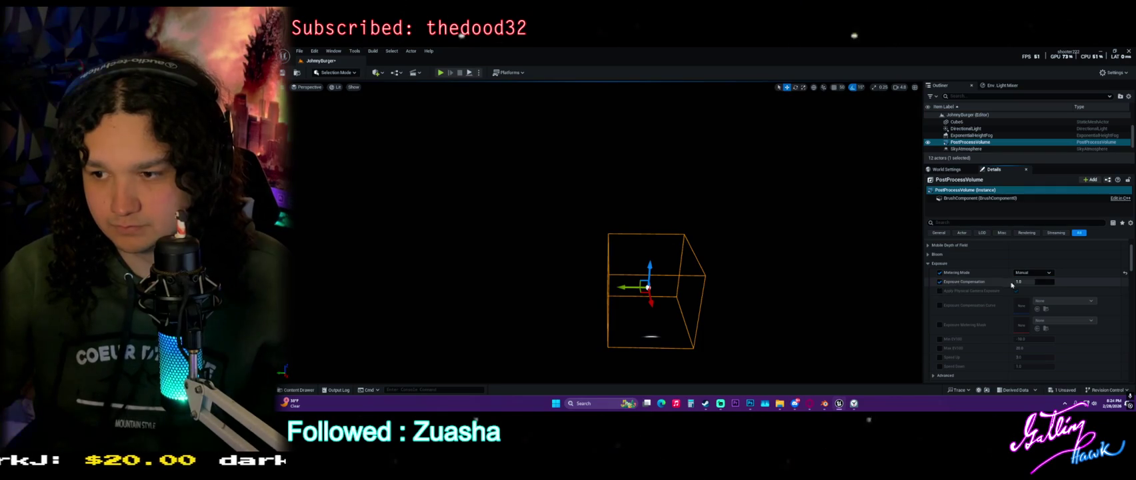
drag(1032, 281, 1038, 281)
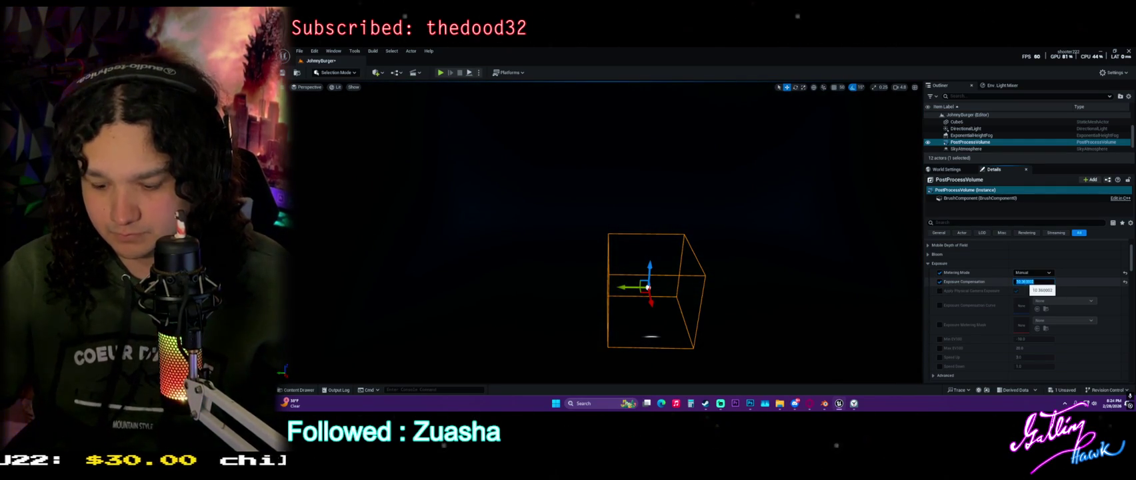
key(Return)
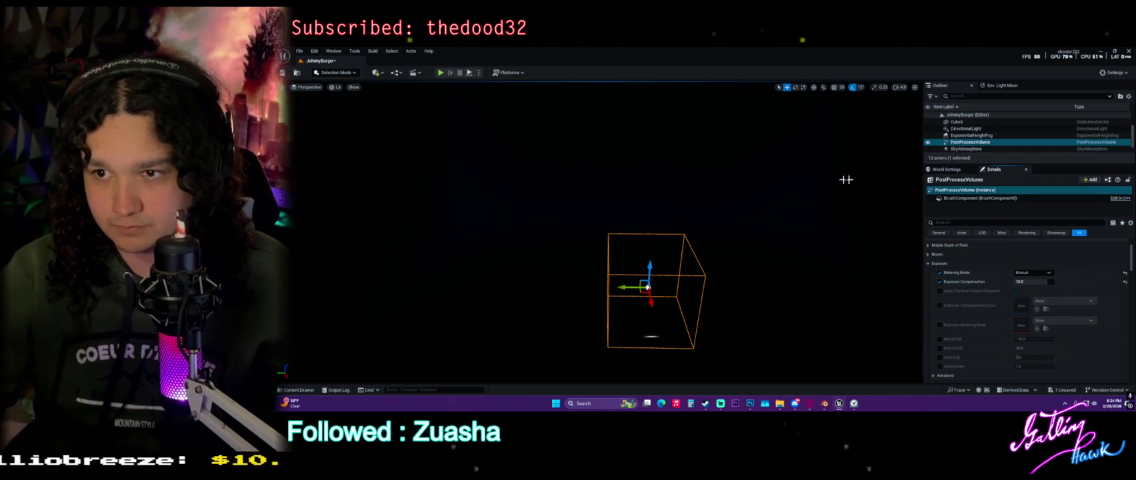
Switch the viewport to Unlit view mode.
click(338, 88)
click(360, 121)
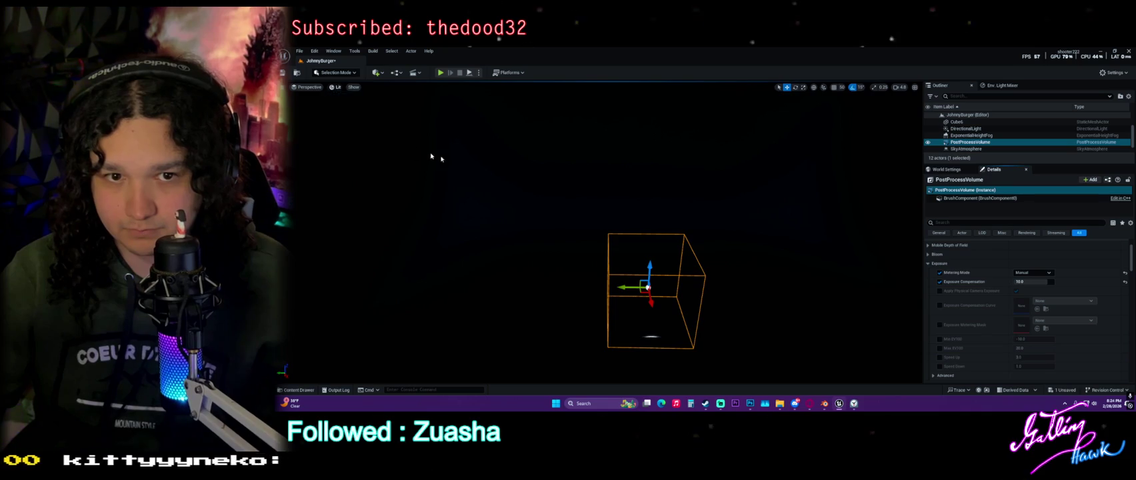
scroll(578, 218, up, 5)
scroll(583, 220, down, 4)
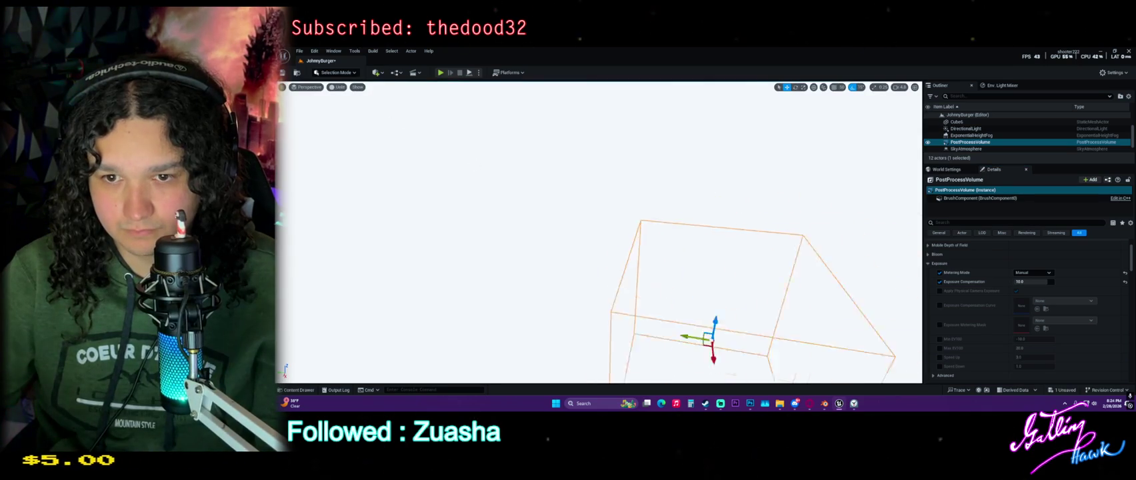
Drag BP_TheJohnnyBurger from Blueprints > WeaponSpawn into the viewport and frame it.
key(ctrl+space)
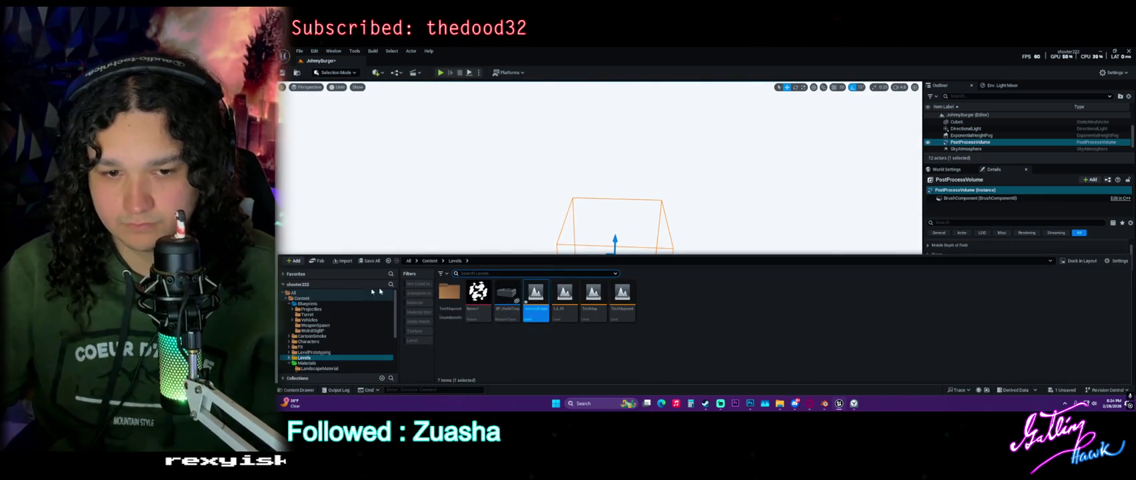
click(314, 303)
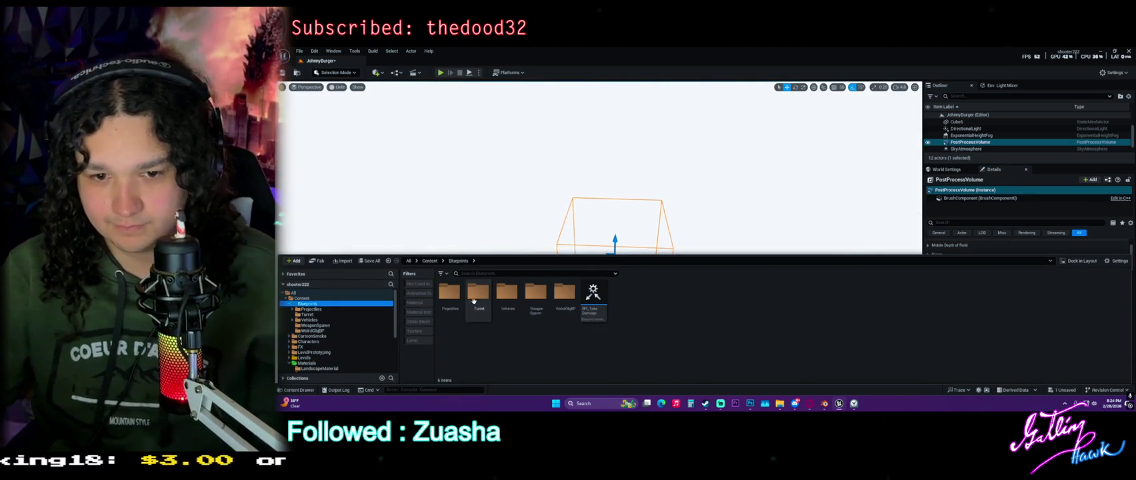
click(334, 315)
click(334, 321)
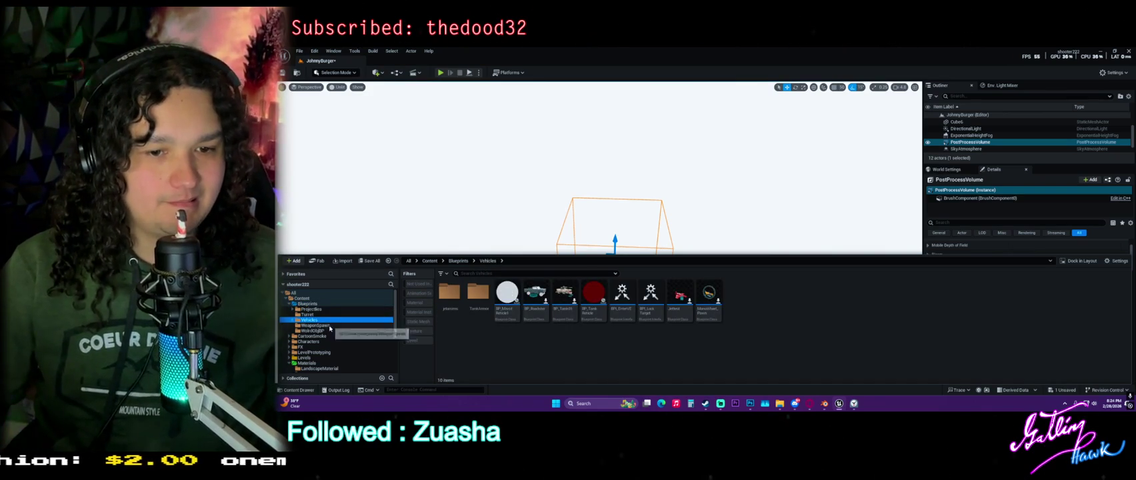
click(329, 326)
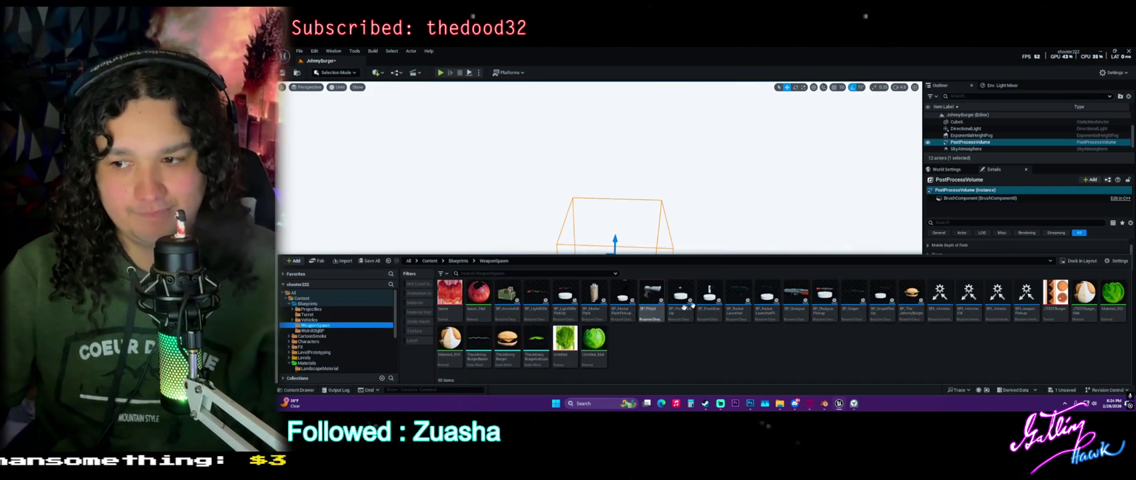
mouse_move(911, 294)
mouse_down()
mouse_move(786, 220)
mouse_move(620, 226)
mouse_up()
key(f)
Raise the burger higher inside the box and view it side-on.
drag(693, 283, 692, 222)
mouse_move(715, 191)
mouse_down()
mouse_move(714, 106)
mouse_move(712, 212)
mouse_up()
drag(710, 122, 680, 164)
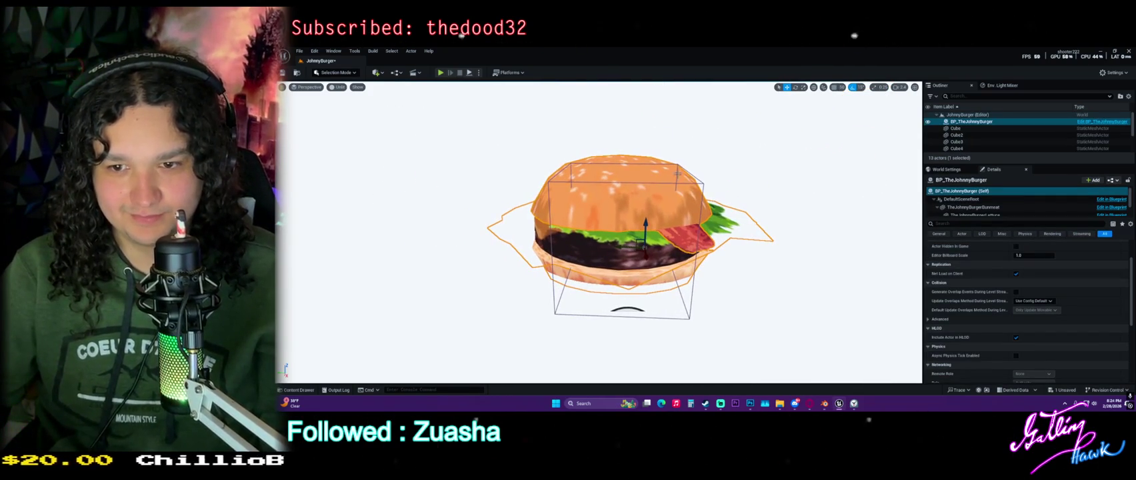
mouse_move(651, 197)
mouse_down()
mouse_move(570, 175)
mouse_move(594, 176)
mouse_up()
mouse_move(620, 258)
mouse_down()
mouse_move(621, 226)
mouse_move(633, 268)
mouse_move(666, 216)
mouse_move(717, 263)
mouse_up()
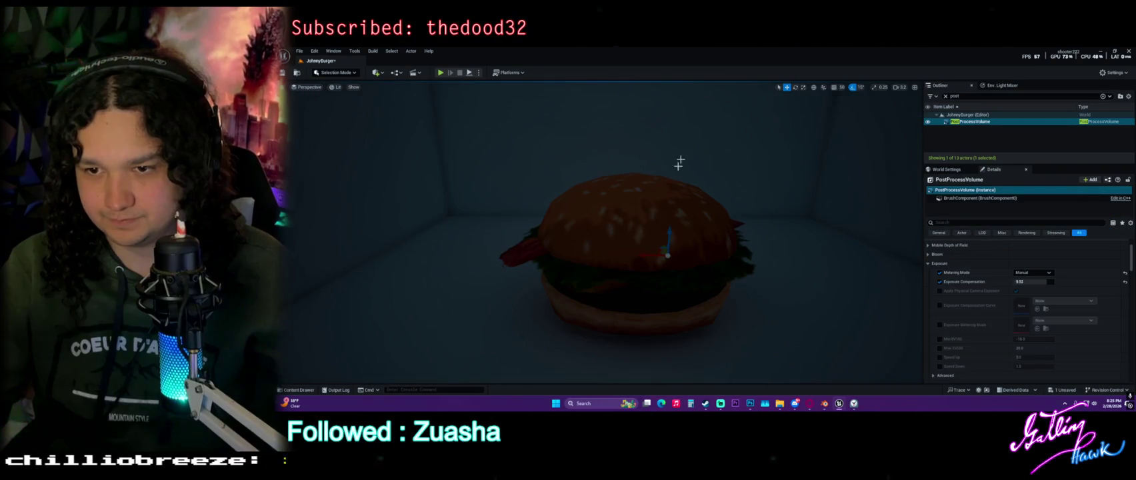
key(ctrl+space)
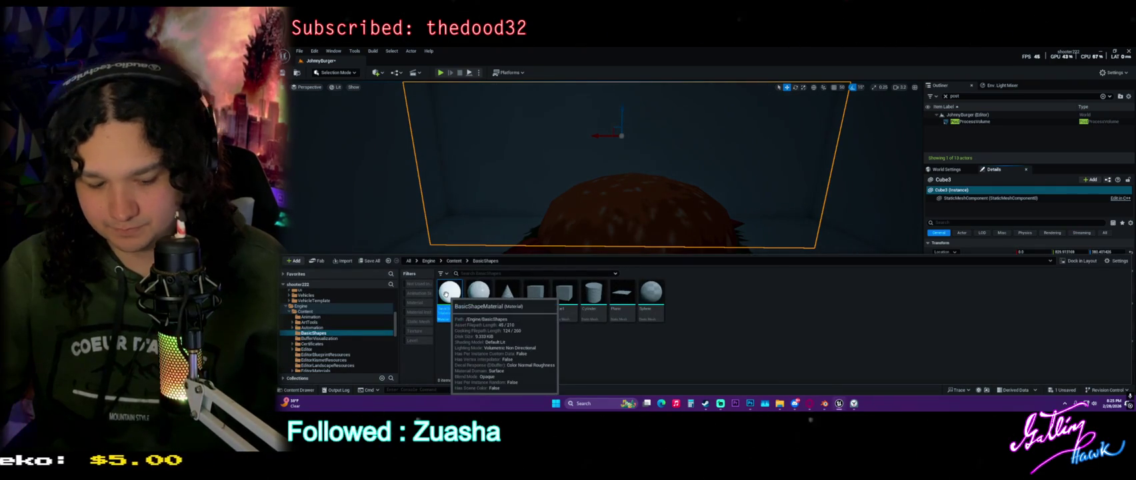
Set BasicShapeMaterial's Color parameter to black (000000) and check the darkened box.
mouse_move(485, 292)
mouse_down()
mouse_move(507, 280)
mouse_move(952, 348)
mouse_up()
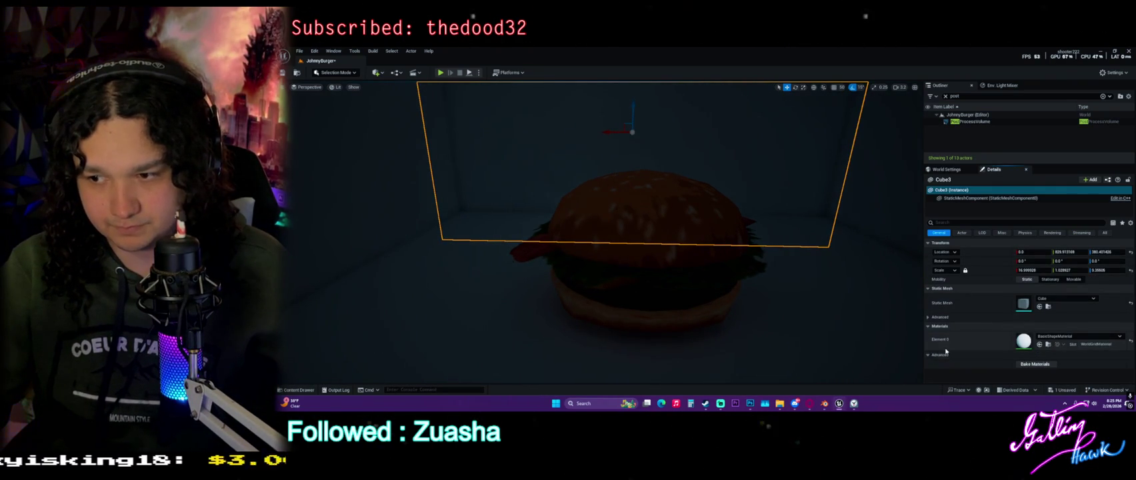
key(ctrl+space)
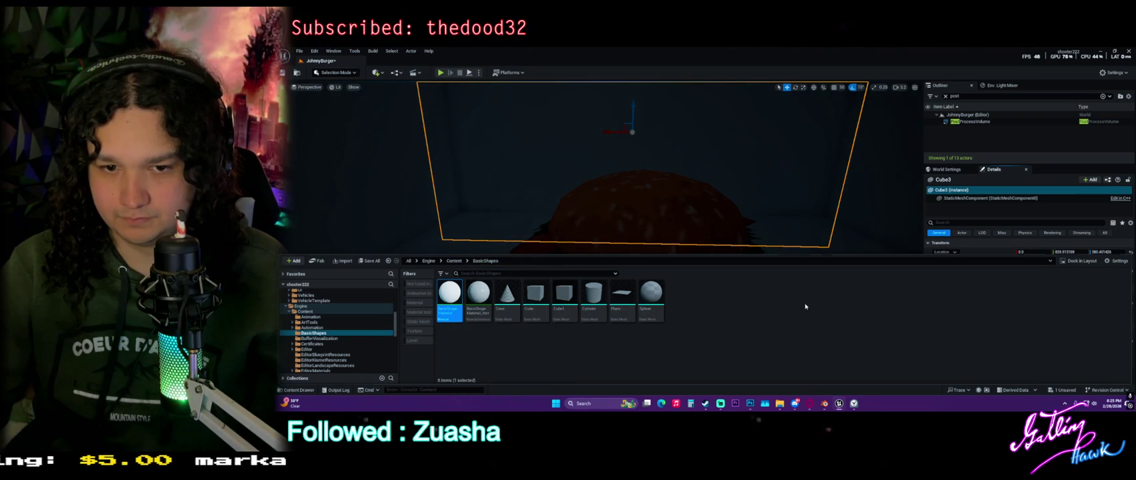
double_click(449, 293)
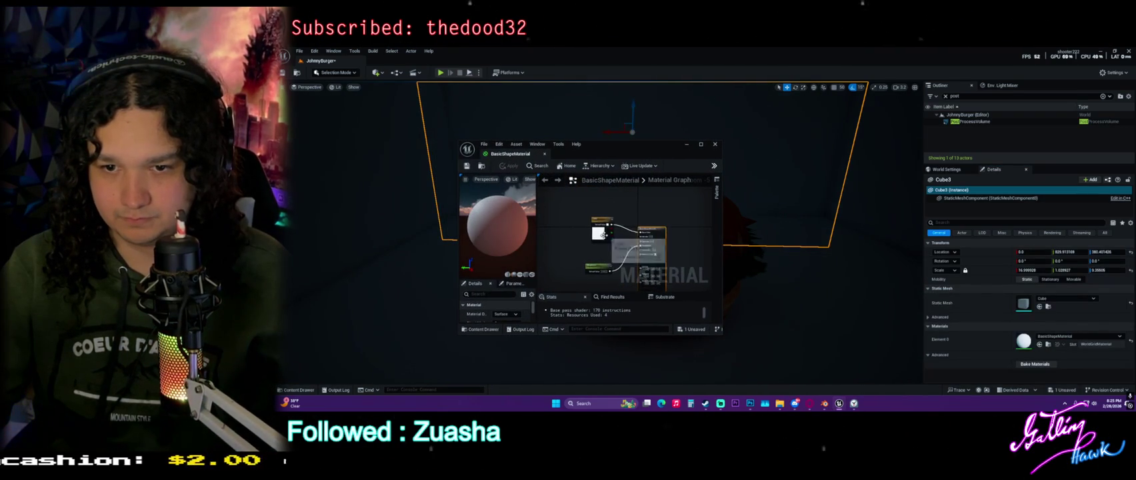
double_click(600, 233)
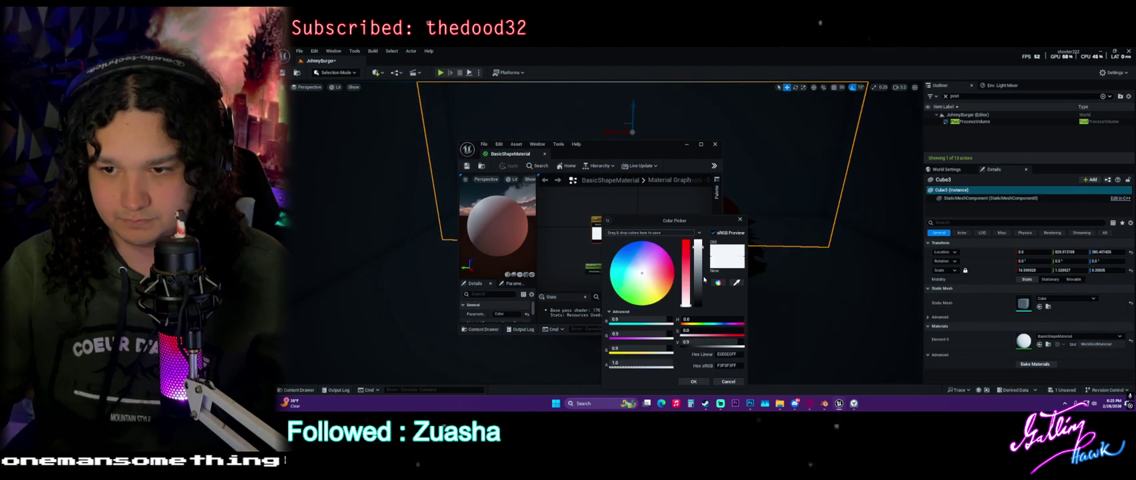
drag(700, 280, 698, 310)
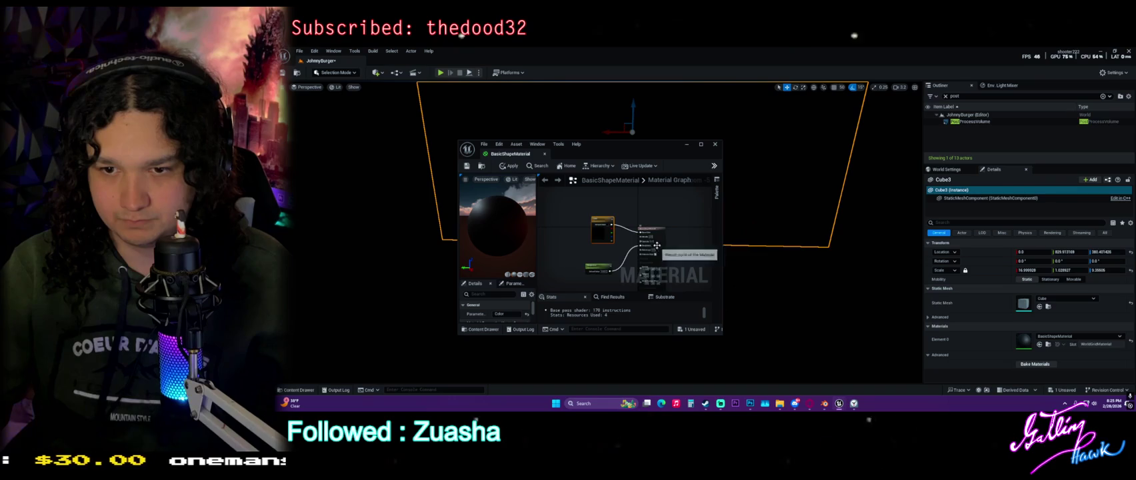
mouse_move(644, 147)
mouse_down()
mouse_move(353, 183)
mouse_move(200, 182)
mouse_up()
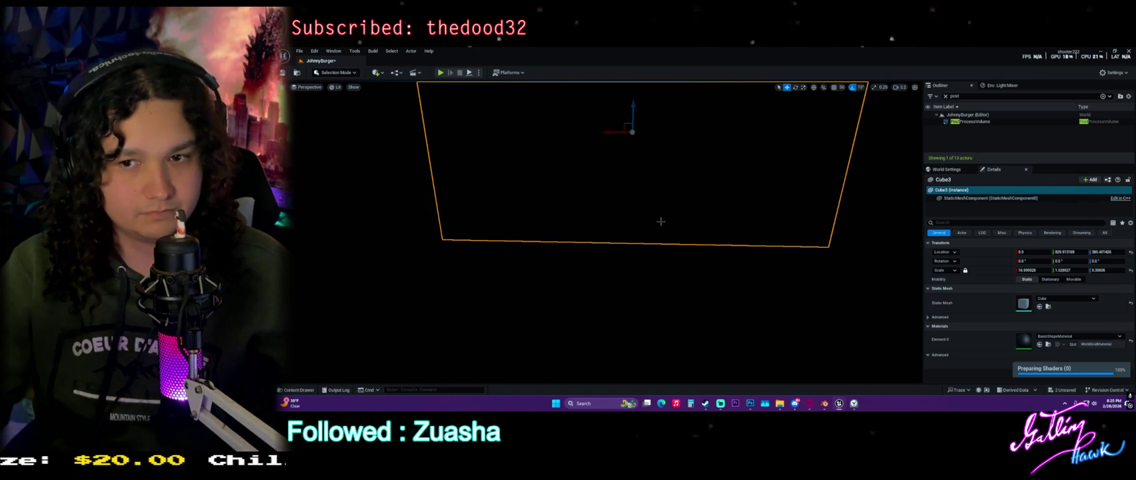
drag(660, 222, 668, 213)
Place a Spot Light from Quick Add > Lights and drag it up above the burger.
click(377, 72)
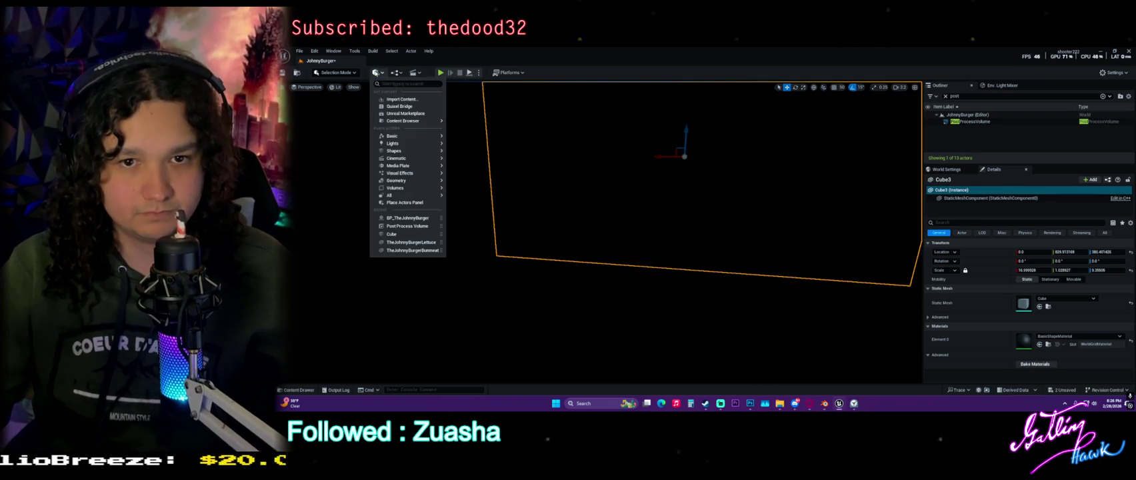
mouse_move(403, 146)
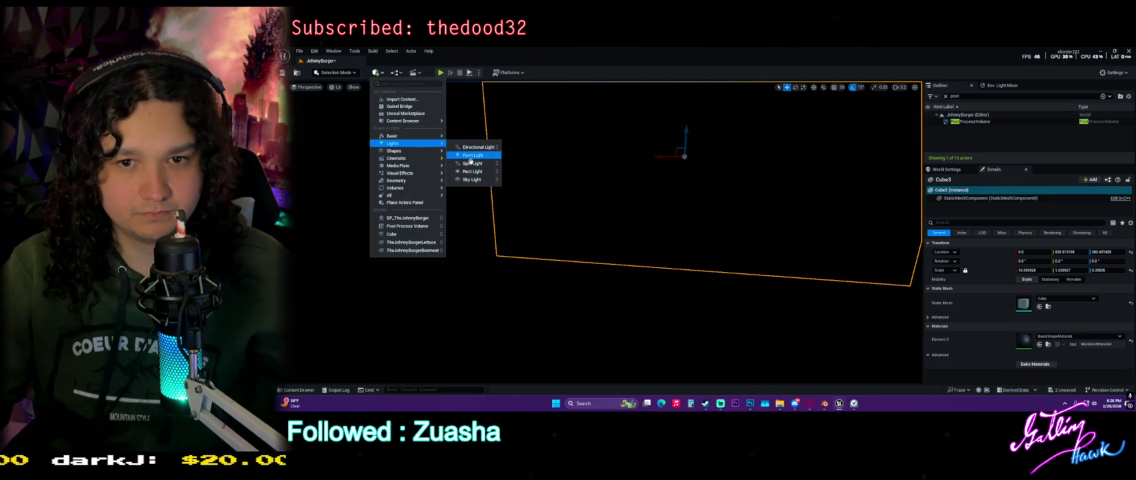
click(473, 164)
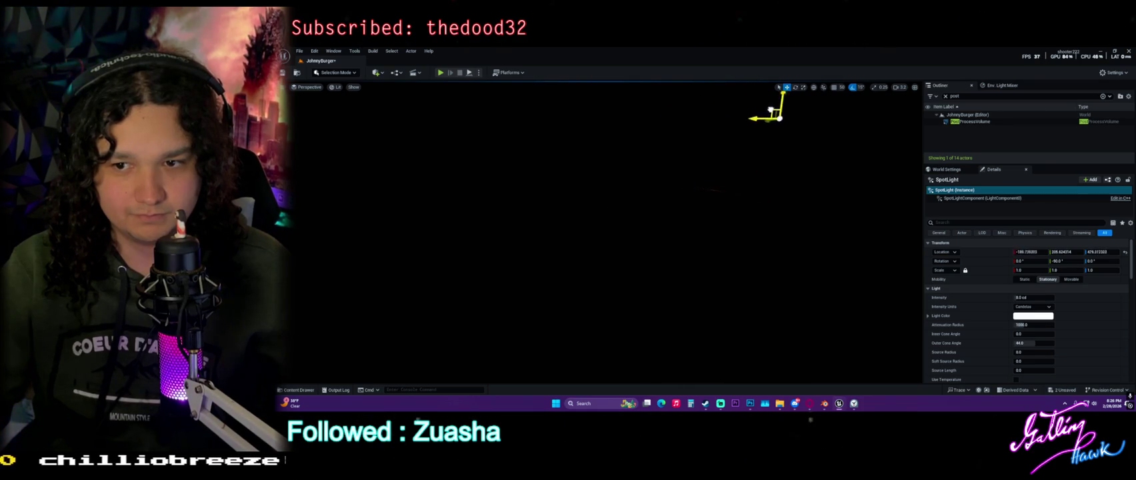
drag(687, 200, 686, 156)
mouse_move(655, 192)
mouse_down()
mouse_move(659, 111)
mouse_move(610, 114)
mouse_up()
mouse_move(624, 226)
mouse_down()
mouse_move(624, 247)
mouse_move(633, 220)
mouse_move(640, 230)
mouse_up()
mouse_move(561, 158)
mouse_down()
mouse_move(536, 159)
mouse_move(580, 154)
mouse_move(567, 174)
mouse_move(589, 203)
mouse_up()
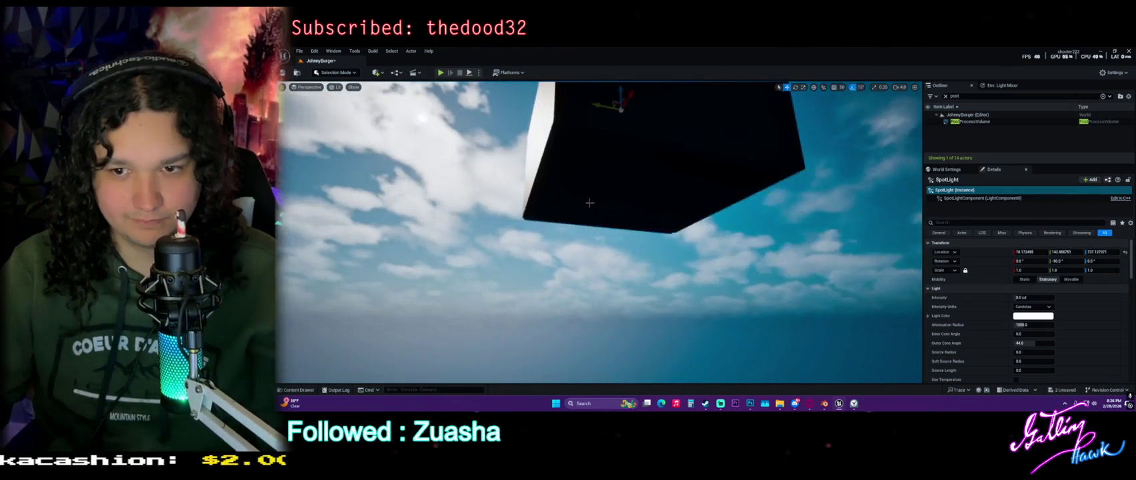
Scale the large dark cube up, then scale three more enclosure boxes up uniformly.
click(589, 203)
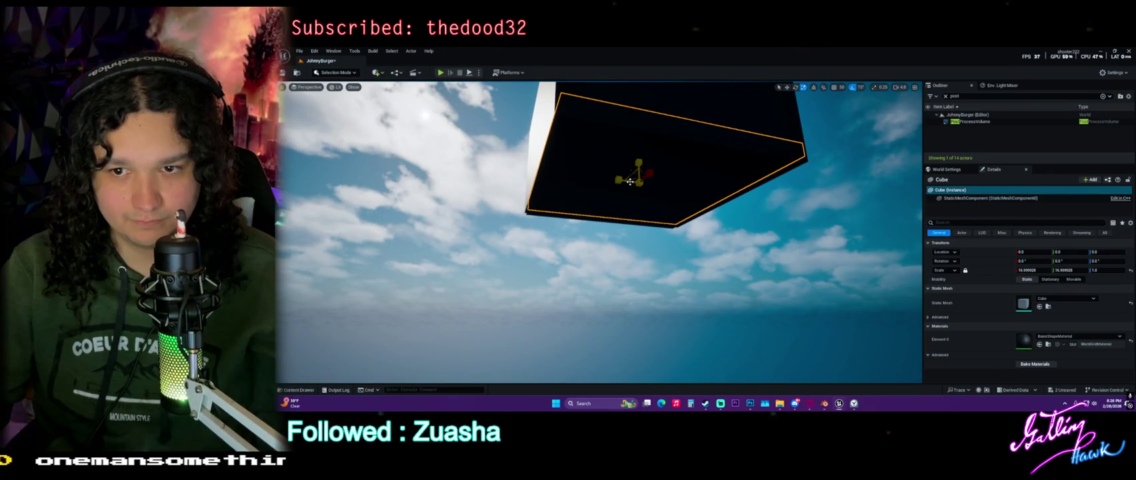
drag(633, 180, 652, 160)
click(553, 227)
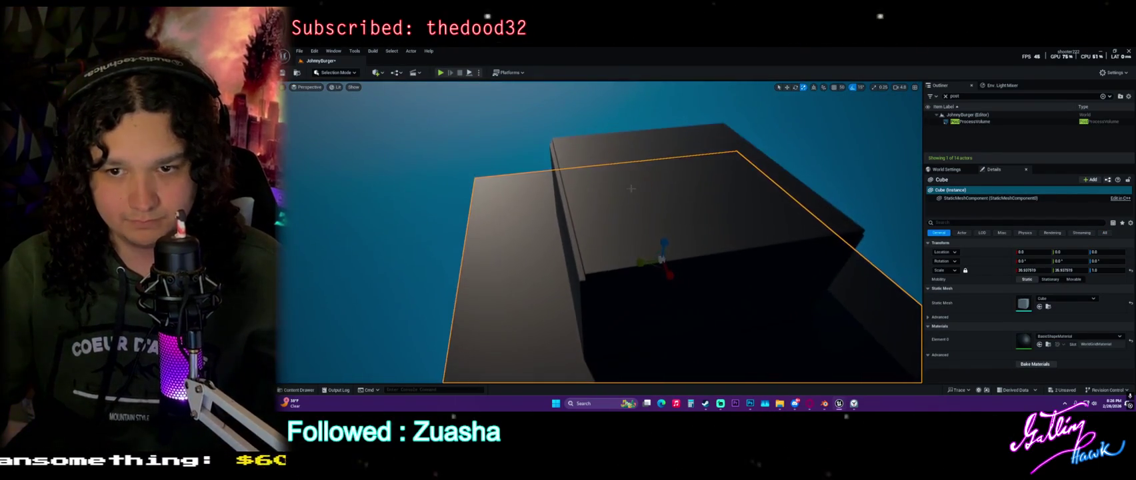
ctrl+click(589, 245)
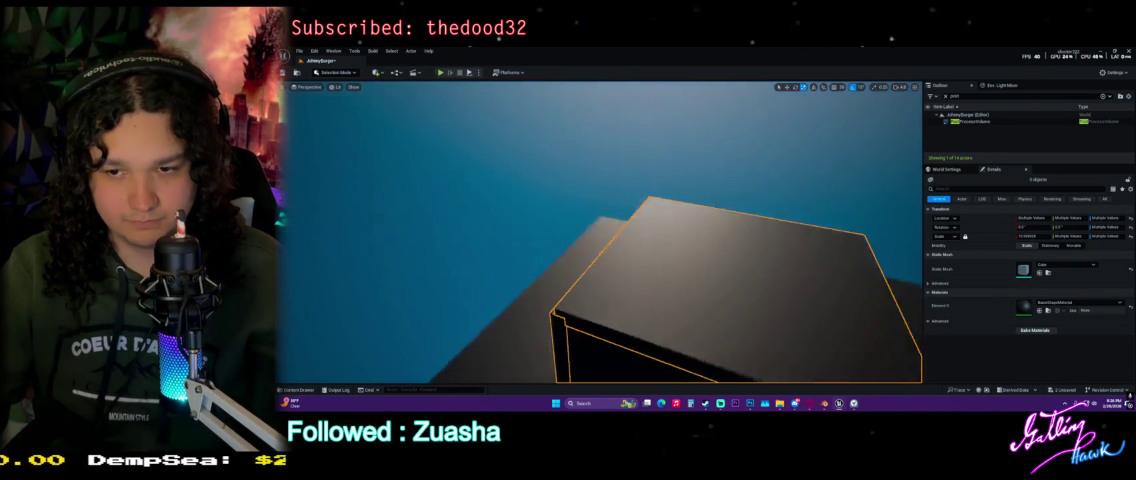
ctrl+click(740, 266)
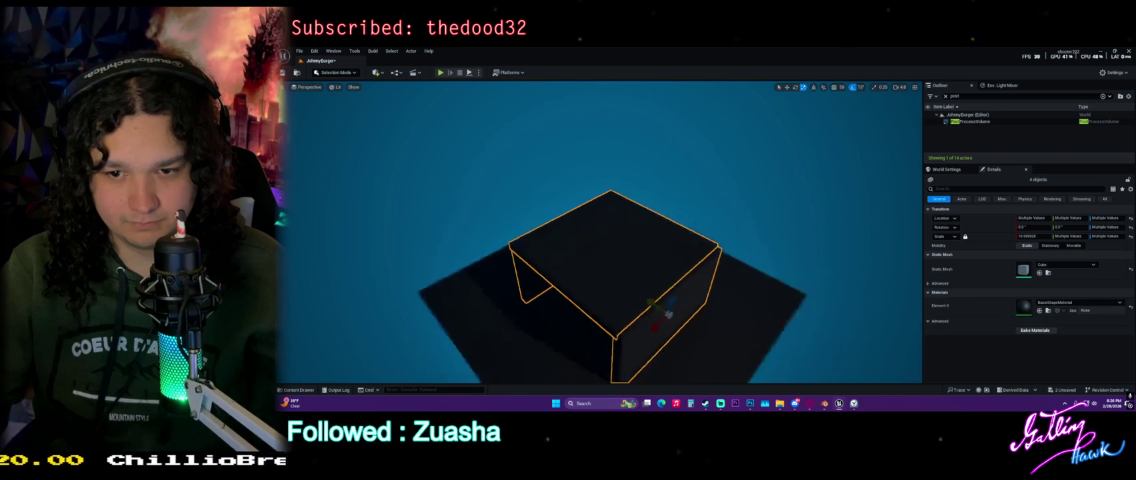
drag(673, 303, 648, 307)
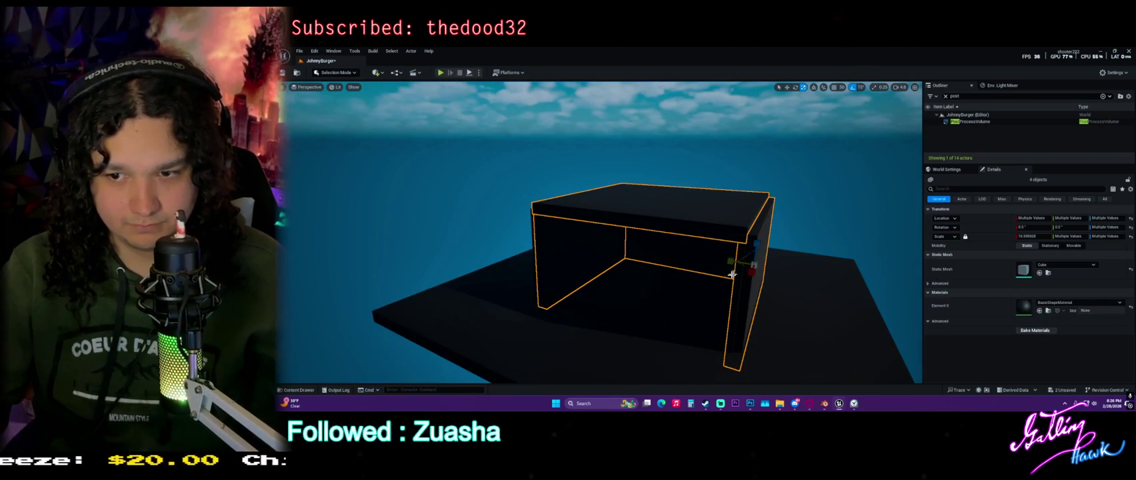
drag(753, 264, 756, 261)
key(ctrl+z)
key(ctrl+z)
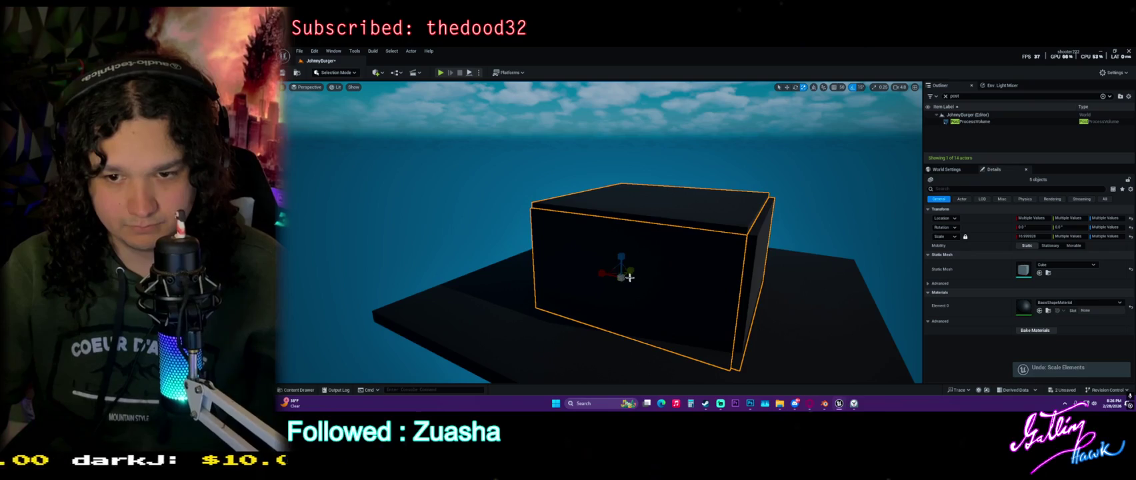
drag(621, 263, 635, 255)
Clear the Outliner filter, focus on BP_TheJohnnyBurger, and select Cube through Cube6.
scroll(600, 232, down, 10)
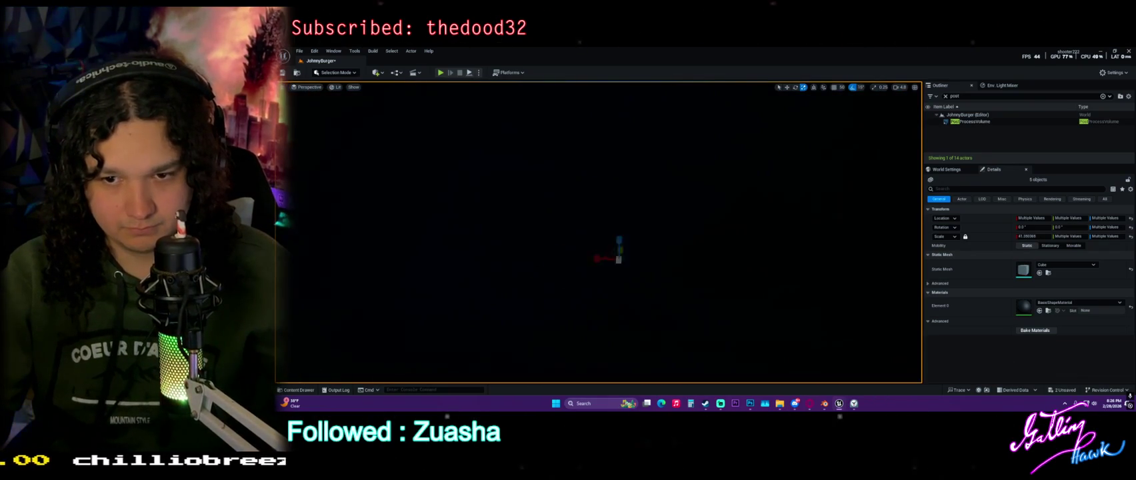
scroll(600, 233, down, 2)
drag(600, 233, 494, 239)
click(946, 96)
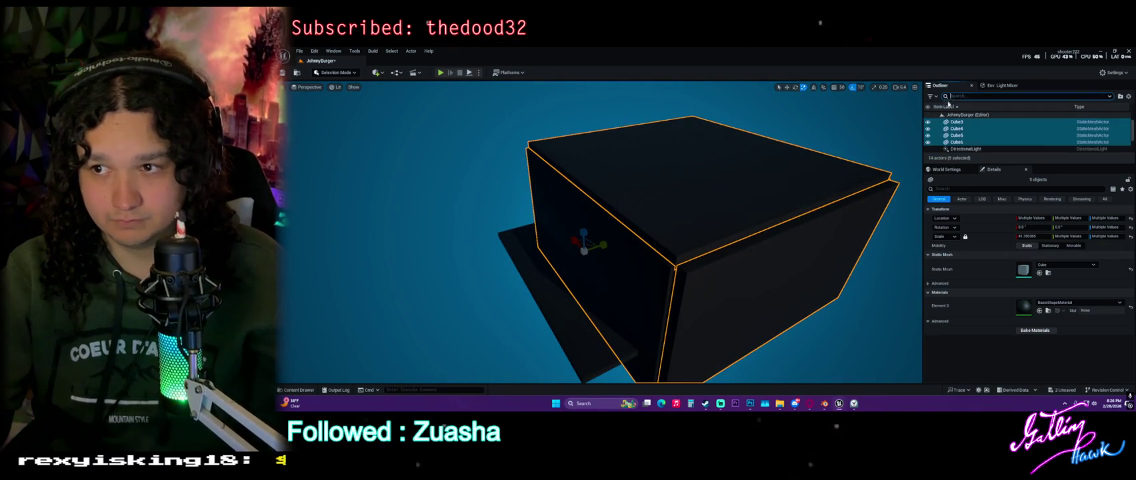
scroll(959, 141, down, 1)
scroll(961, 140, down, 1)
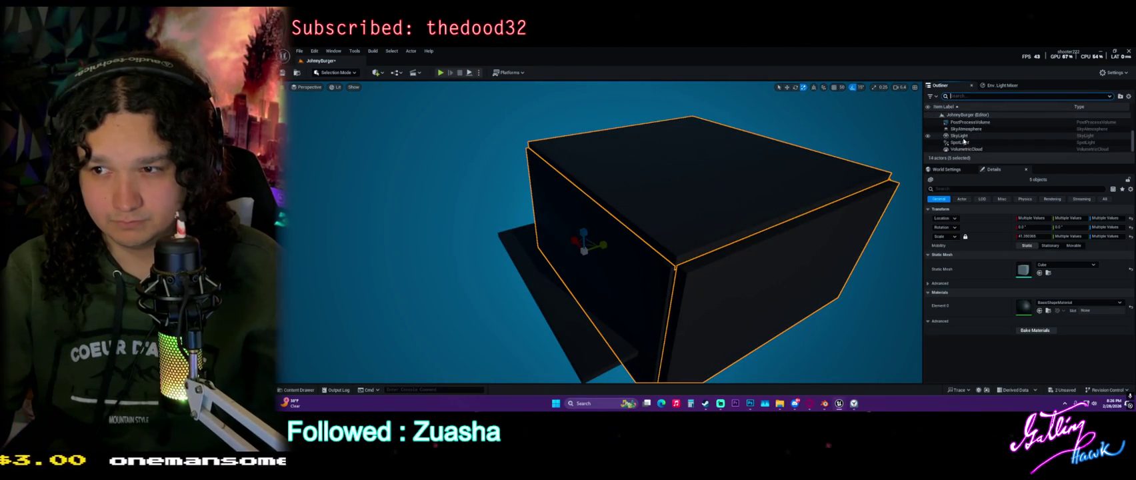
drag(977, 166, 975, 246)
click(972, 122)
double_click(971, 122)
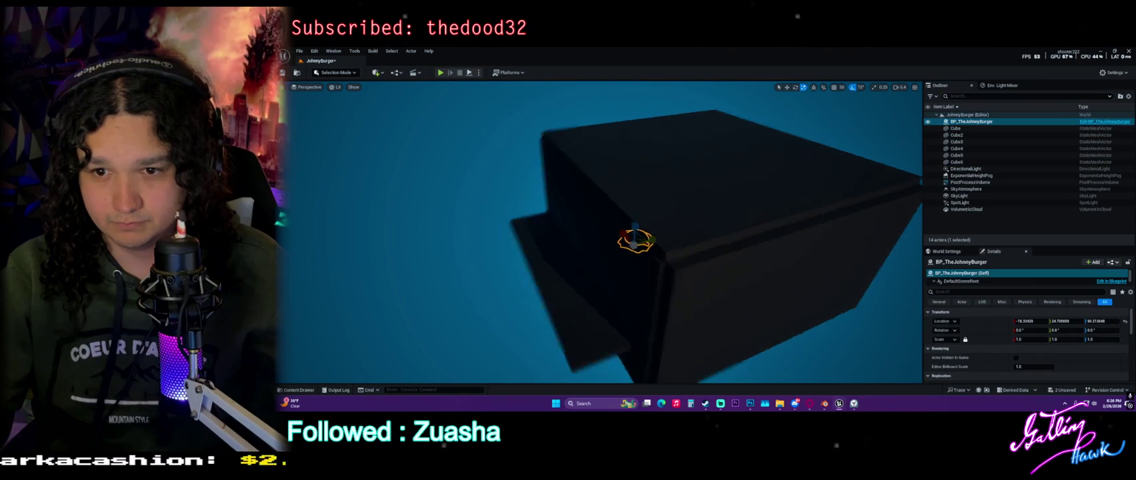
click(946, 128)
shift+click(963, 163)
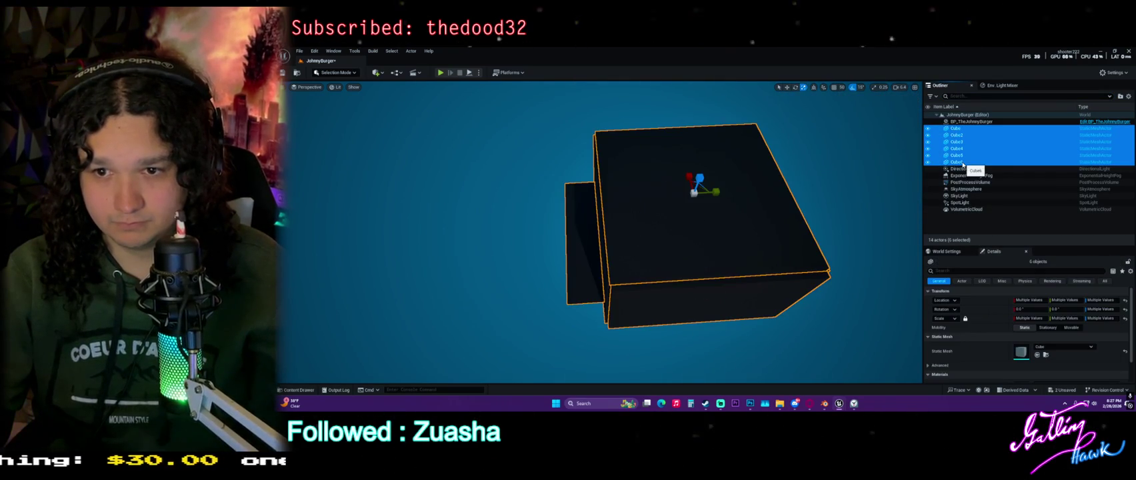
Select the base Cube alone and stretch its Y scale to about 68.
ctrl+click(602, 217)
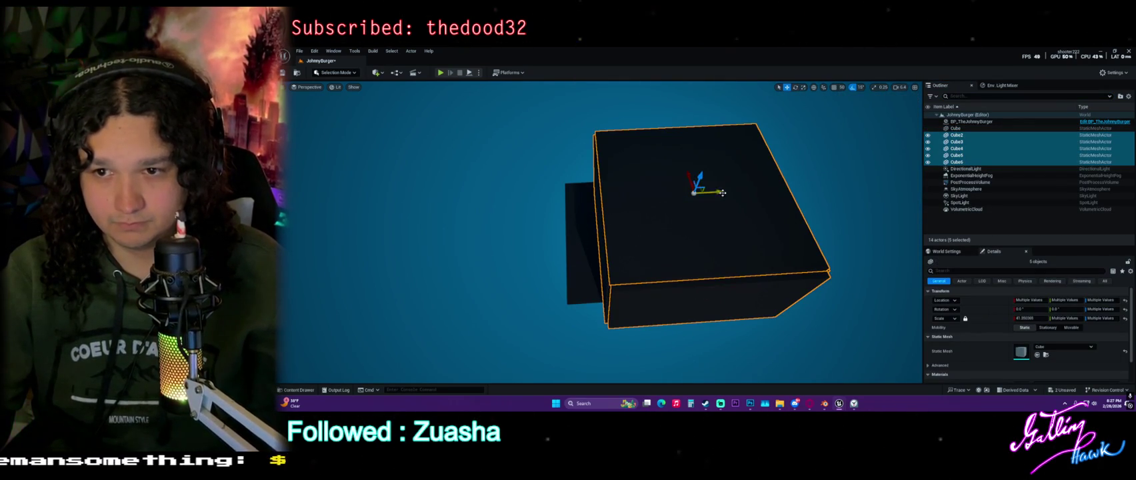
key(f)
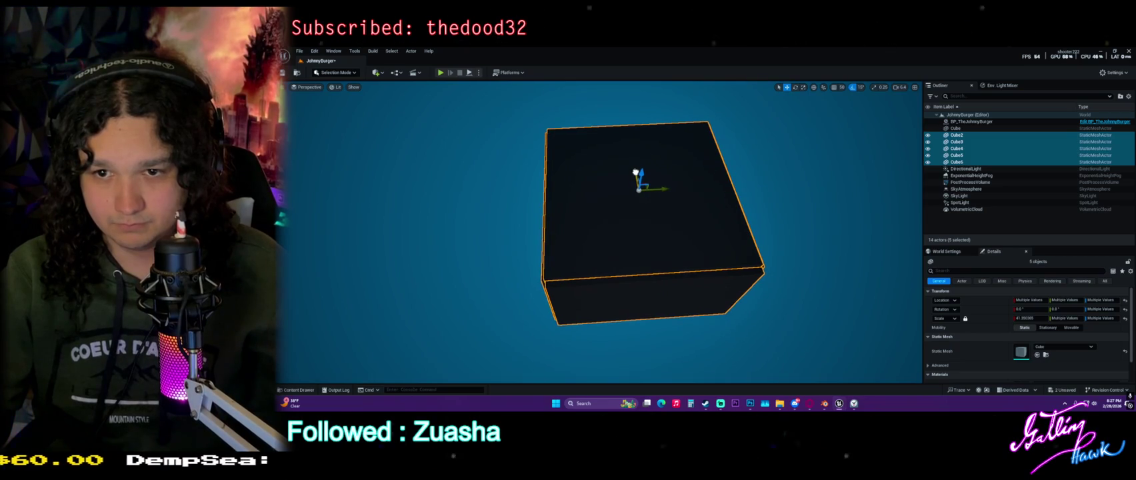
mouse_move(636, 174)
mouse_down()
mouse_move(636, 126)
mouse_move(598, 228)
mouse_up()
click(598, 228)
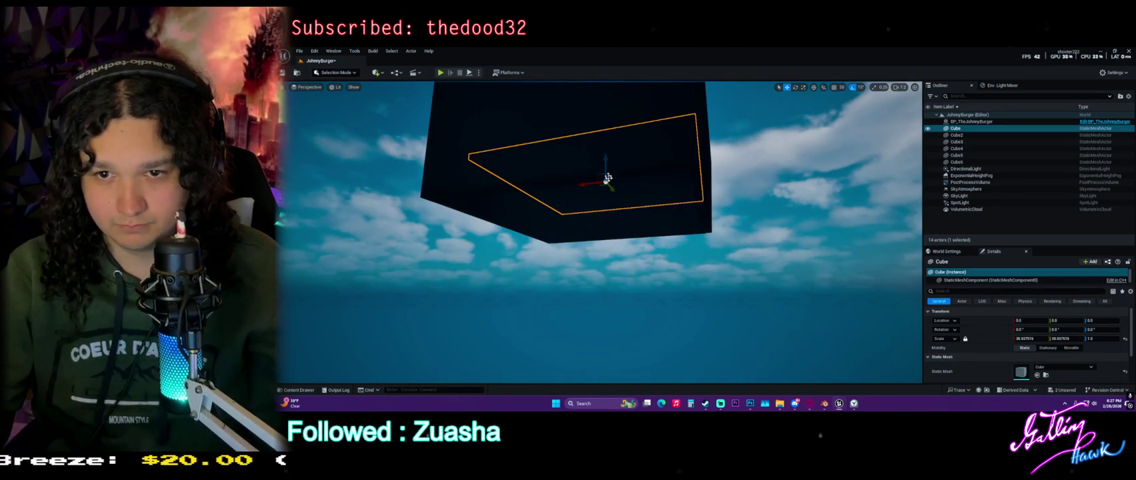
drag(599, 163, 598, 200)
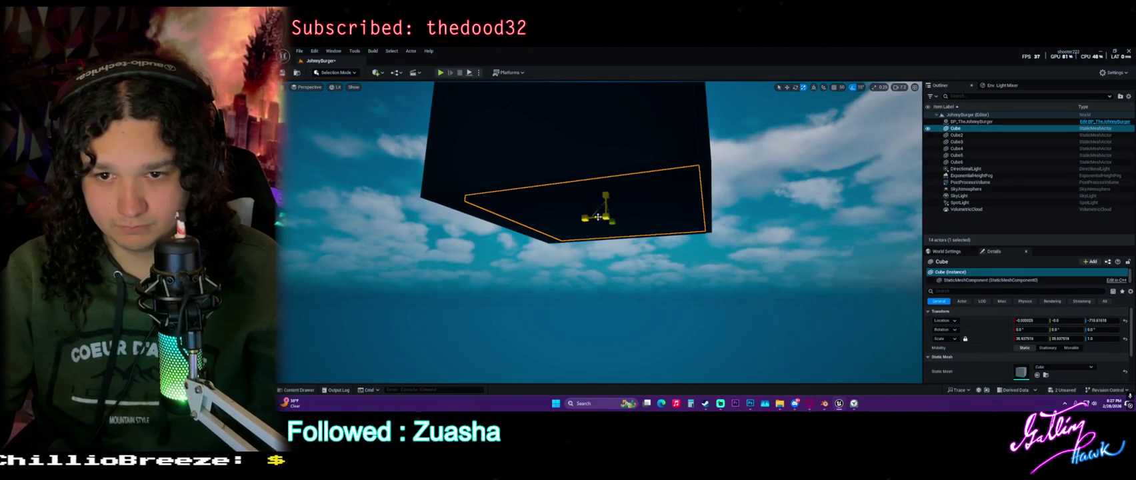
key(ctrl+z)
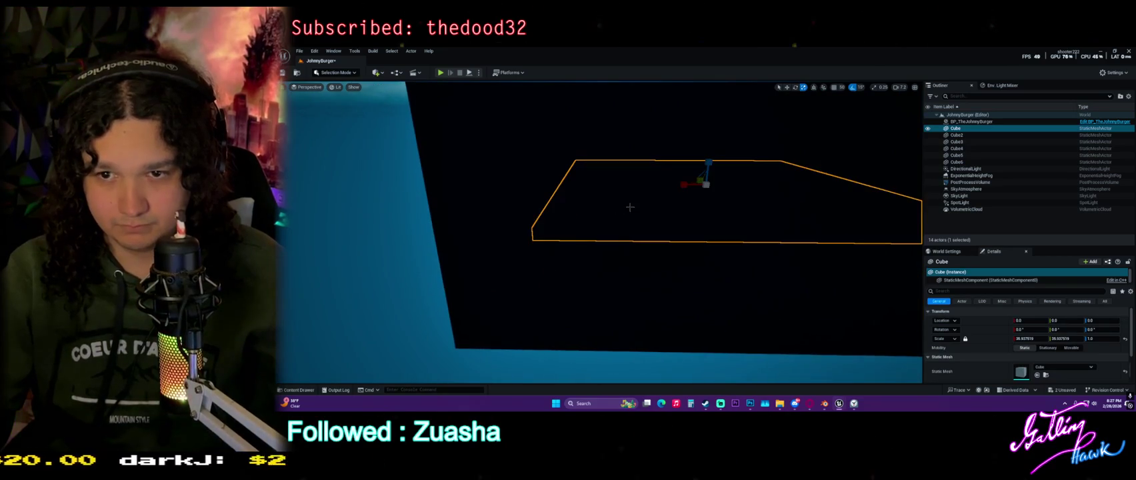
key(ctrl+z)
mouse_move(644, 229)
mouse_down()
mouse_move(633, 243)
mouse_move(657, 238)
mouse_up()
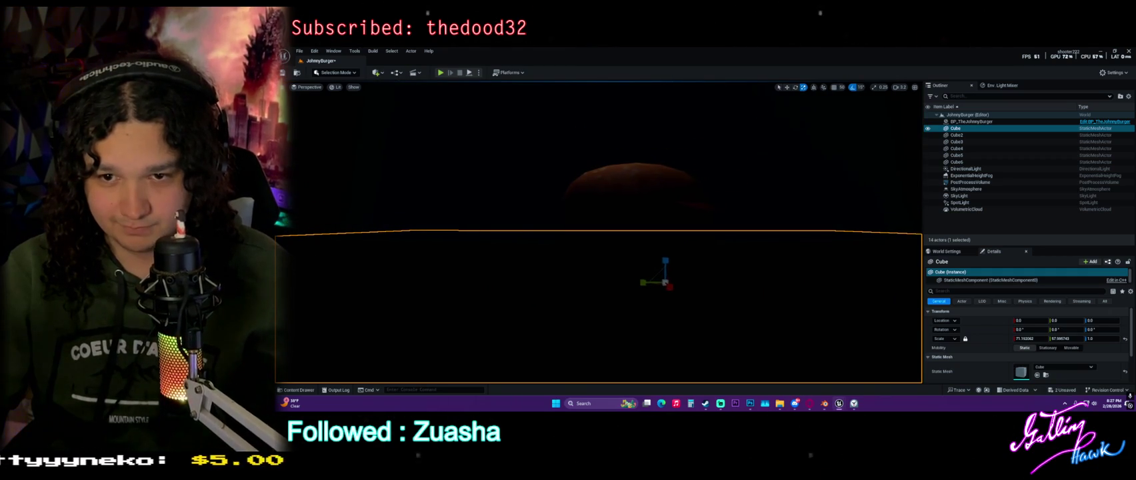
Select the SpotLight and tilt the view to bring it into frame.
click(1000, 204)
mouse_move(732, 171)
mouse_down()
mouse_move(731, 200)
mouse_move(732, 187)
mouse_up()
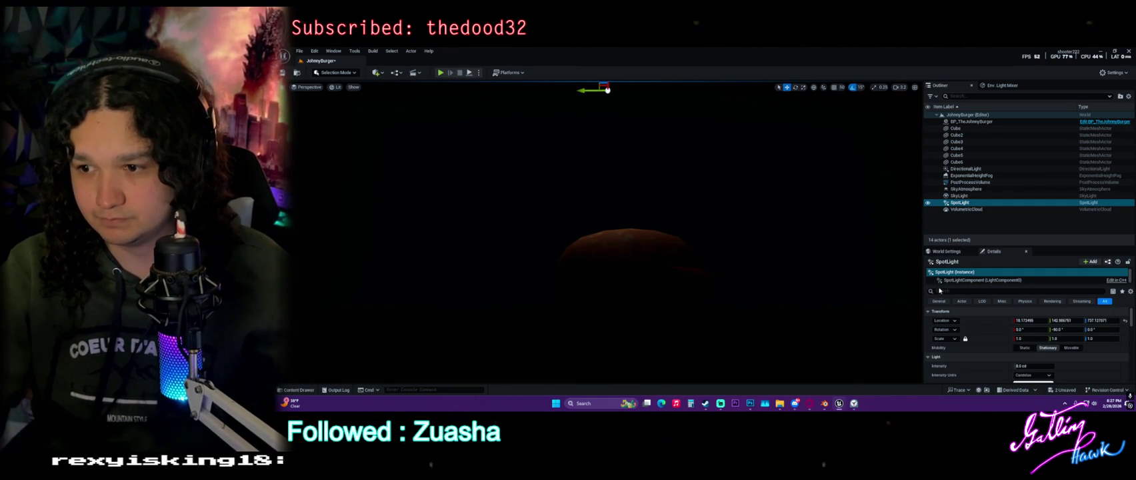
mouse_move(627, 114)
mouse_down()
mouse_move(628, 93)
mouse_move(688, 107)
mouse_move(654, 102)
mouse_move(629, 77)
mouse_move(643, 93)
mouse_move(646, 72)
mouse_up()
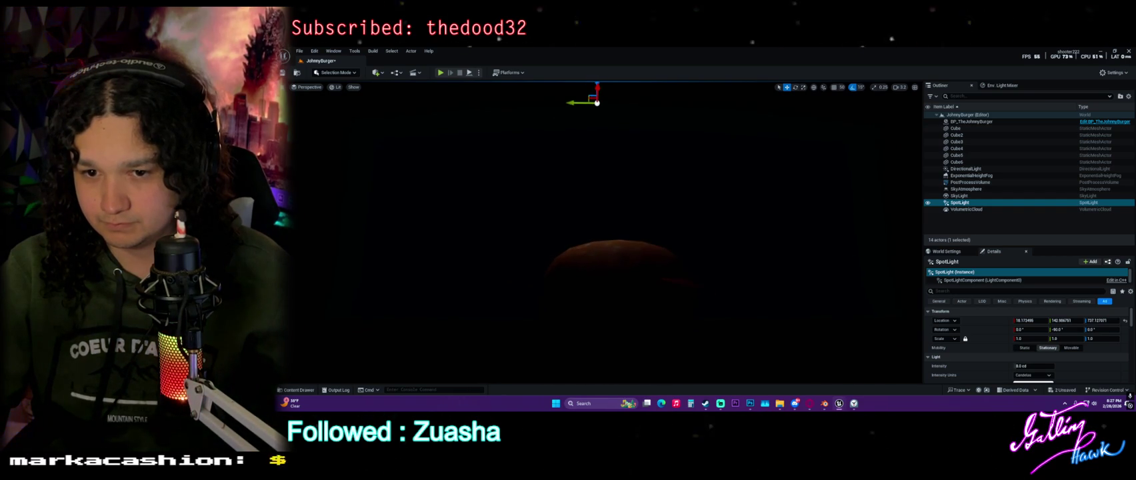
scroll(1062, 350, down, 2)
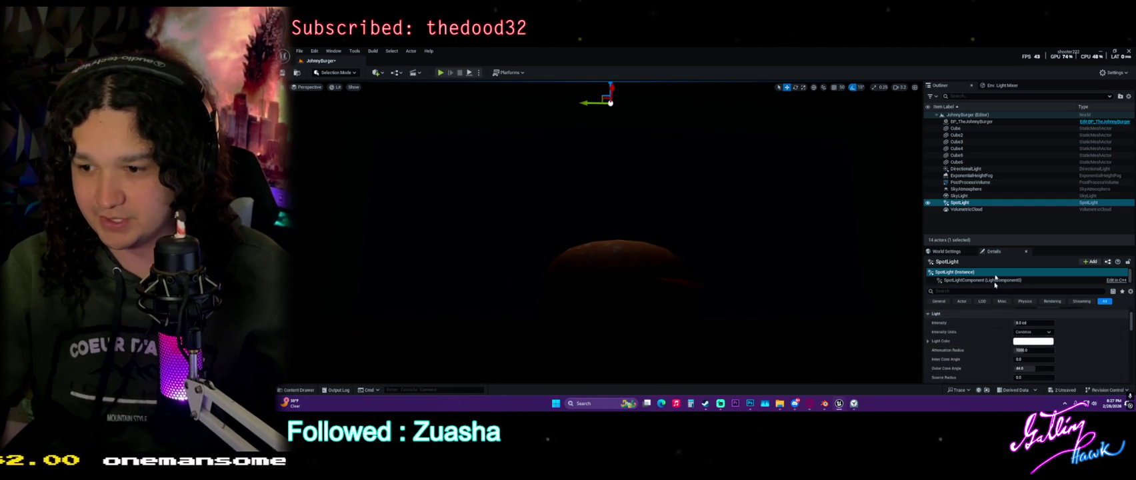
Raise the SpotLight intensity to about 168 lm, then view the burger from a lower, flatter angle.
drag(991, 245, 992, 168)
click(1032, 257)
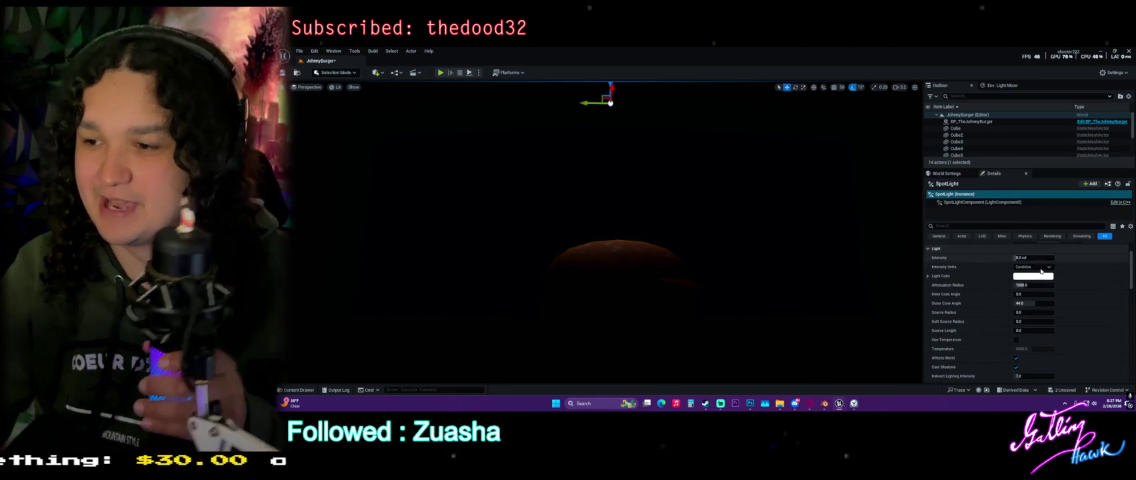
text(100)
key(Return)
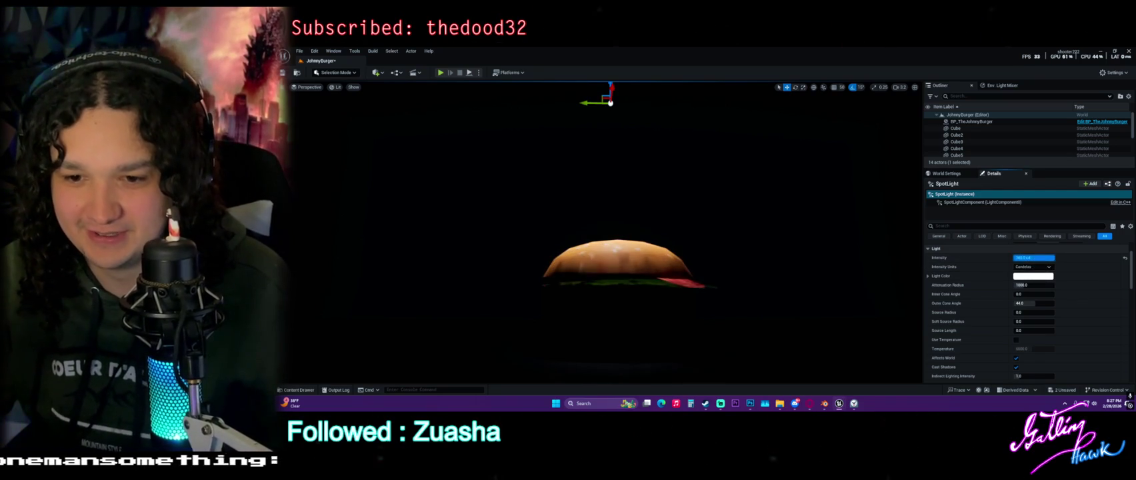
click(1040, 267)
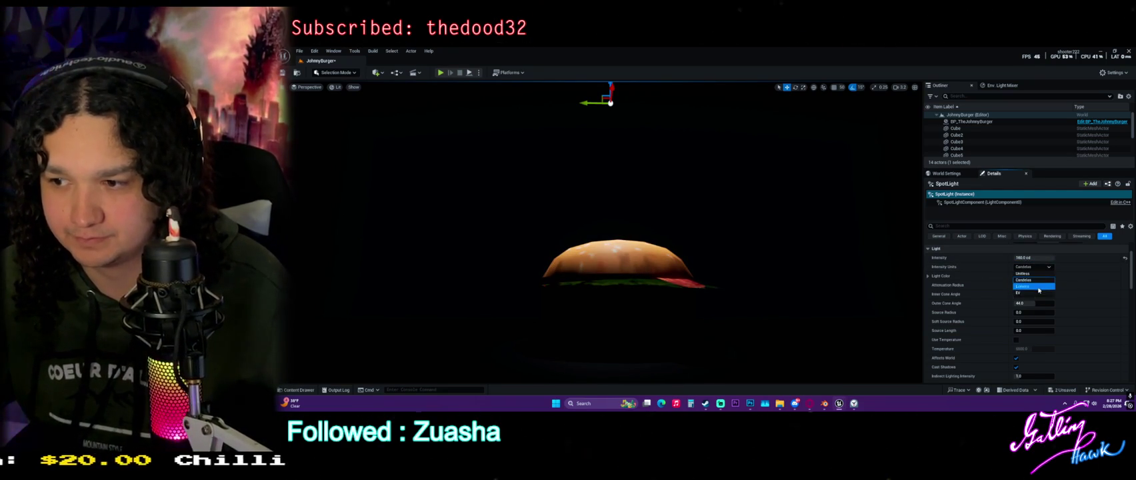
click(1033, 258)
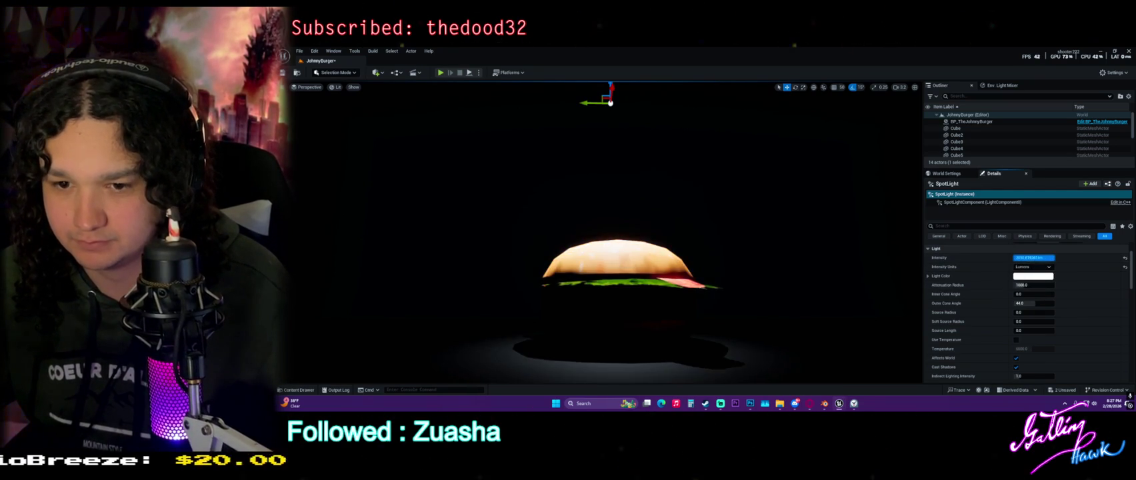
text(73.734497)
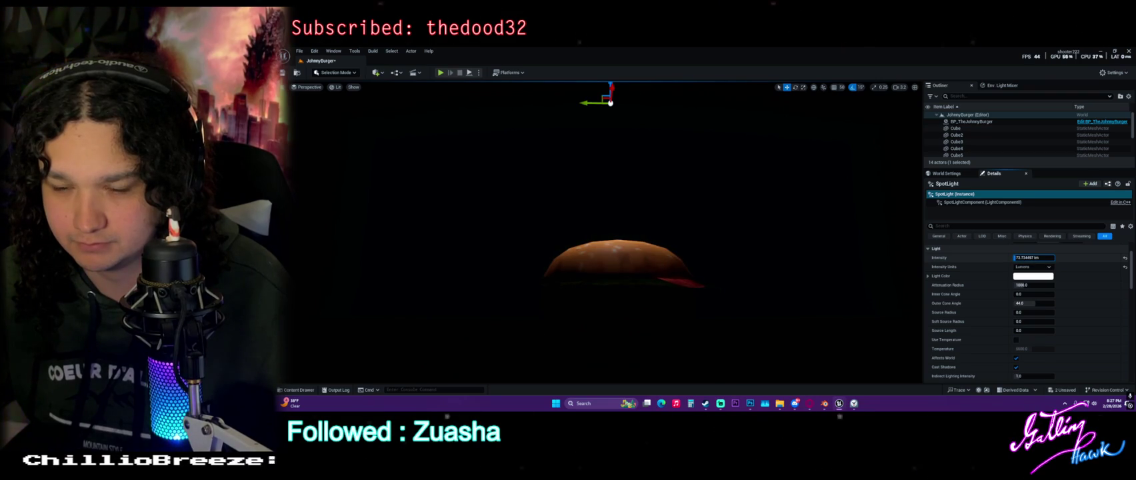
drag(1033, 257, 1060, 257)
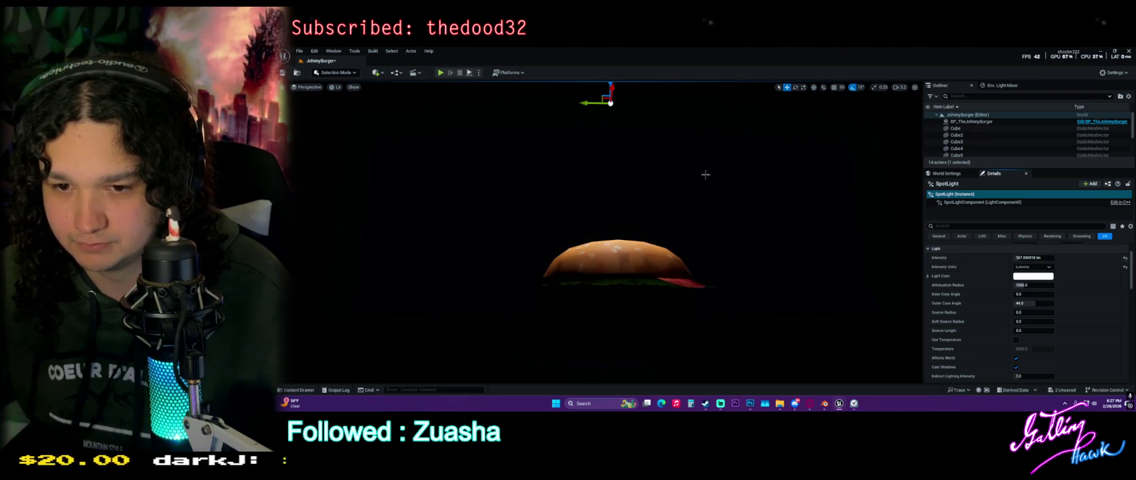
drag(580, 123, 585, 81)
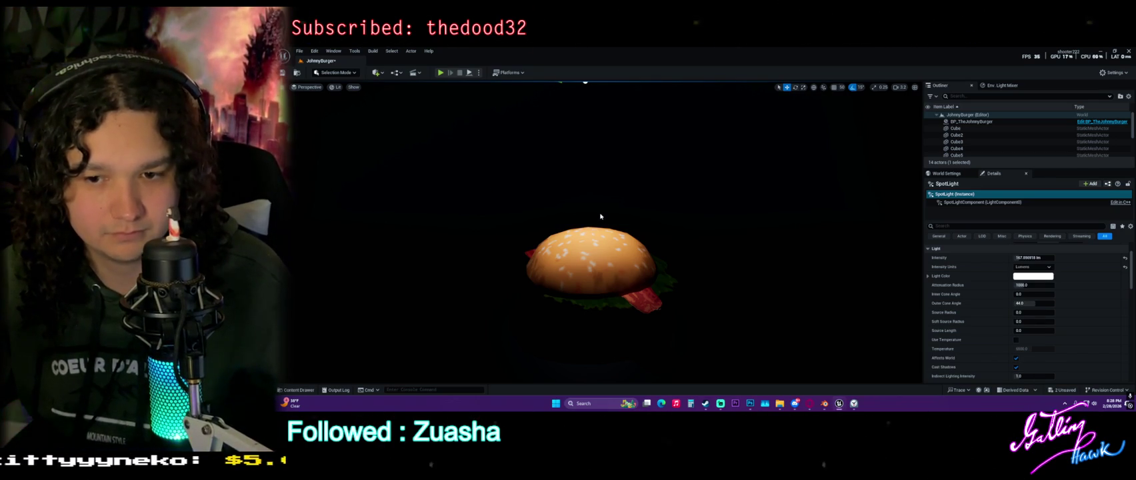
mouse_move(600, 216)
mouse_down()
mouse_move(633, 212)
mouse_move(634, 149)
mouse_up()
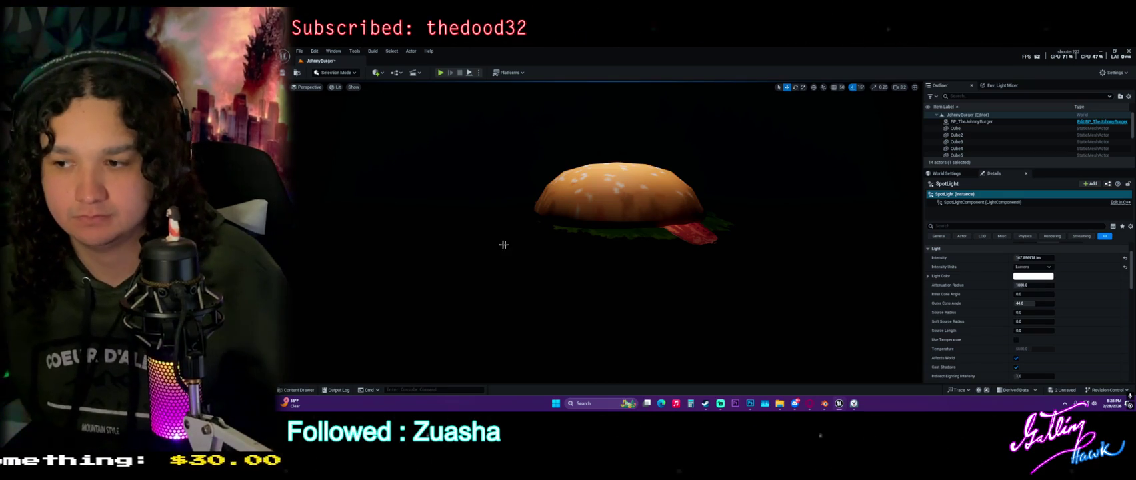
Add a Rect Light to the level from the Quick Add lights menu.
click(691, 166)
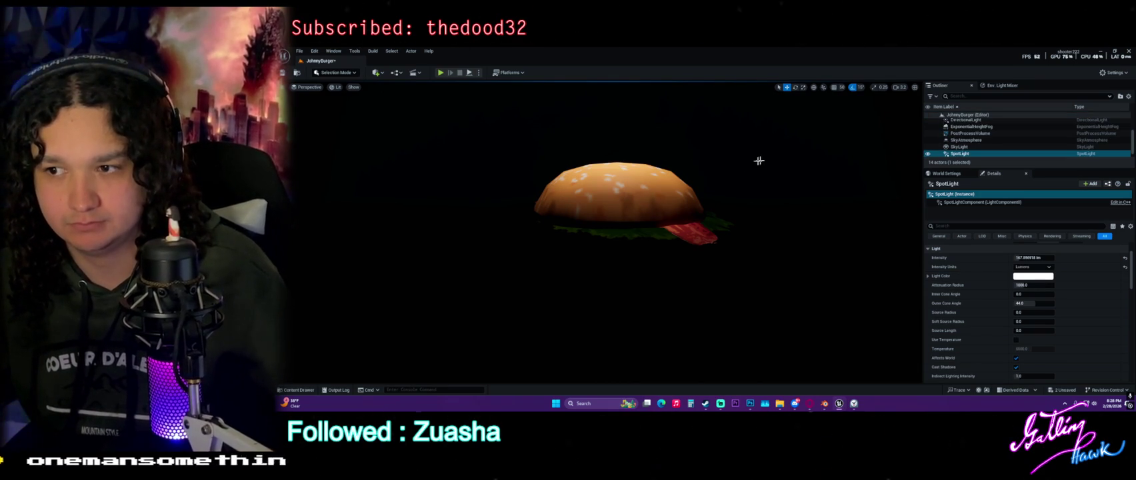
drag(955, 168, 953, 222)
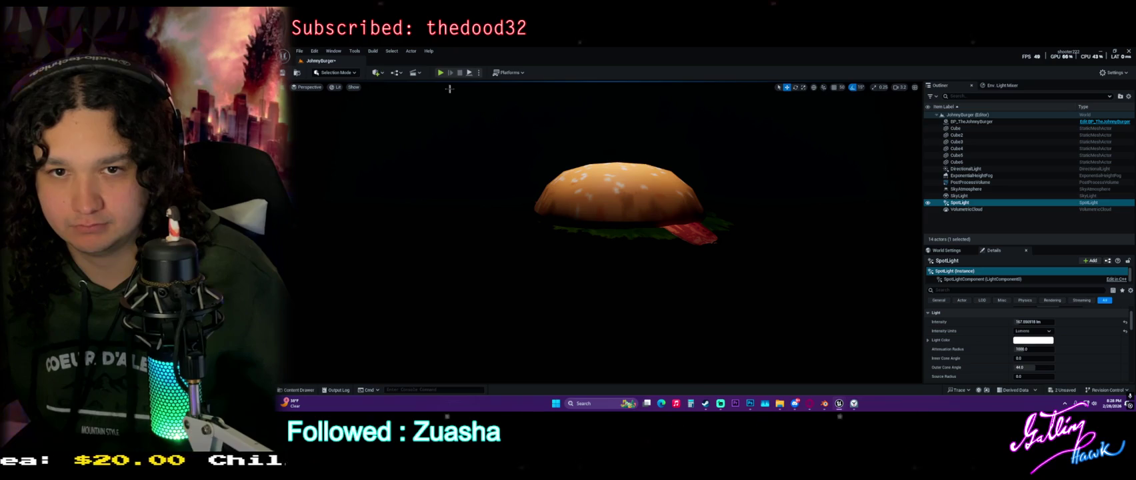
click(378, 72)
mouse_move(408, 144)
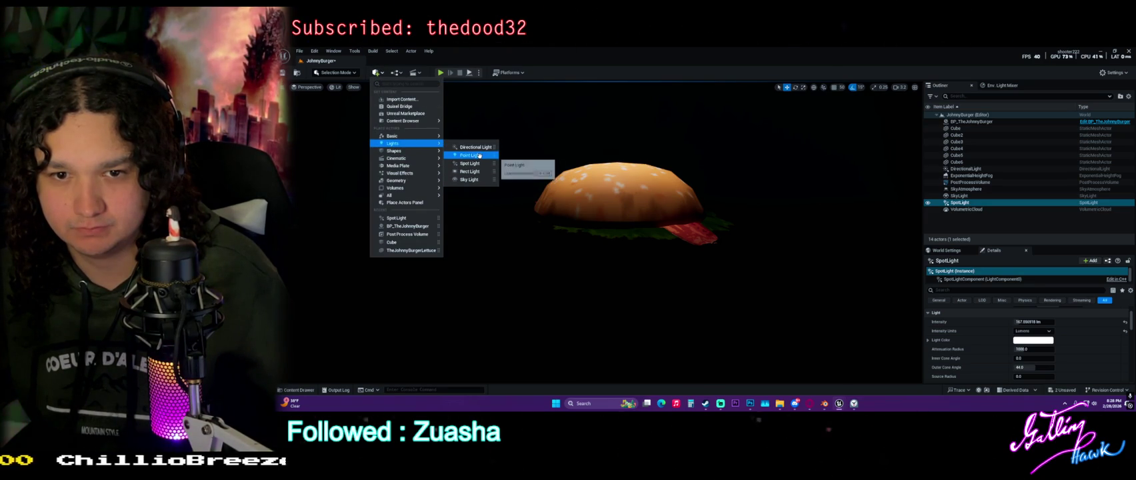
click(470, 172)
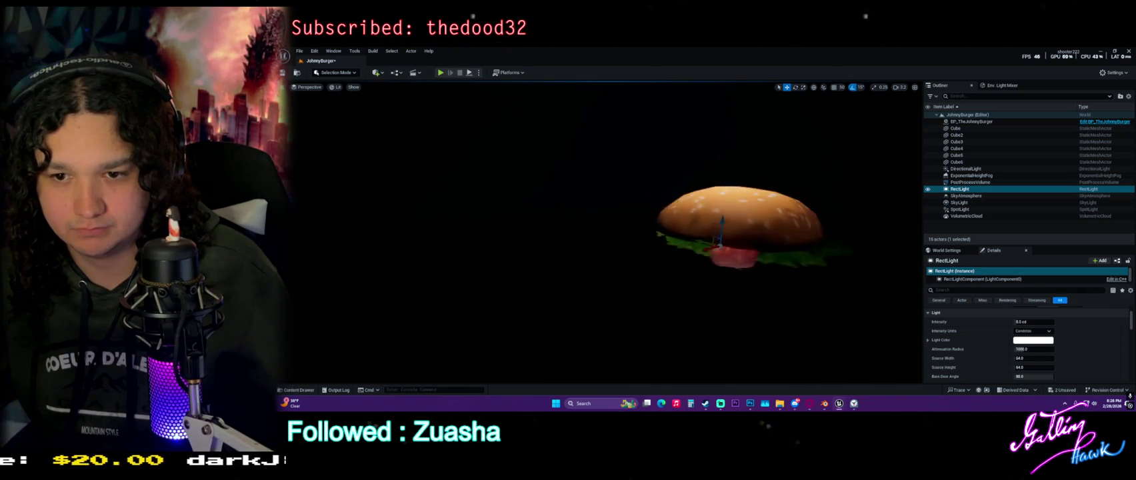
Move the rect light to the burger's left, switch to rotation, and reselect the burger blueprint.
mouse_move(662, 250)
mouse_down()
mouse_move(545, 249)
mouse_move(520, 227)
mouse_up()
mouse_move(606, 263)
mouse_down()
mouse_move(587, 255)
mouse_move(650, 255)
mouse_move(342, 253)
mouse_up()
key(e)
mouse_move(627, 233)
mouse_down()
mouse_move(620, 220)
mouse_move(656, 241)
mouse_move(692, 242)
mouse_move(664, 251)
mouse_move(603, 228)
mouse_move(680, 232)
mouse_up()
click(631, 228)
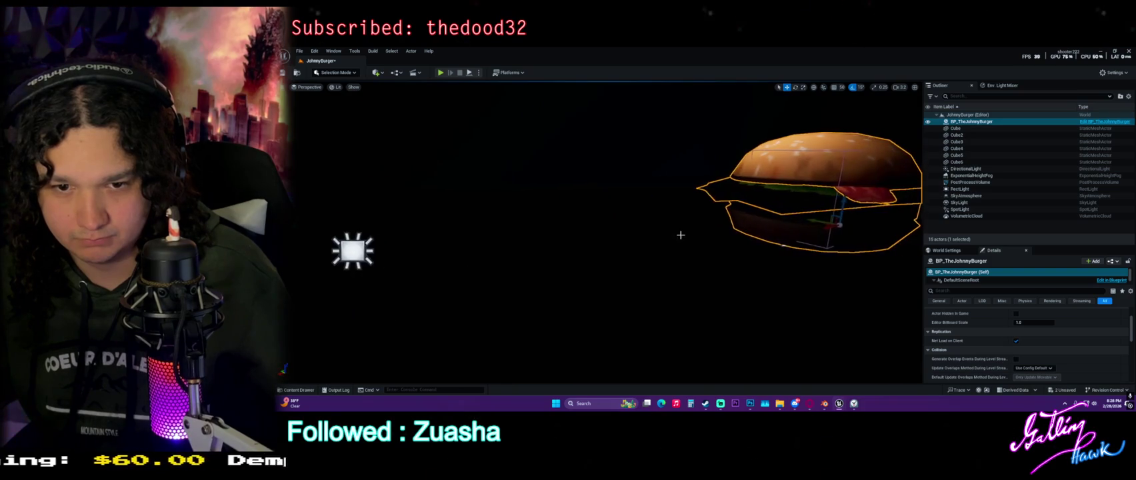
Give the rect light an attenuation radius of about 7290 and place it before the burger's middle.
click(344, 247)
drag(772, 339, 771, 338)
mouse_move(1033, 349)
mouse_down()
mouse_move(1073, 358)
mouse_move(1027, 367)
mouse_move(1050, 367)
mouse_up()
mouse_move(571, 270)
mouse_down()
mouse_move(571, 226)
mouse_move(665, 228)
mouse_up()
drag(724, 194, 729, 200)
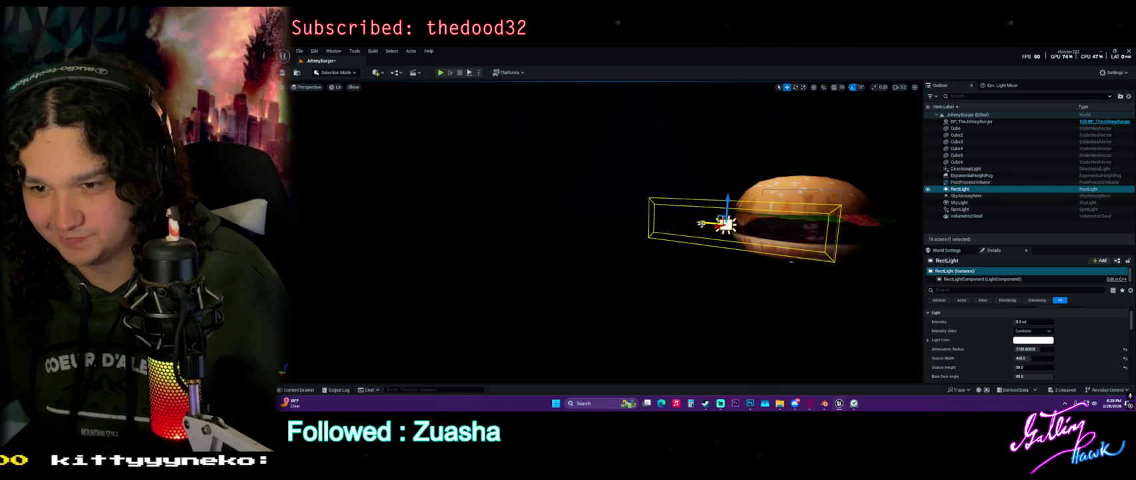
key(f)
scroll(626, 200, up, 5)
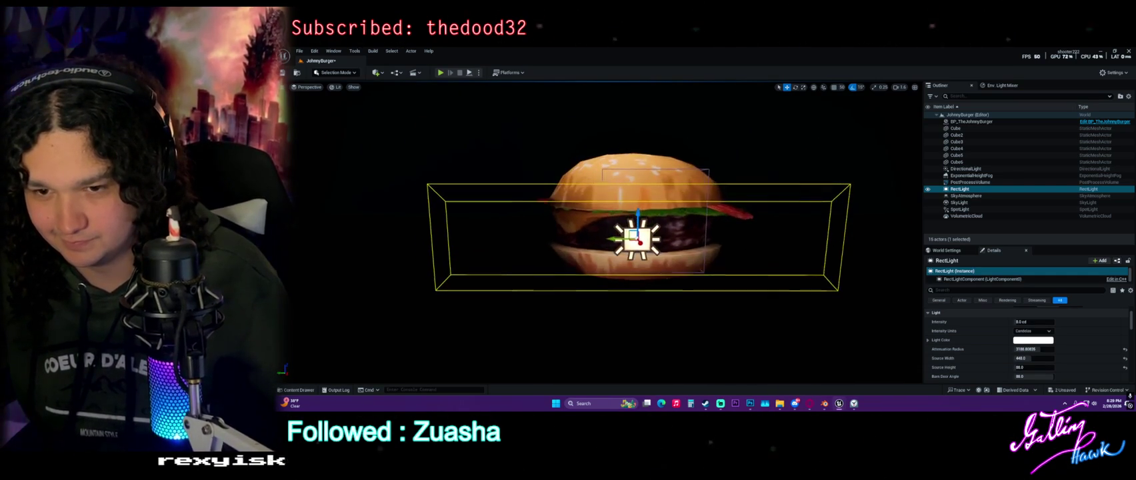
click(691, 321)
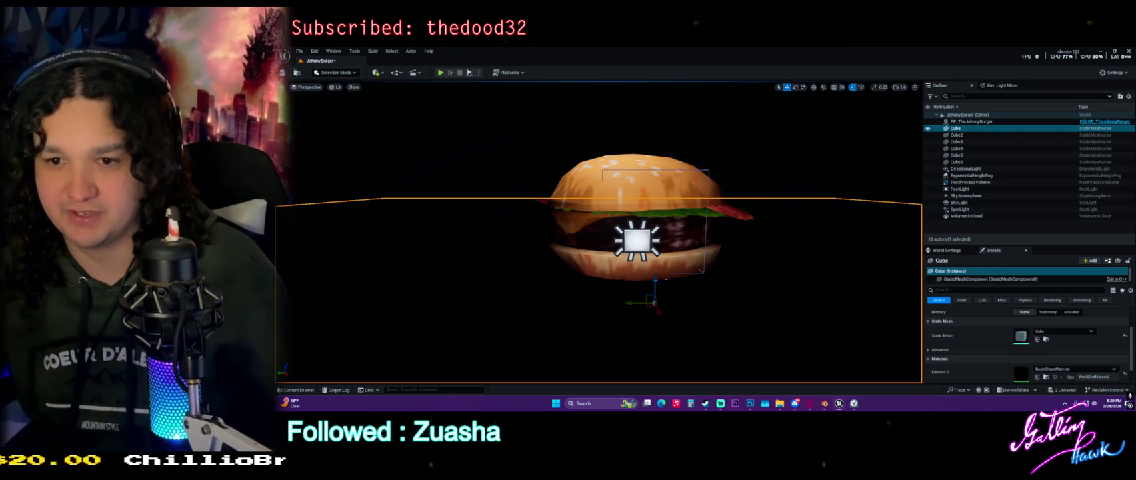
Raise the PostProcessVolume's exposure compensation to about 10.1.
drag(600, 266, 626, 246)
drag(776, 236, 713, 218)
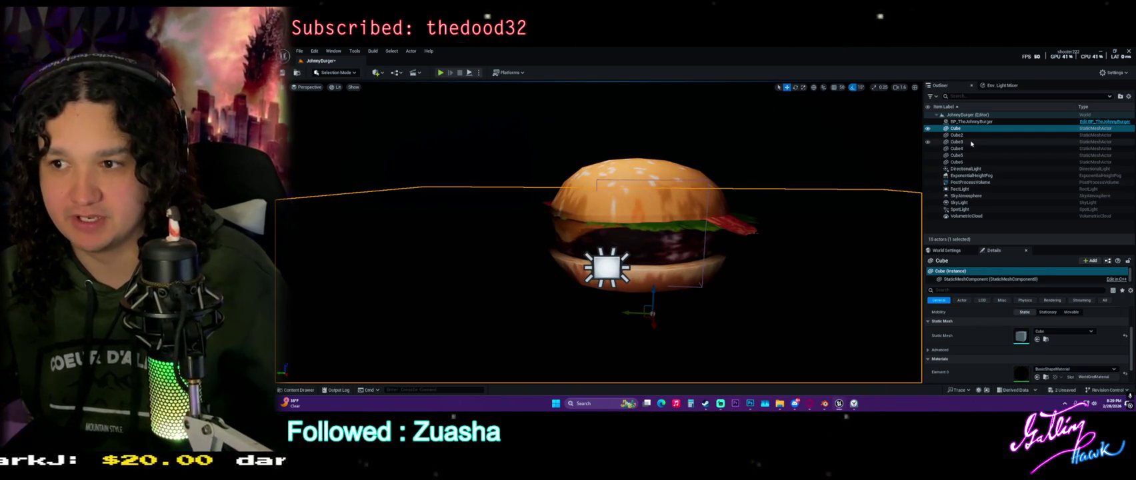
click(969, 182)
mouse_move(1030, 358)
mouse_down()
mouse_move(1050, 358)
mouse_move(1014, 345)
mouse_up()
scroll(1014, 345, up, 1)
Override the Bloom method and set it to Convolution.
click(930, 341)
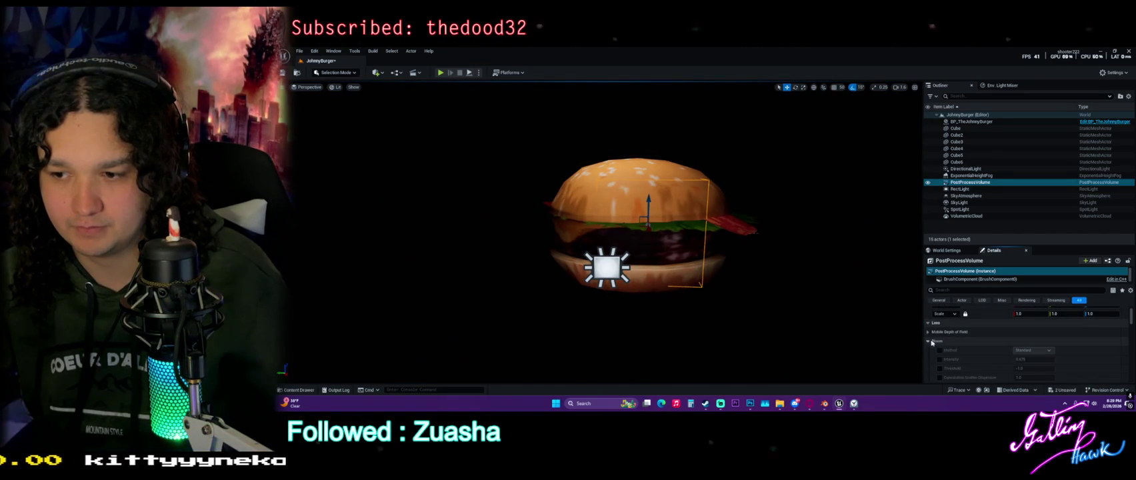
click(940, 350)
click(1032, 350)
click(1033, 364)
scroll(962, 361, down, 2)
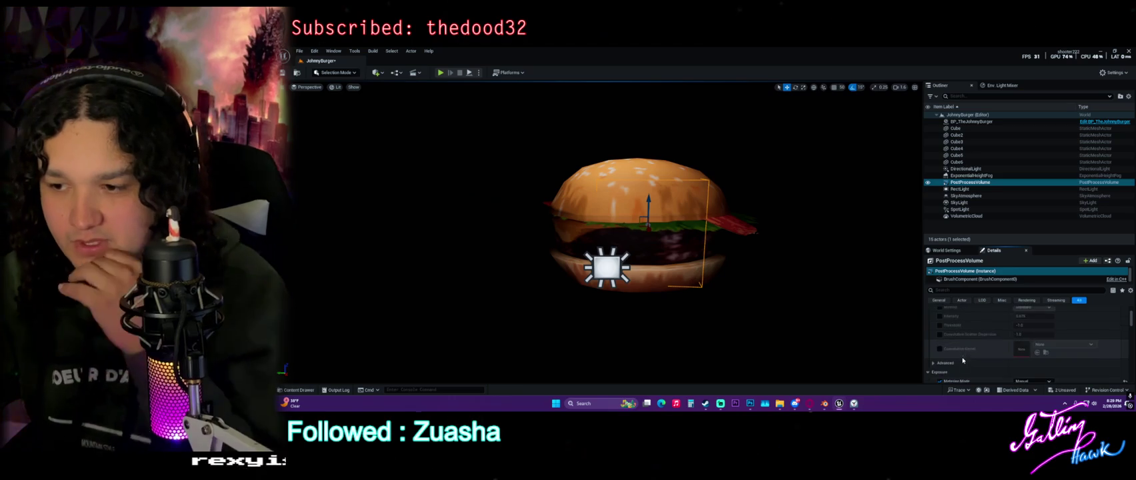
scroll(963, 361, up, 5)
click(305, 51)
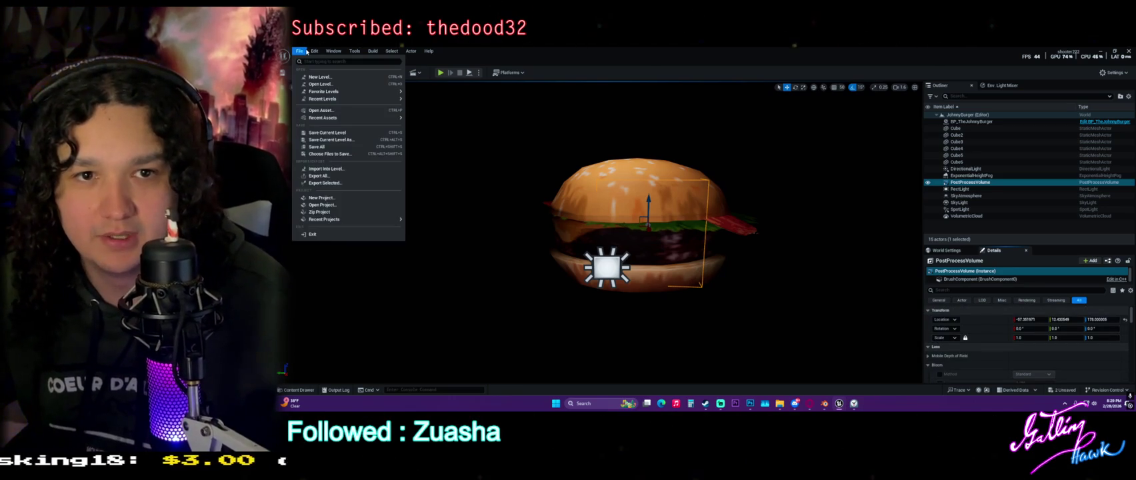
Search Project Settings for 'light' and review Ray Lighting Mode and Matching Actor Class, keeping Light.
mouse_move(314, 52)
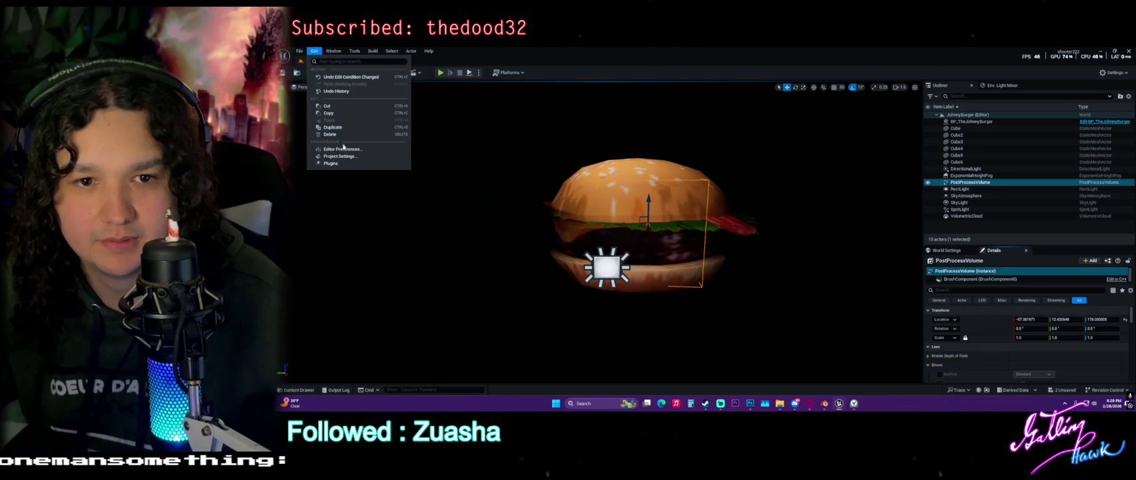
key(Escape)
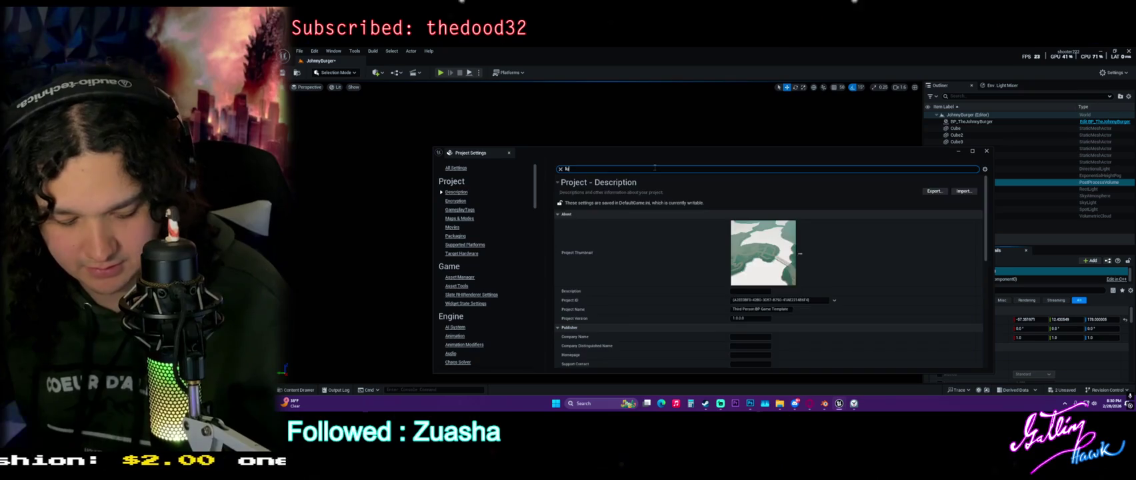
text(ume)
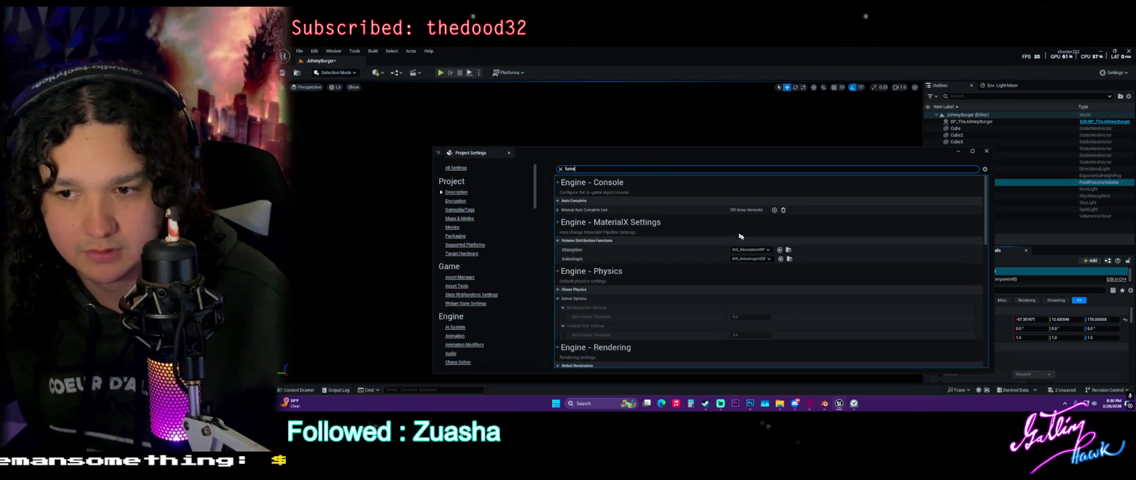
key(BackSpace)
key(BackSpace)
key(BackSpace)
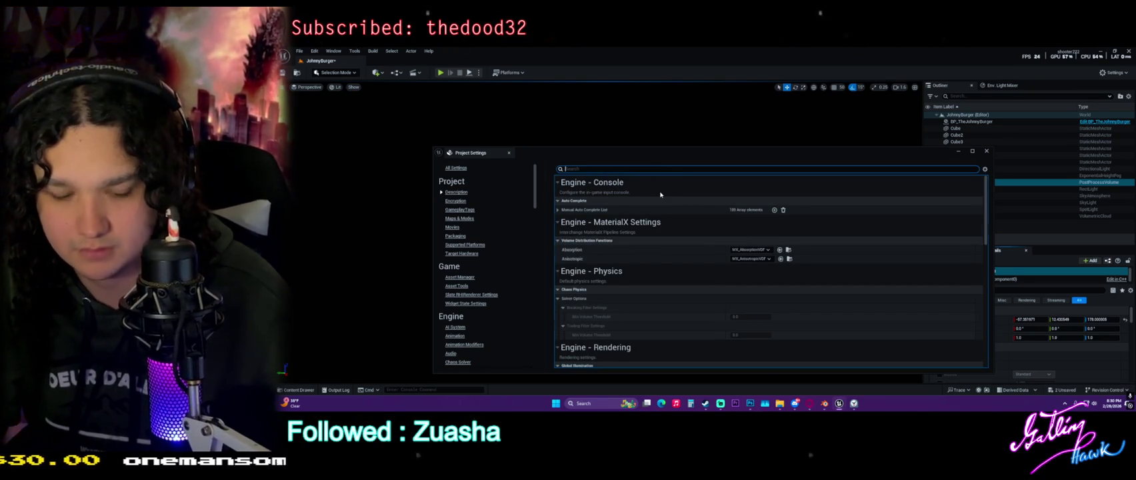
text(light)
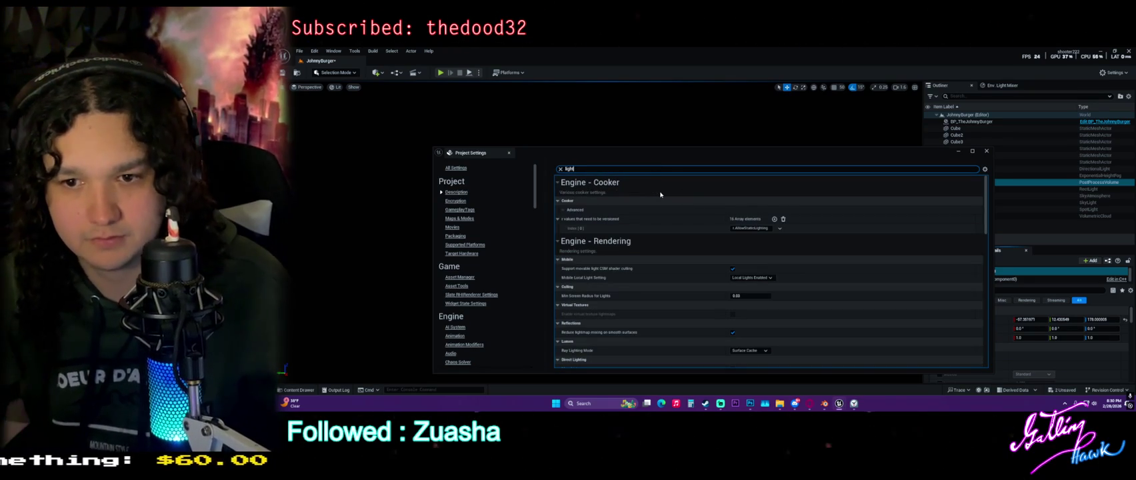
click(780, 279)
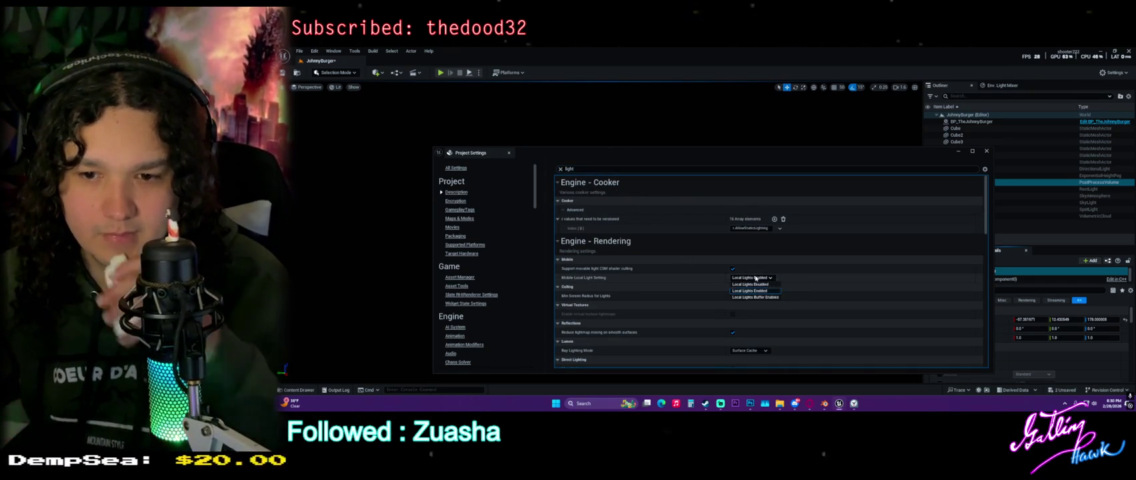
scroll(788, 275, down, 1)
click(749, 318)
scroll(826, 315, down, 3)
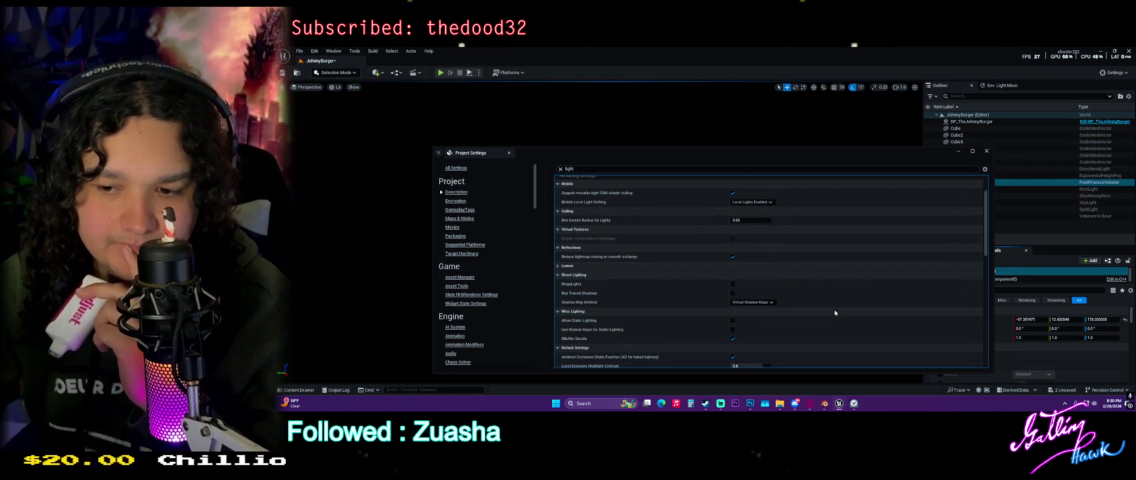
scroll(834, 313, down, 10)
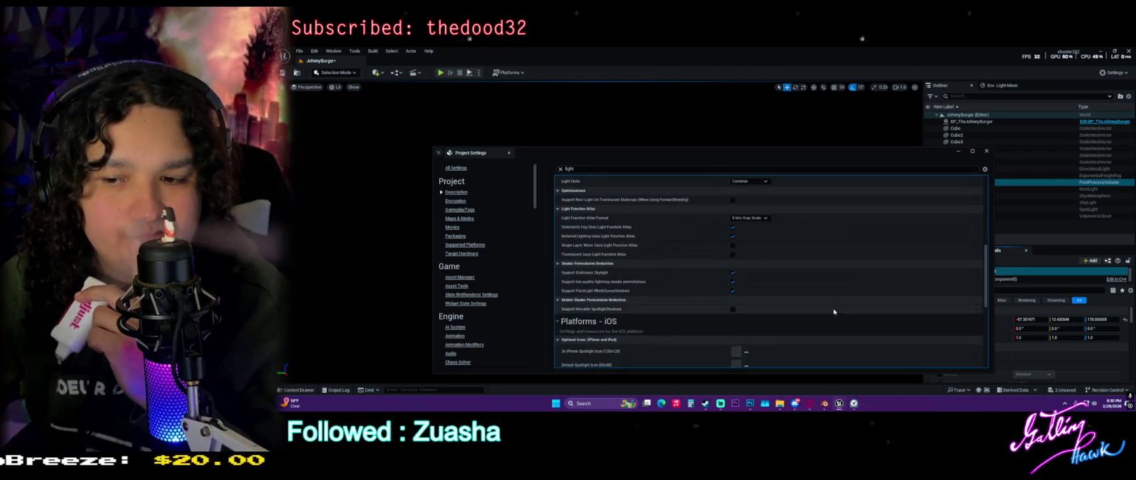
scroll(763, 300, down, 2)
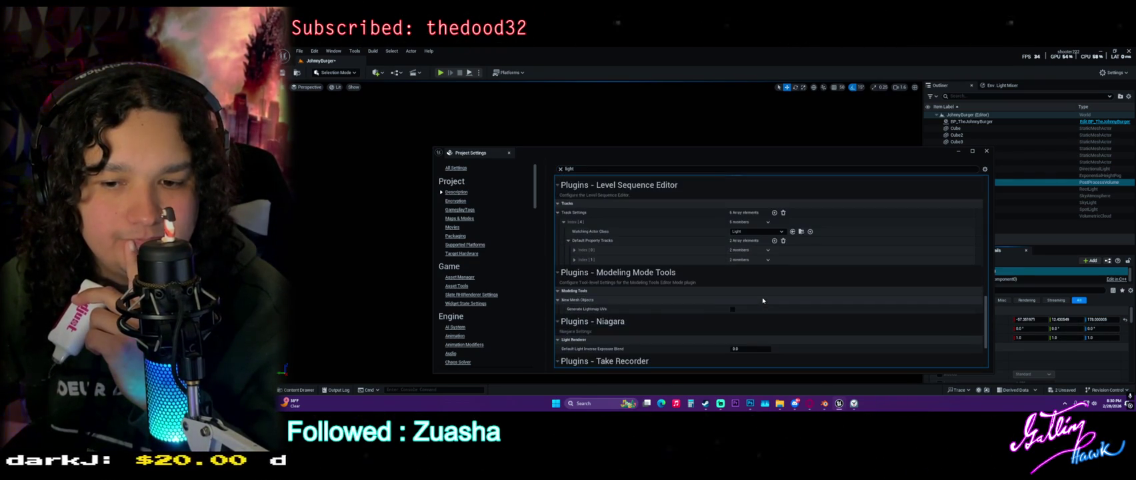
scroll(763, 300, down, 2)
scroll(762, 301, down, 1)
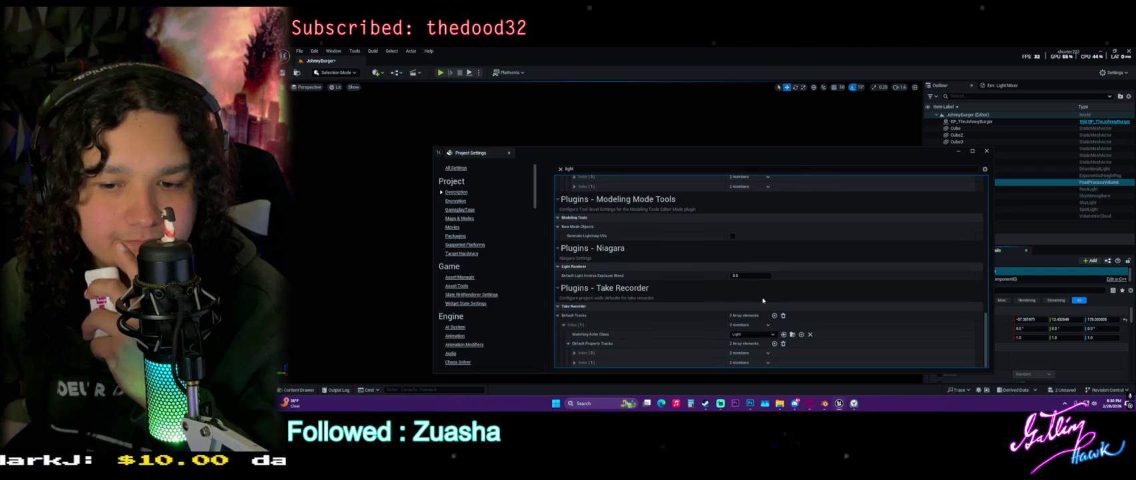
click(752, 333)
click(712, 301)
Search the settings for 'render', check Screen Percentage Mode, then close Project Settings.
scroll(713, 301, up, 15)
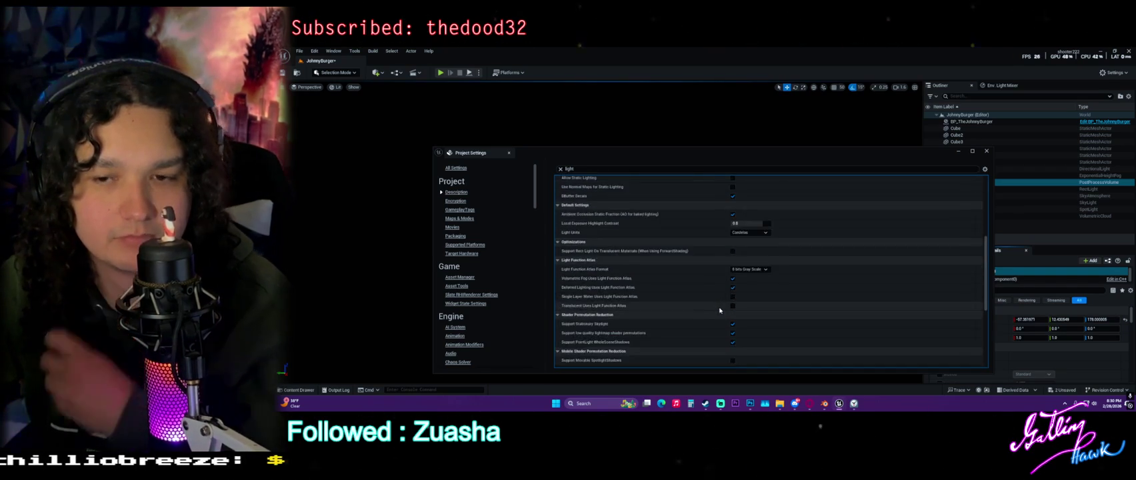
scroll(716, 305, up, 3)
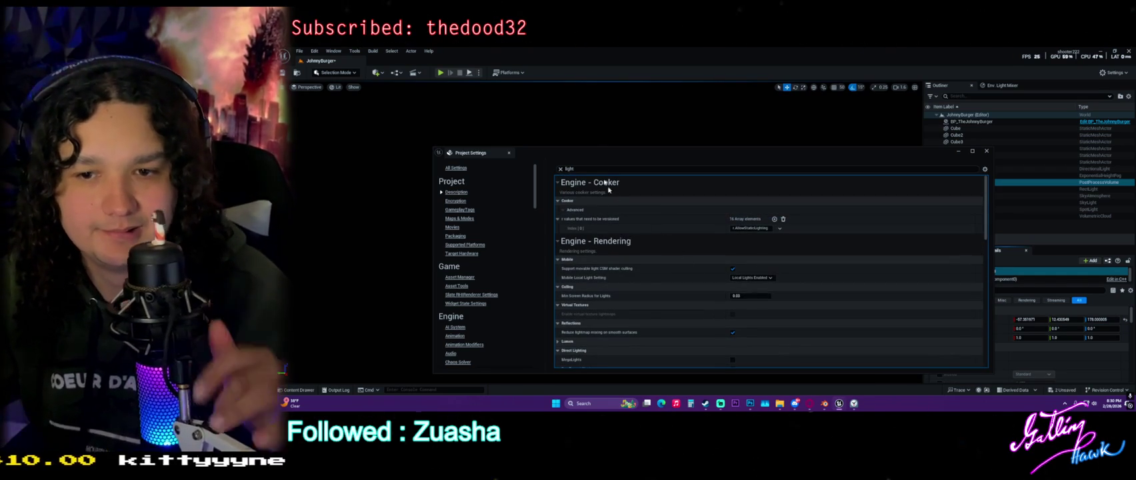
double_click(581, 169)
text(render)
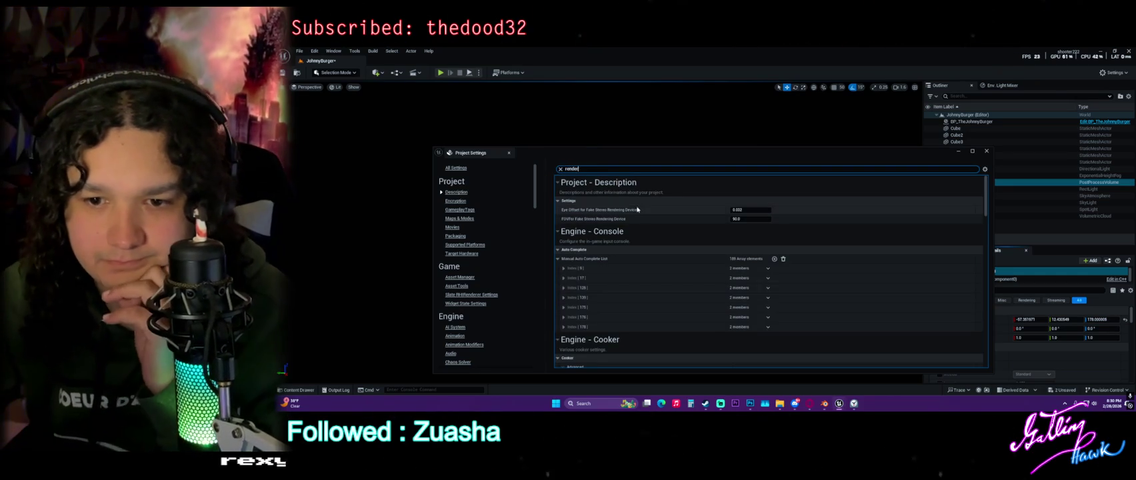
scroll(650, 243, down, 4)
scroll(656, 257, down, 5)
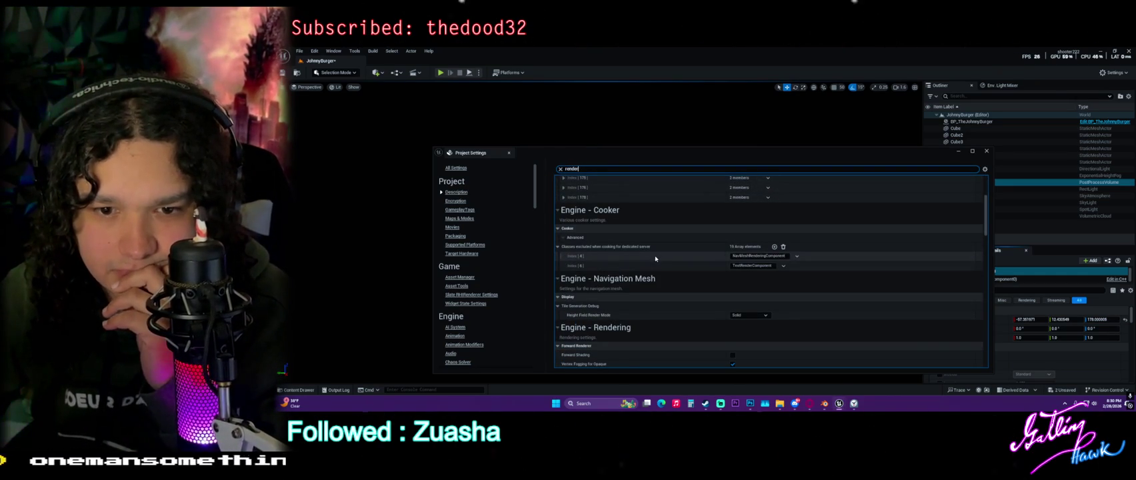
scroll(654, 255, down, 10)
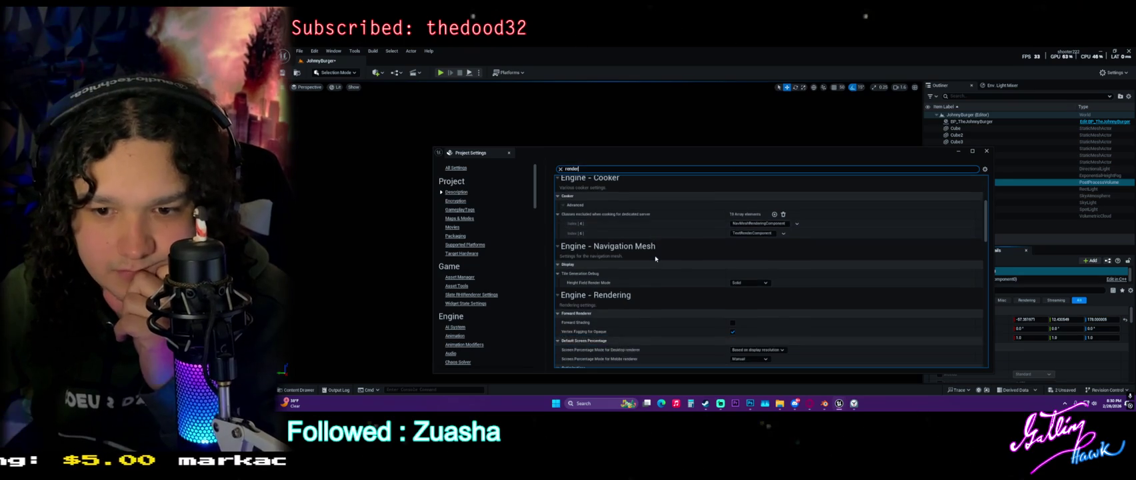
click(755, 231)
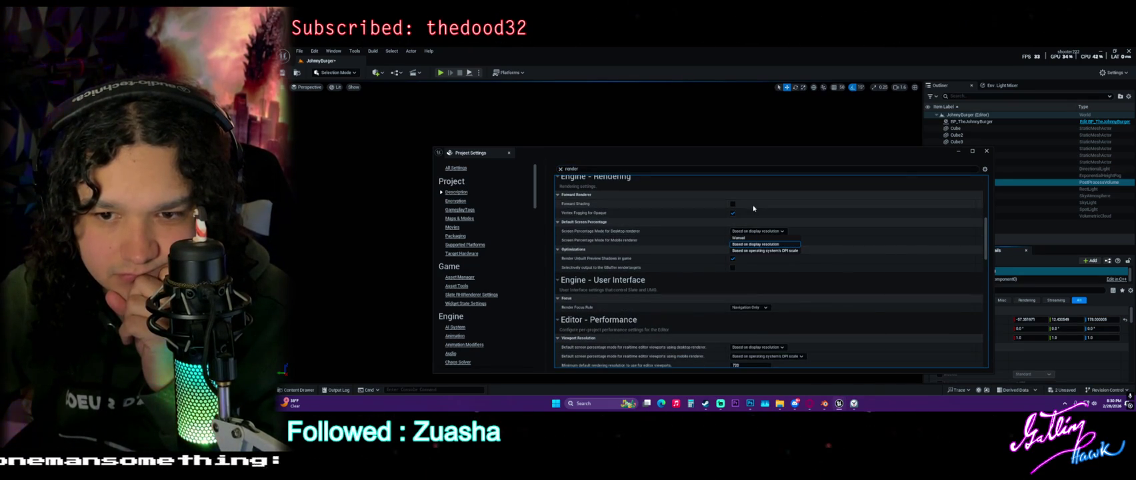
click(704, 285)
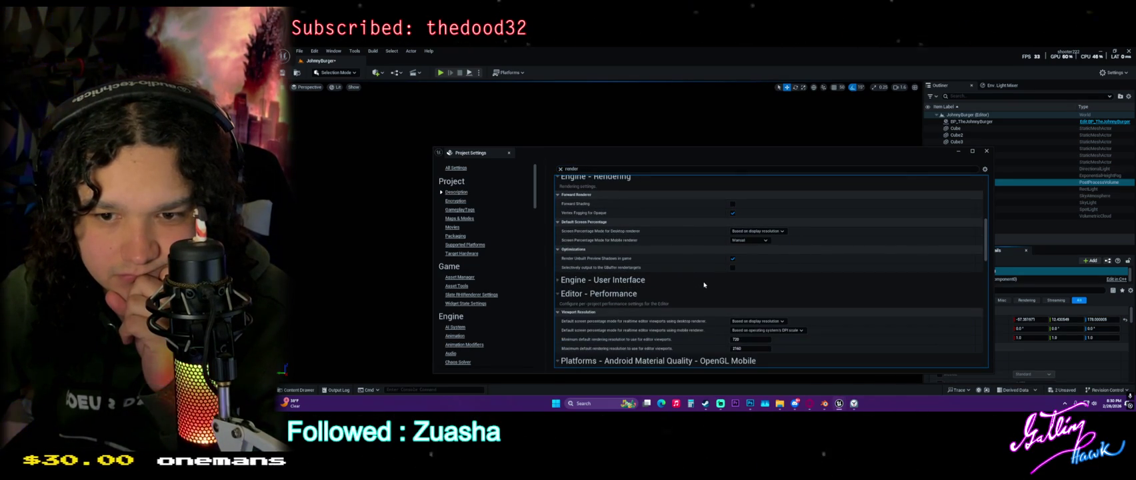
click(703, 285)
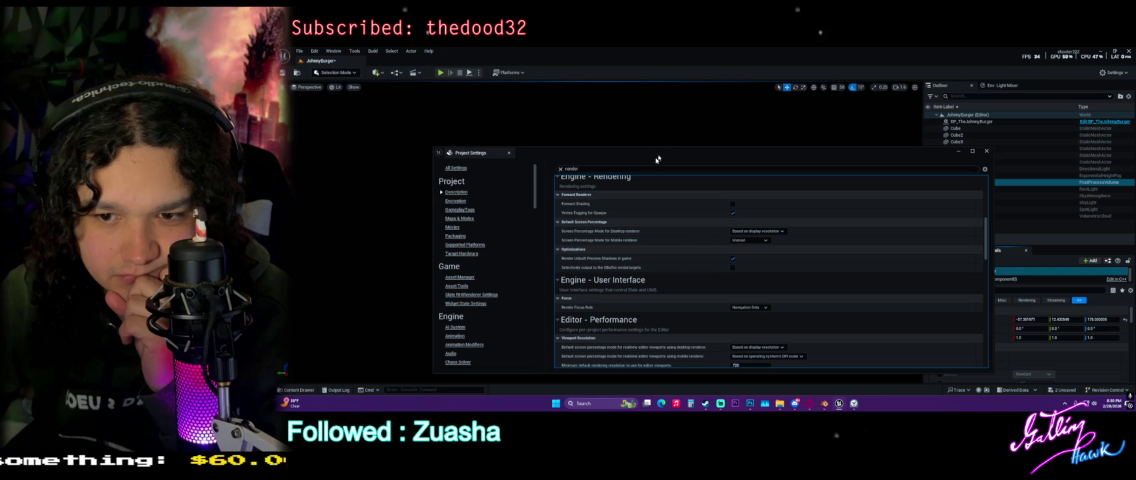
click(986, 151)
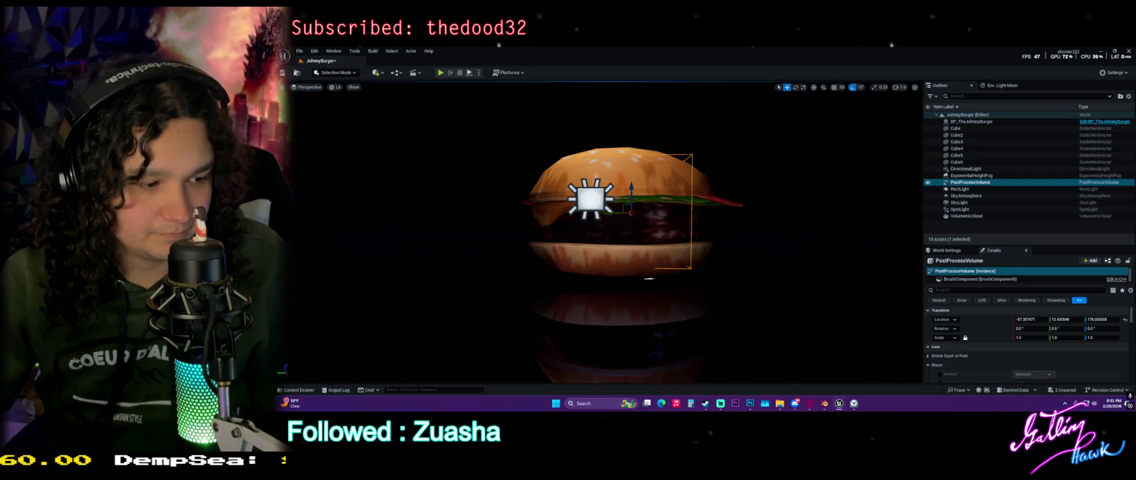
Rotate the burger about its Z axis, preview in game view, and open the Content Drawer.
scroll(607, 213, down, 2)
scroll(627, 234, down, 2)
scroll(627, 220, up, 3)
scroll(627, 213, up, 1)
scroll(626, 213, up, 1)
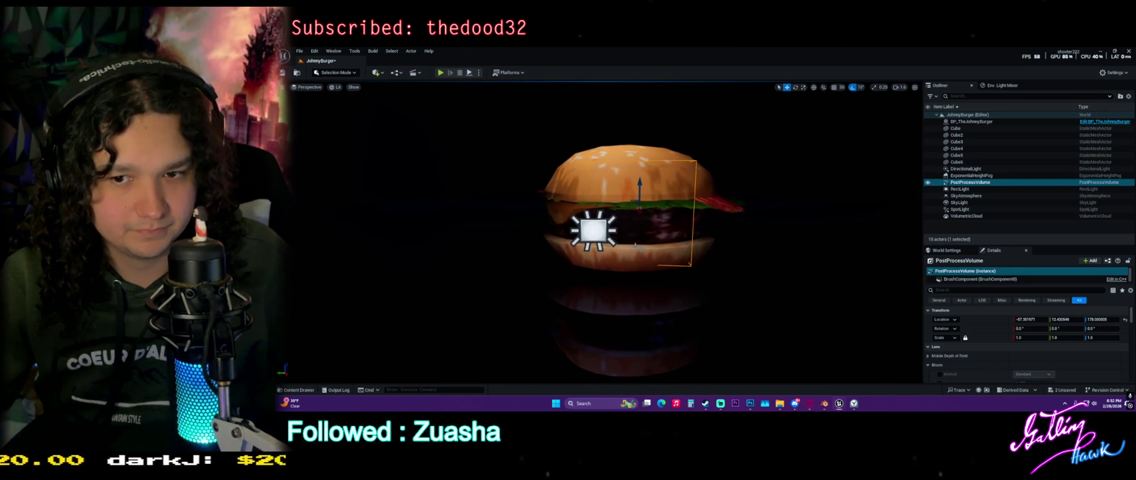
click(622, 241)
key(e)
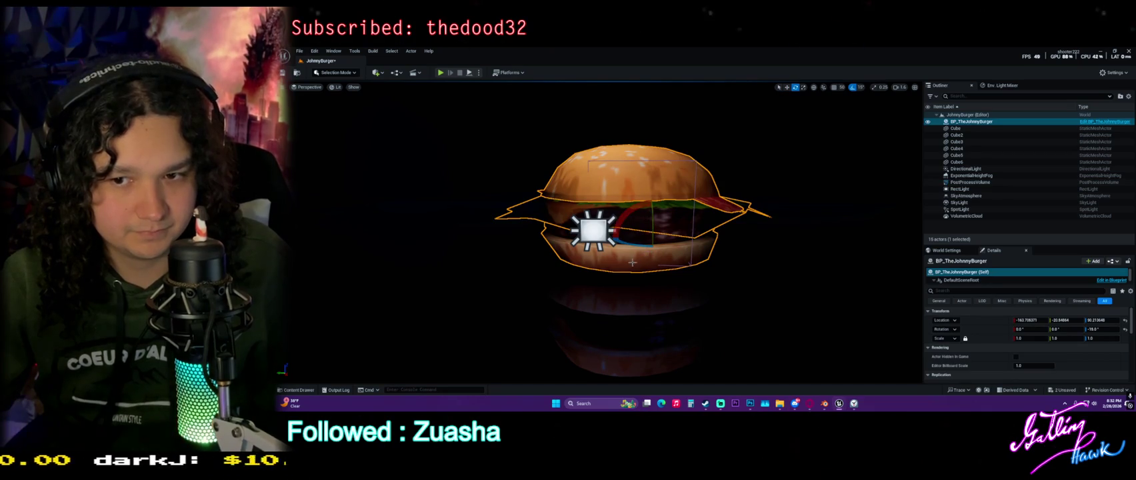
mouse_move(636, 244)
mouse_down()
mouse_move(806, 255)
mouse_move(746, 253)
mouse_up()
key(g)
key(g)
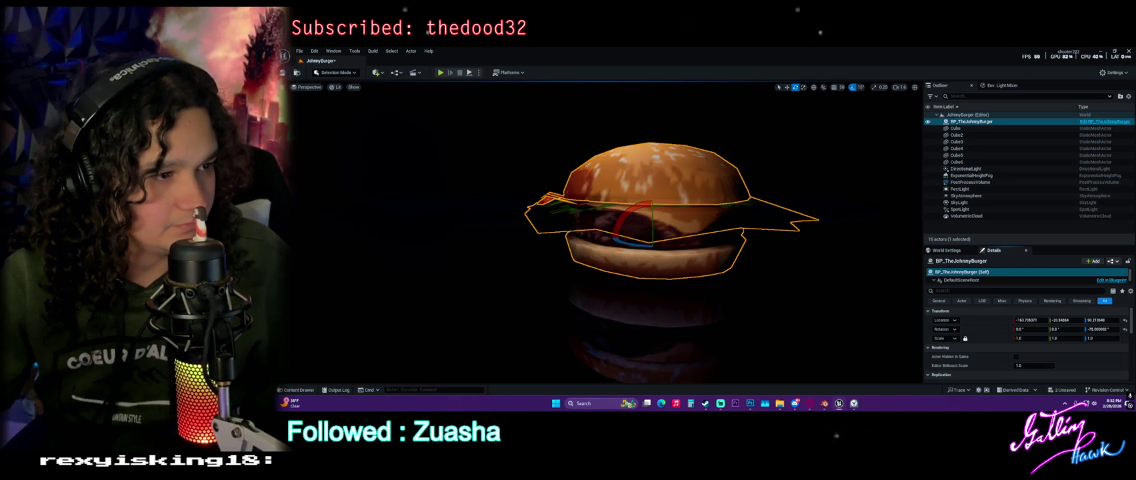
key(ctrl+space)
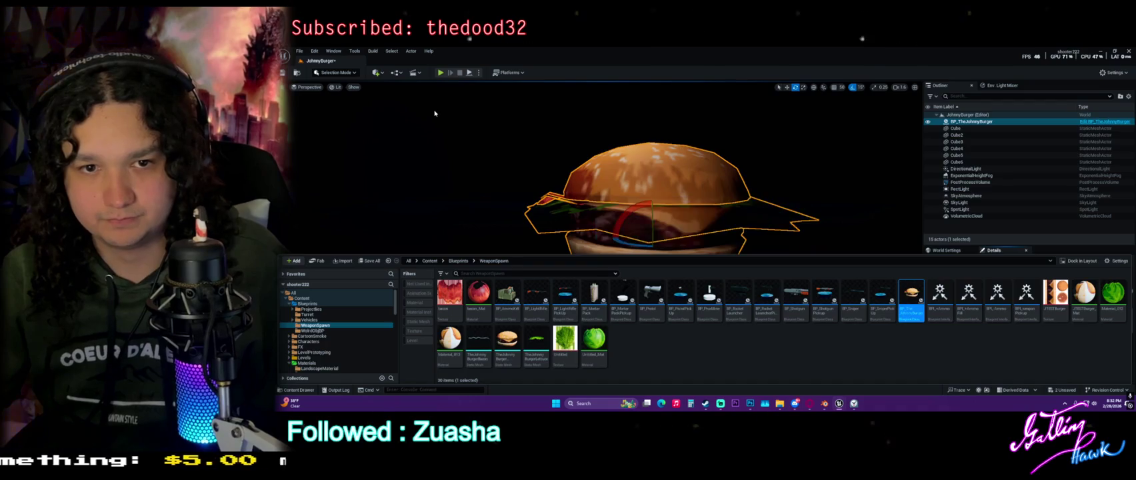
Open BP_TheJohnnyBurger in the blueprint editor with its 3D preview showing.
key(ctrl+e)
click(336, 94)
text(rota)
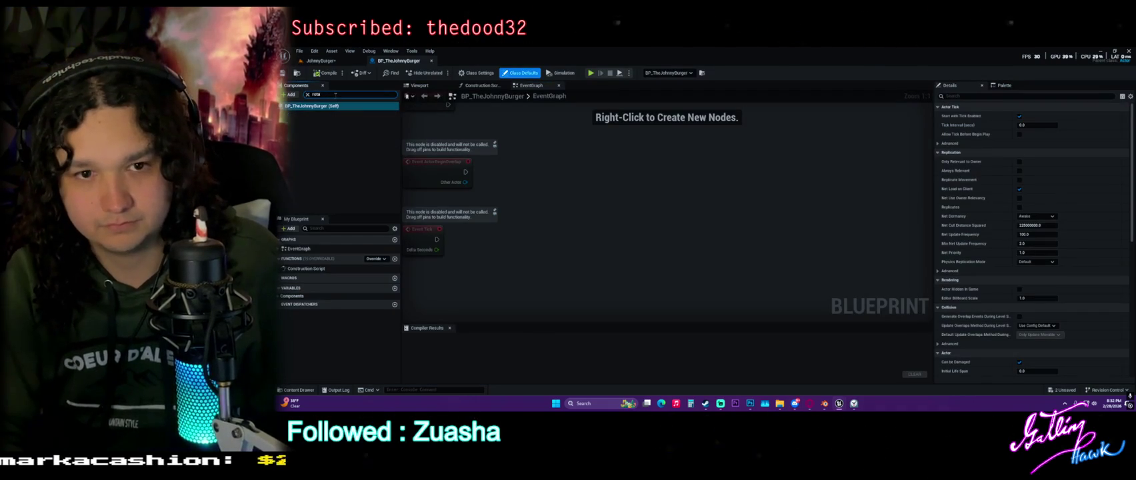
click(413, 86)
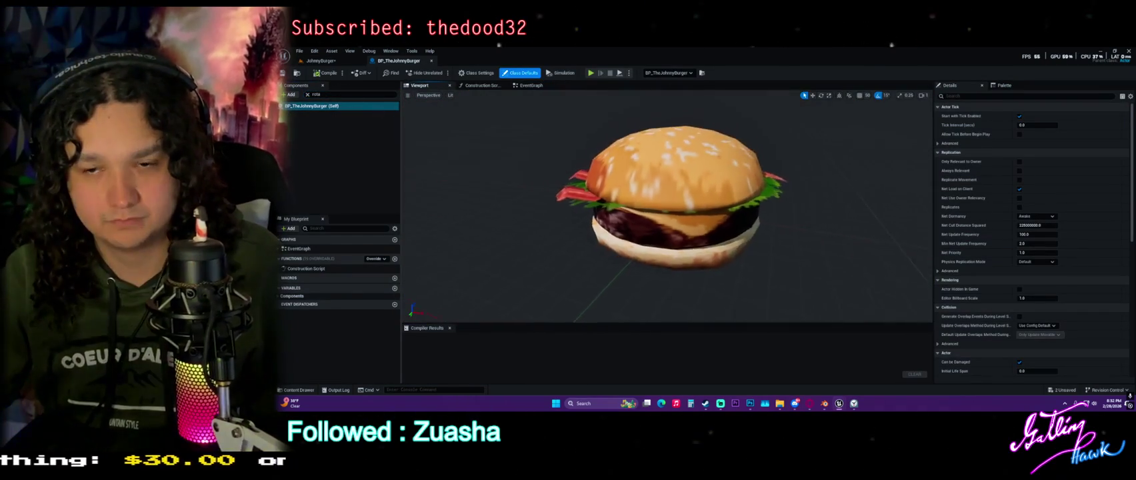
click(296, 130)
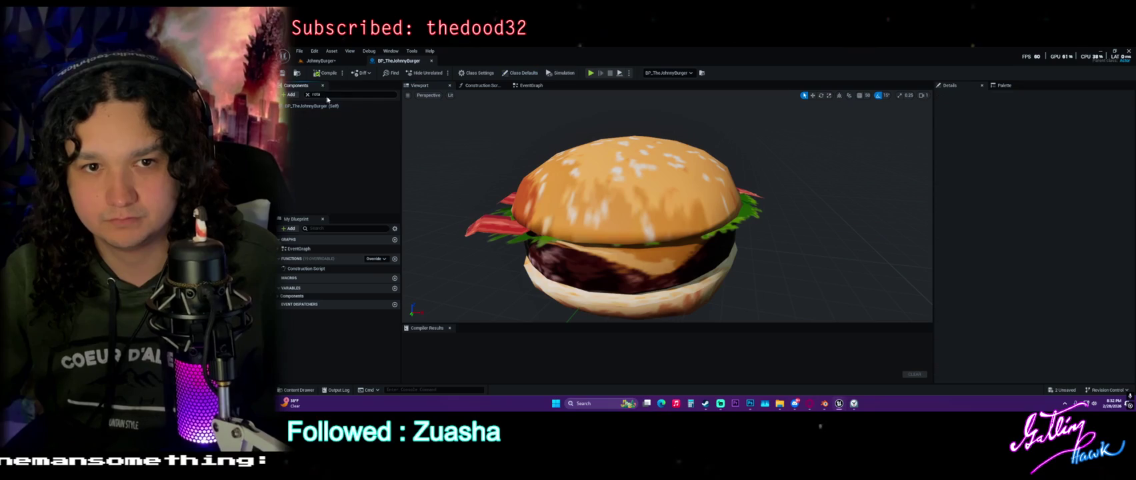
Add a RotatingMovement component, compile the blueprint, and return to the playing level.
click(307, 96)
click(290, 94)
text(rot)
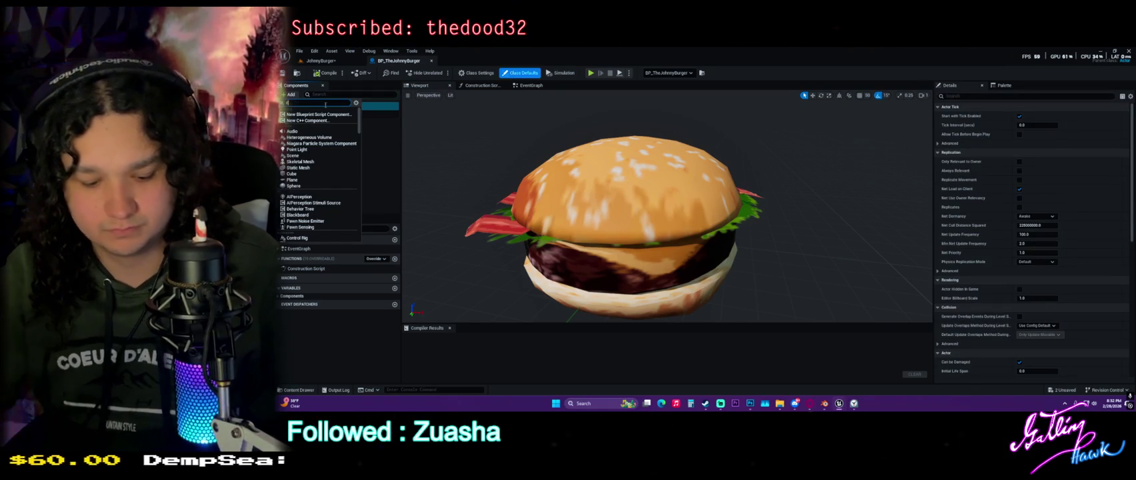
text(ating)
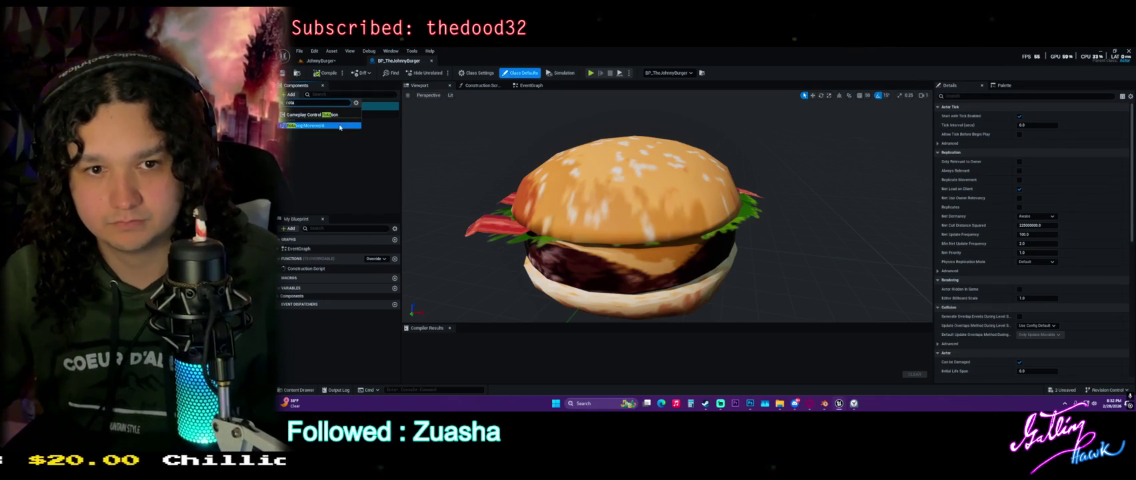
click(313, 124)
key(Return)
click(328, 73)
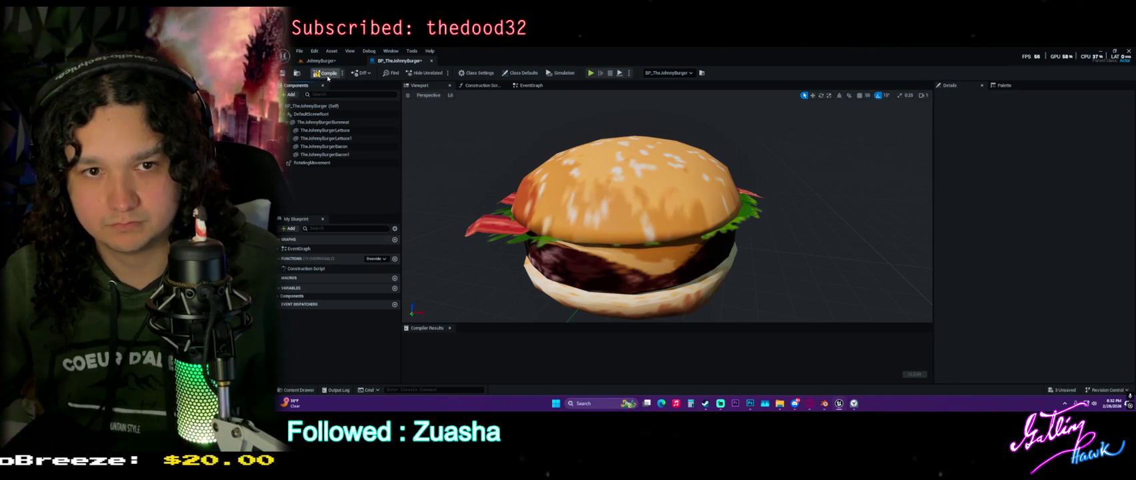
click(333, 62)
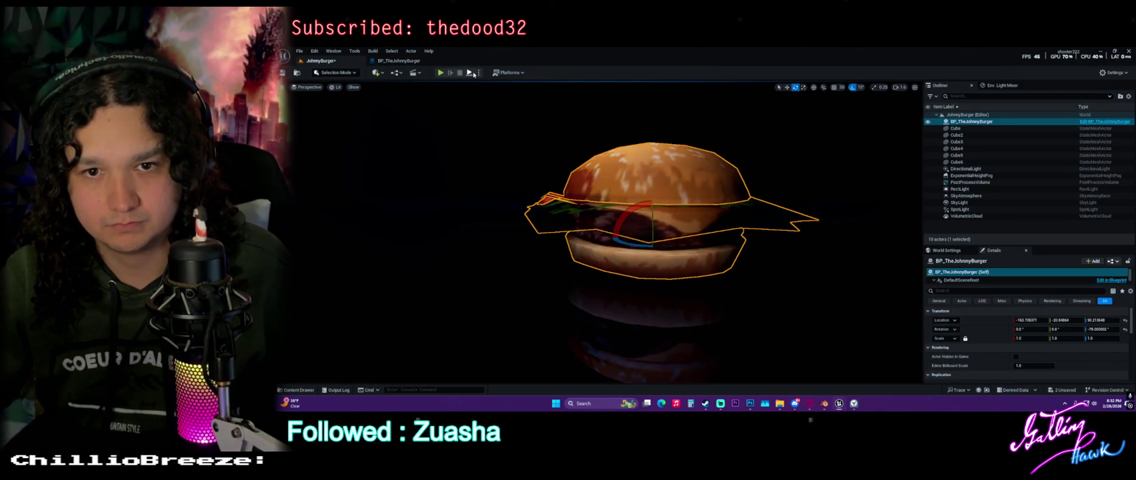
Orbit around the spinning burger during play, then stop and return to BP_TheJohnnyBurger.
click(507, 125)
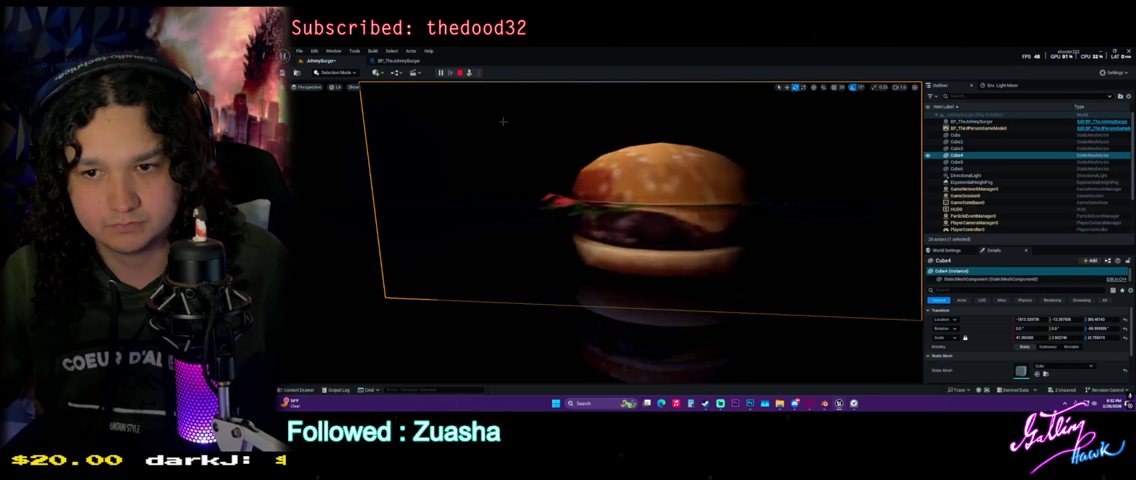
drag(506, 124, 554, 131)
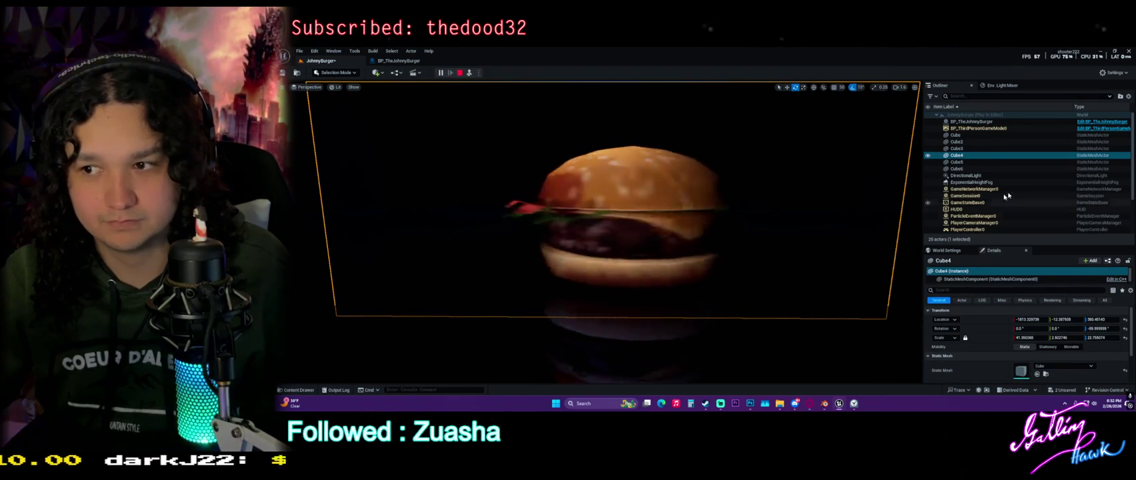
scroll(1010, 196, down, 3)
mouse_move(811, 192)
mouse_down()
mouse_move(860, 195)
mouse_move(800, 227)
mouse_move(733, 240)
mouse_up()
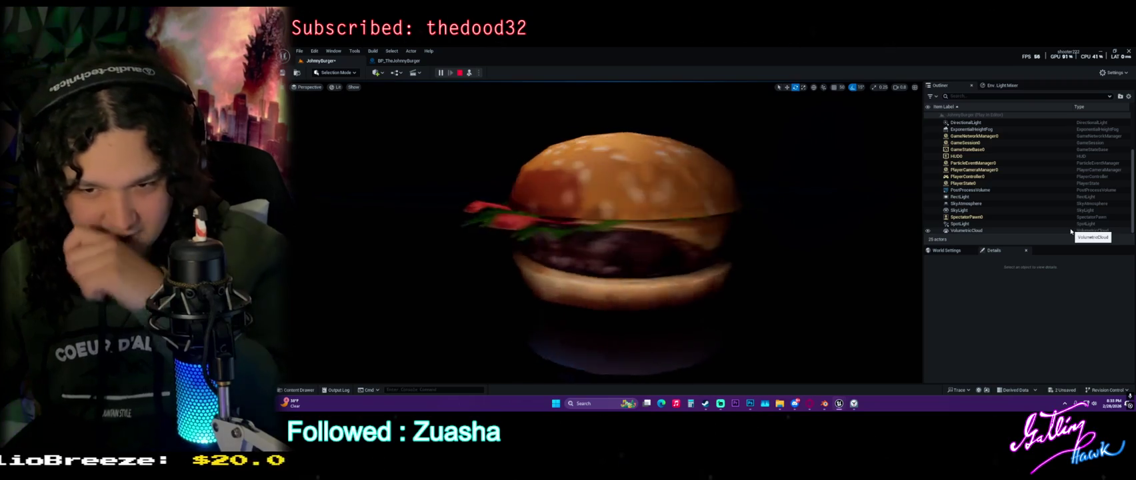
mouse_move(800, 404)
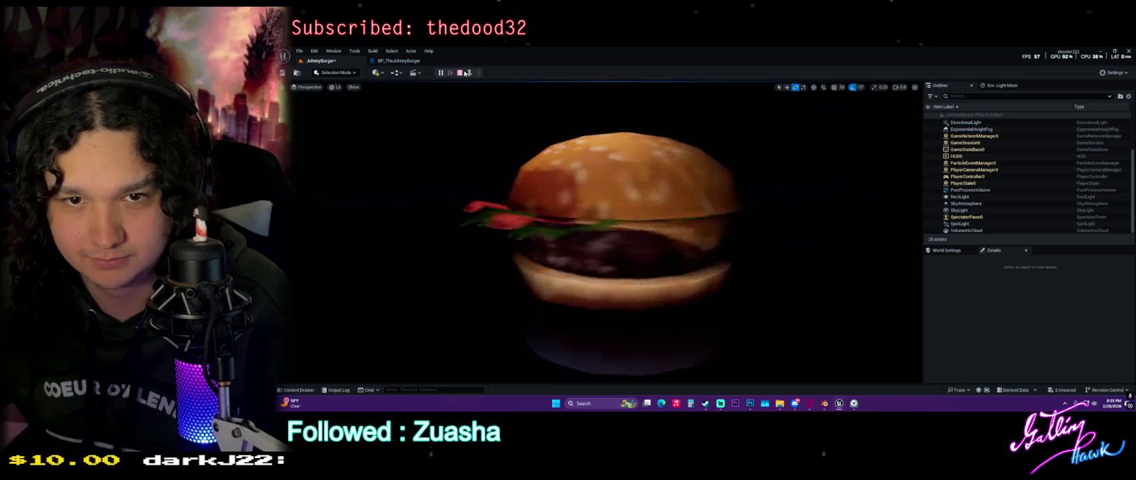
click(459, 72)
drag(479, 102, 526, 110)
In the EventGraph, add a Set Origin (Matrix) node after BeginPlay and compile.
click(686, 235)
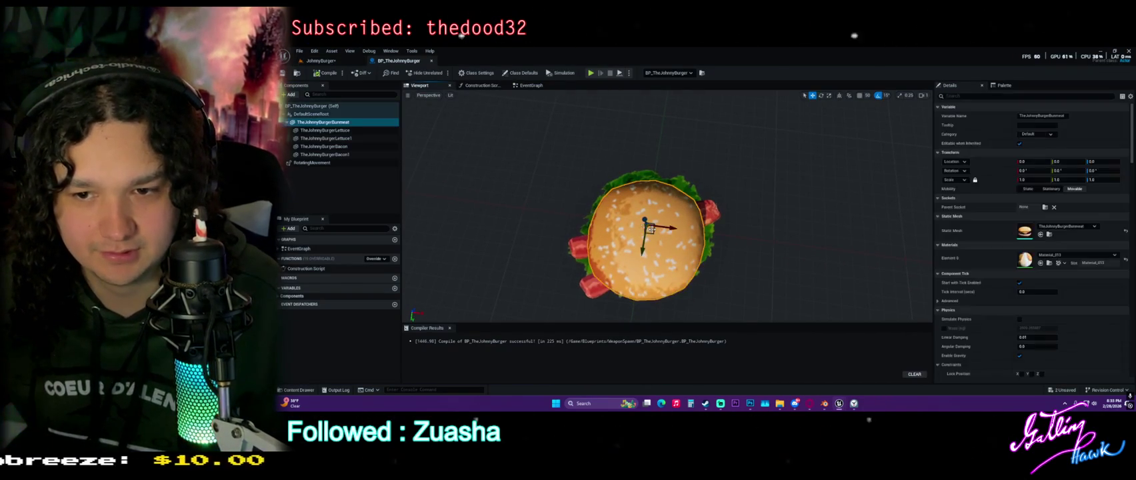
drag(533, 200, 480, 204)
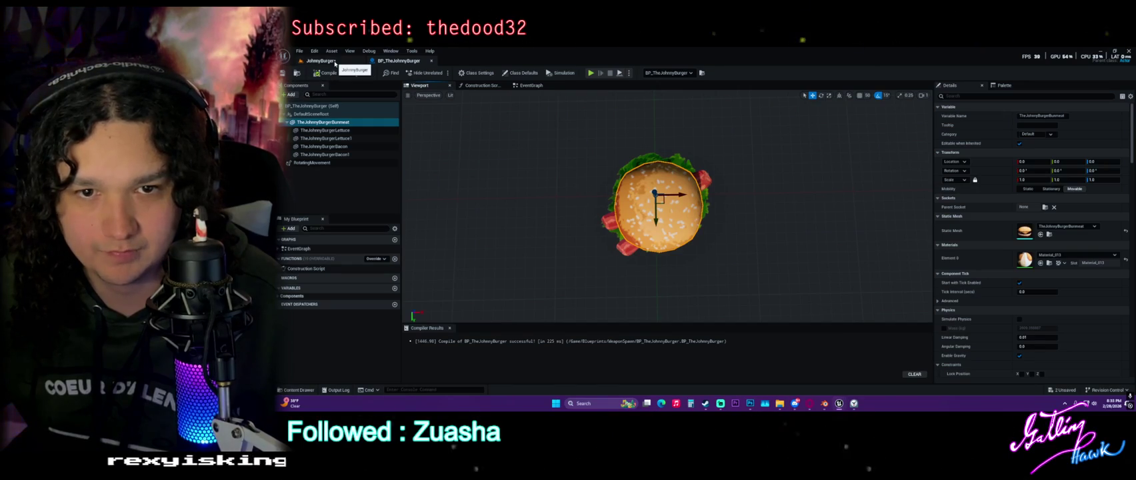
click(531, 86)
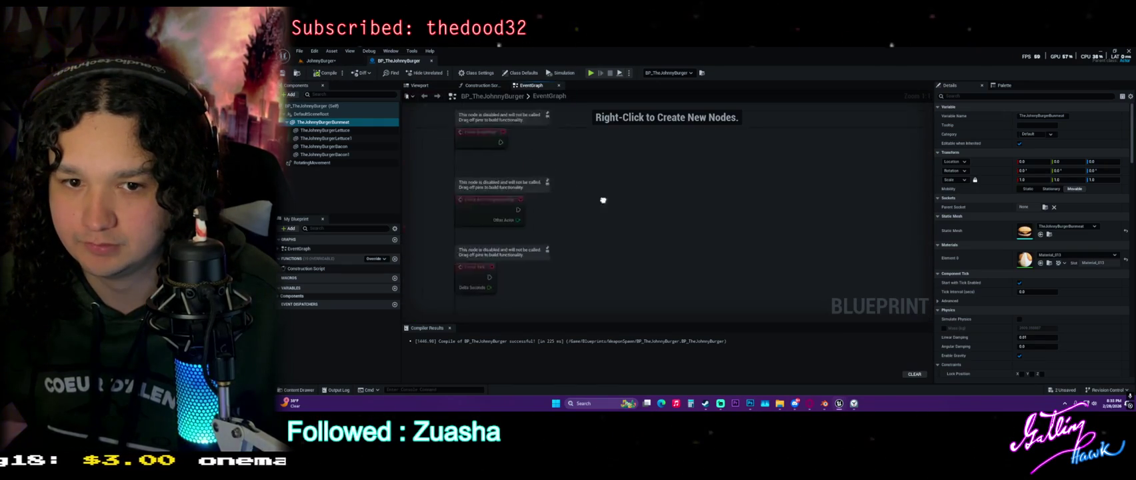
drag(564, 166, 666, 185)
text(sewt)
key(BackSpace)
key(BackSpace)
text(t orig)
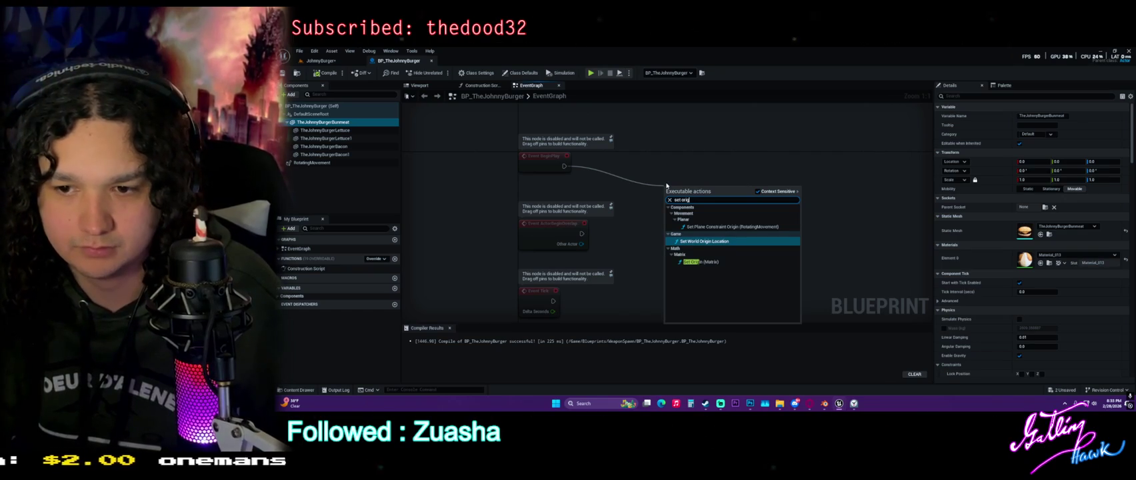
key(Down)
key(Return)
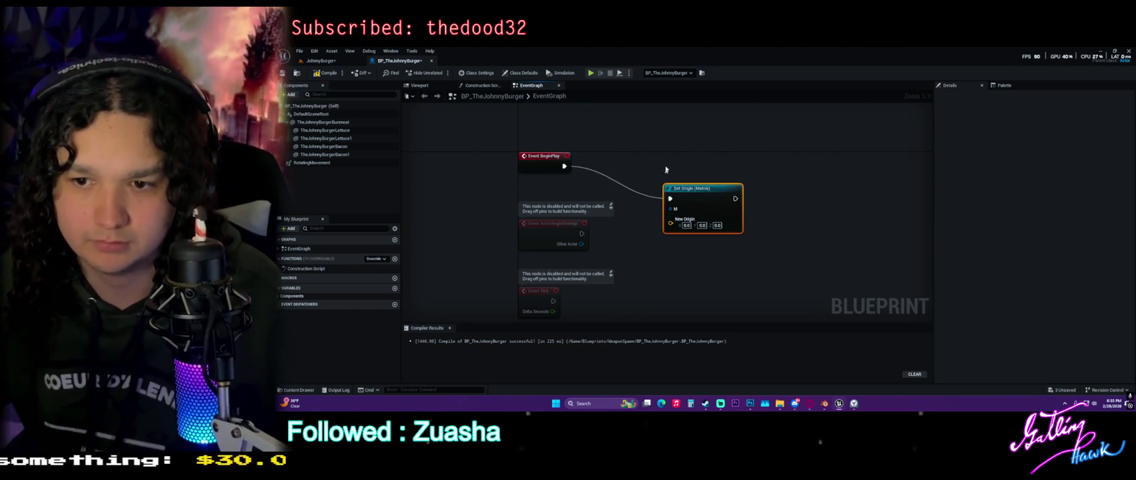
click(326, 73)
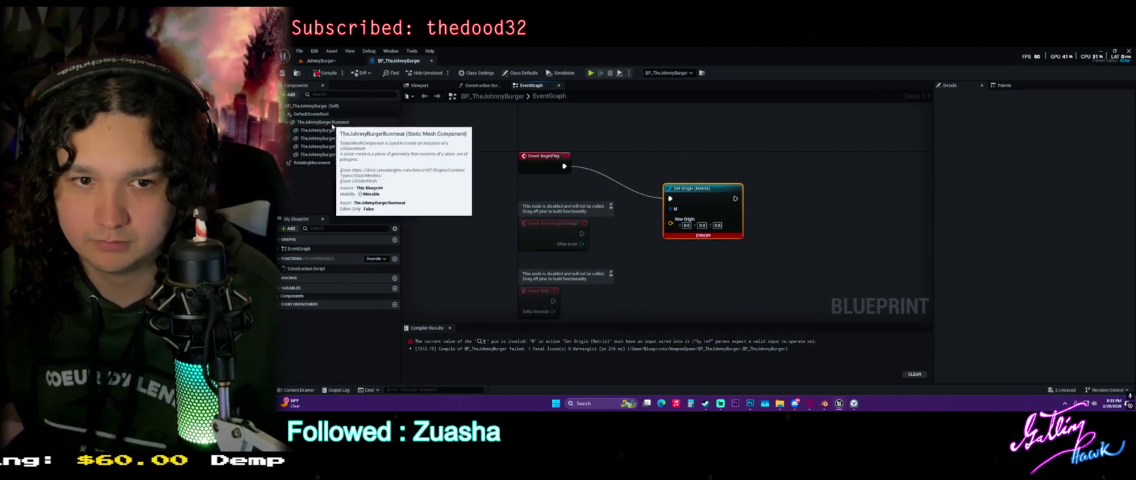
Add a TheJohnnyBurgerBunmeat reference and wire its relative location toward New Origin.
click(340, 123)
mouse_move(340, 131)
mouse_down()
mouse_move(375, 130)
mouse_move(576, 196)
mouse_move(635, 248)
mouse_move(638, 269)
mouse_up()
text(get)
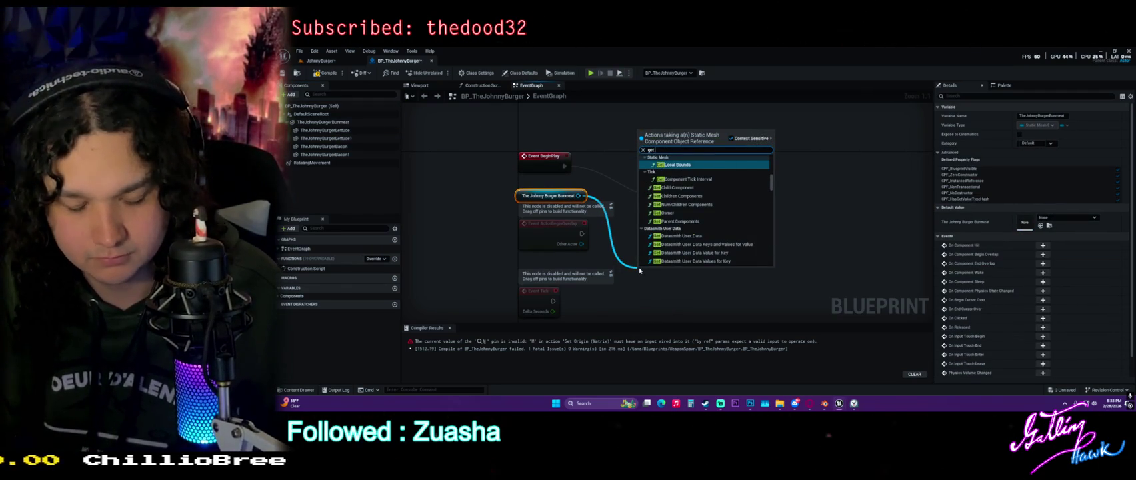
text( locat)
key(Down)
key(Down)
key(Down)
key(Escape)
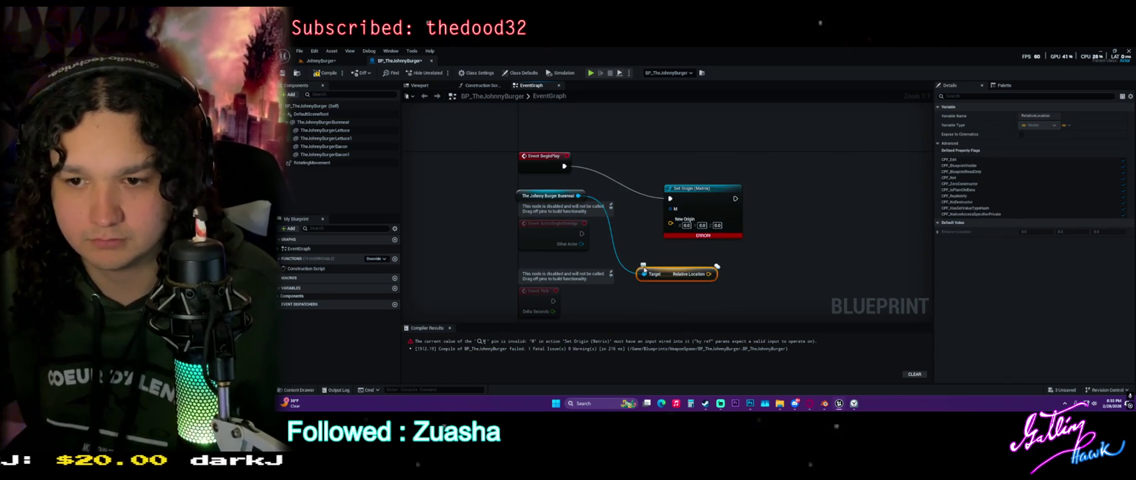
drag(716, 274, 679, 228)
mouse_move(703, 206)
mouse_down()
mouse_move(736, 185)
mouse_move(805, 173)
mouse_up()
drag(735, 180, 702, 202)
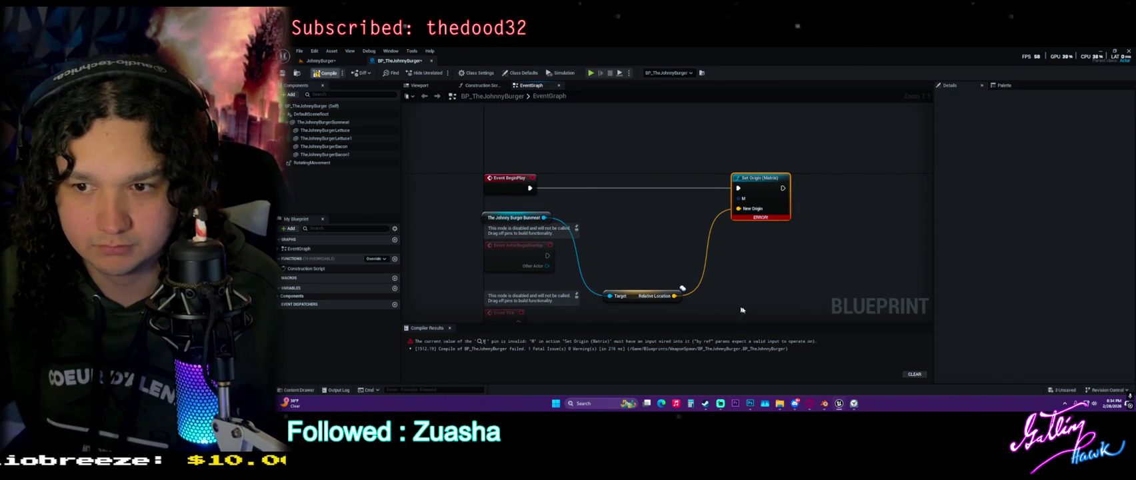
mouse_move(749, 218)
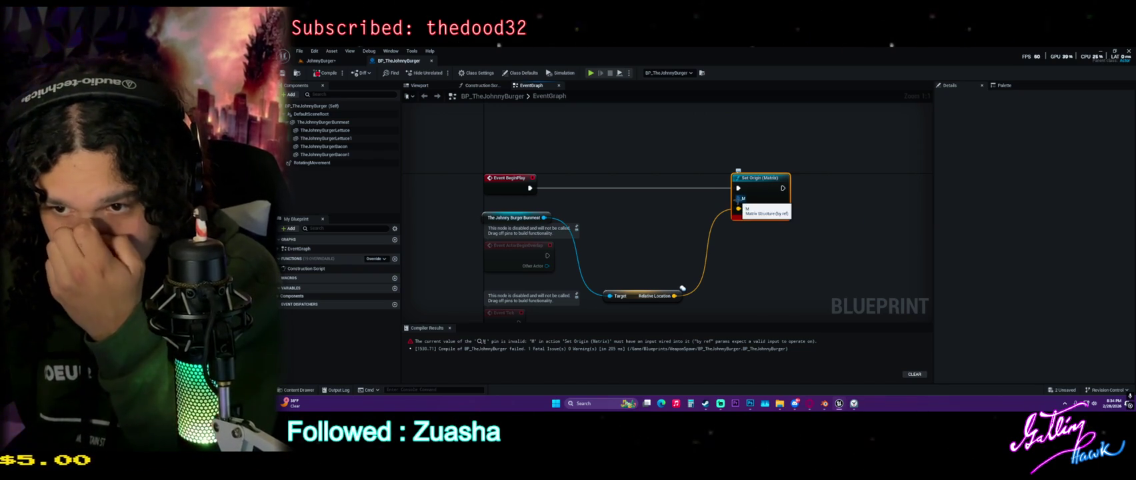
Delete the Relative Location and Set Origin (Matrix) nodes and recompile with F7.
drag(544, 218, 620, 222)
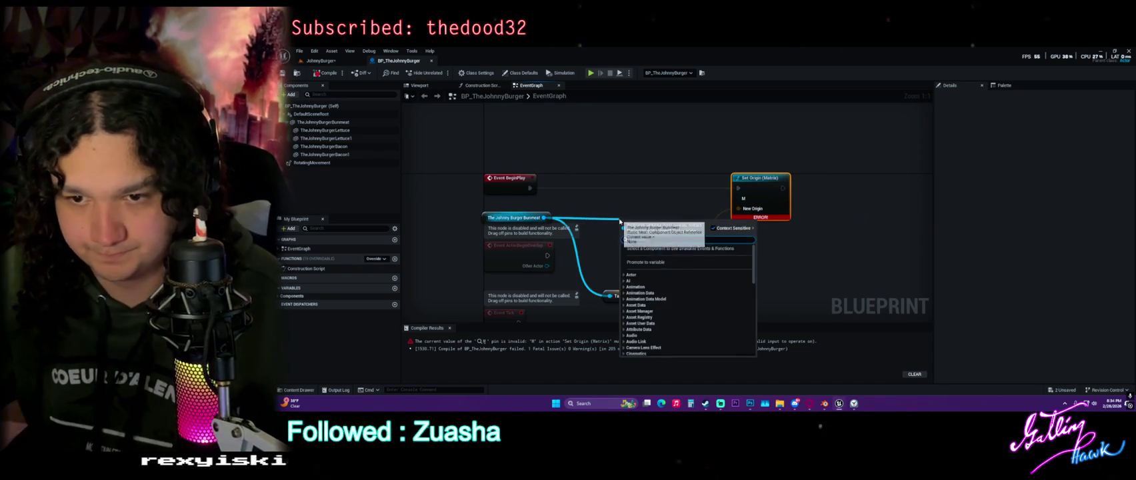
text(atric)
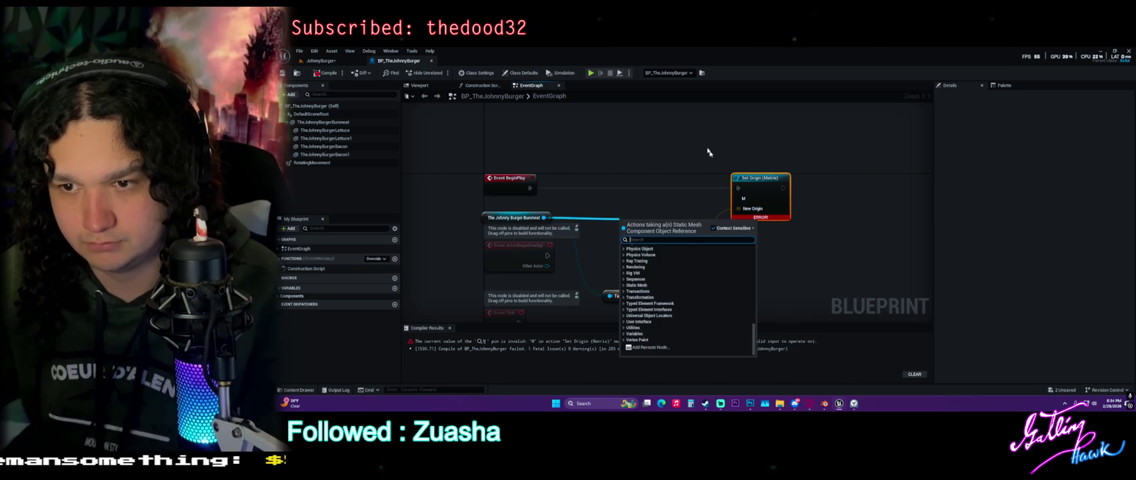
click(667, 256)
key(Delete)
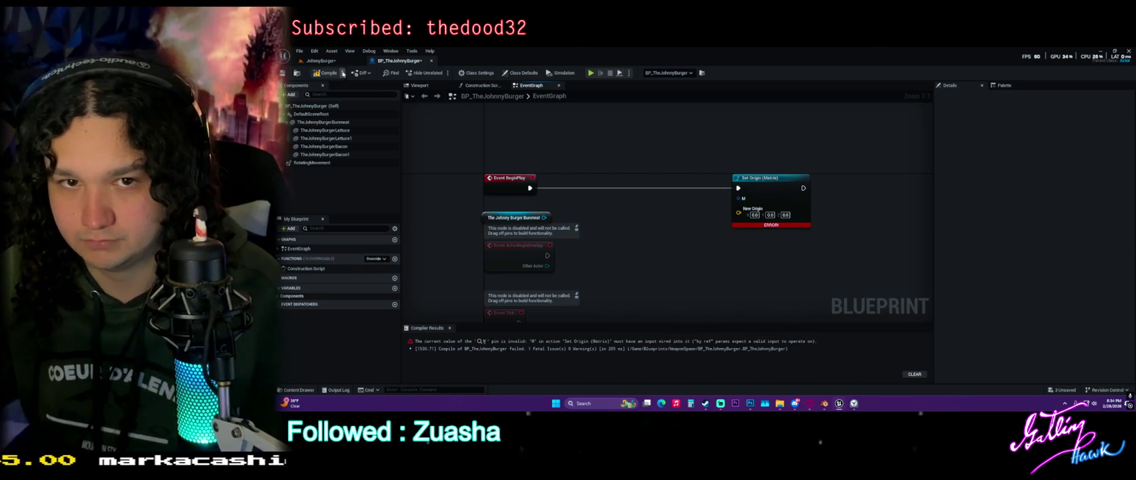
click(760, 177)
key(Delete)
key(F7)
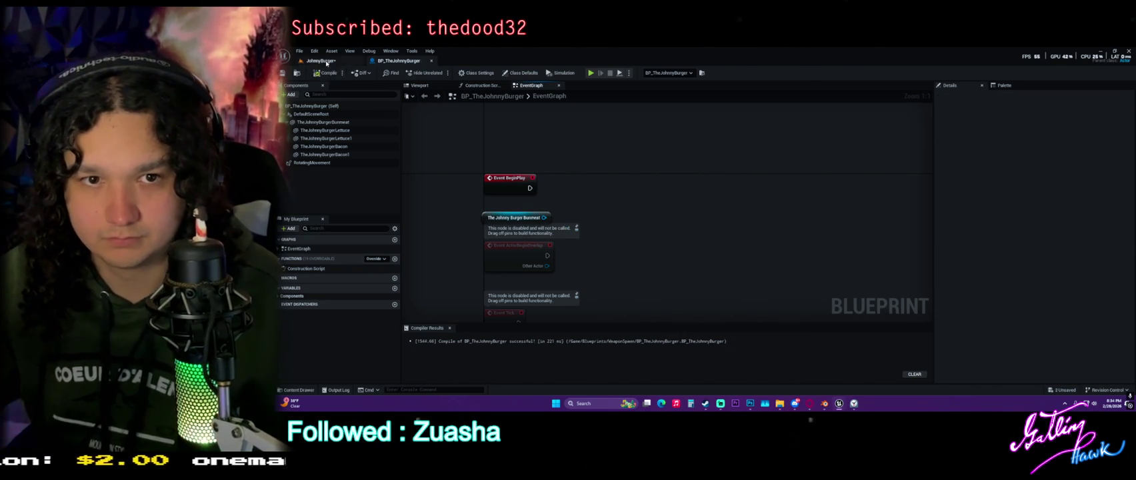
Return to the JohnnyBurger level and start Play in Editor.
key(ctrl+Tab)
click(440, 73)
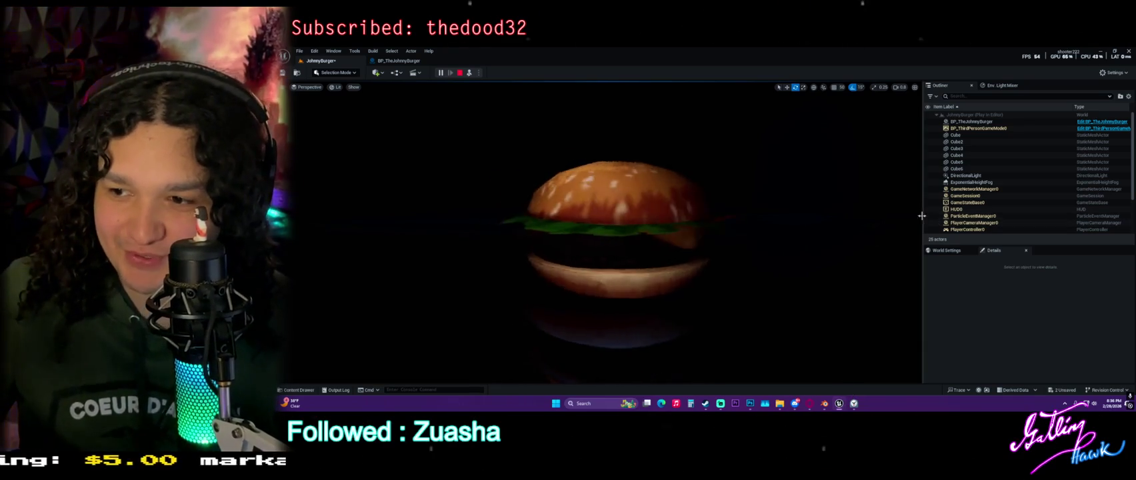
drag(924, 215, 1060, 267)
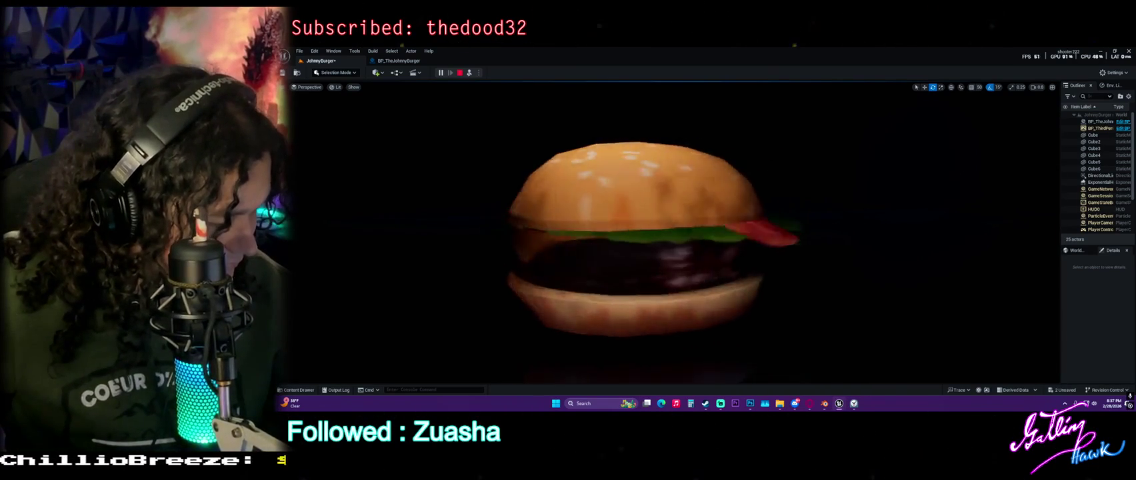
Save the Blender scene and frame the Munday Spinach can beside the burger models.
key(alt+Tab)
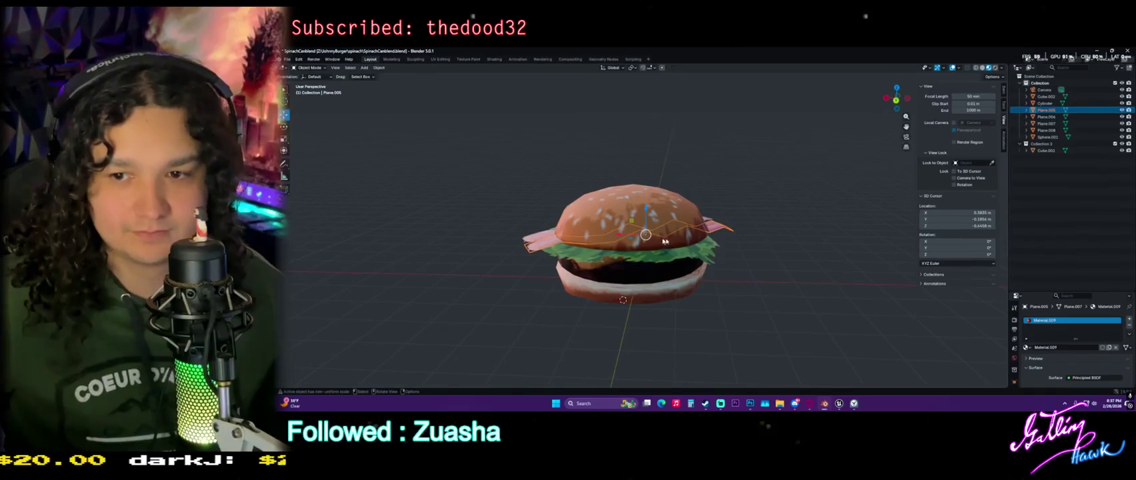
drag(746, 262, 646, 262)
key(ctrl+s)
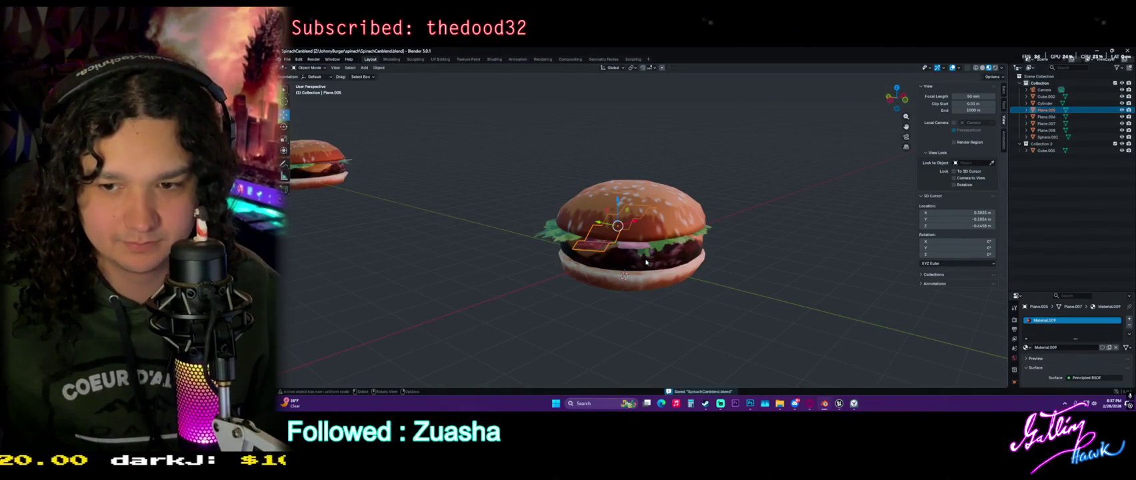
drag(736, 260, 355, 188)
click(355, 188)
key(KP_Decimal)
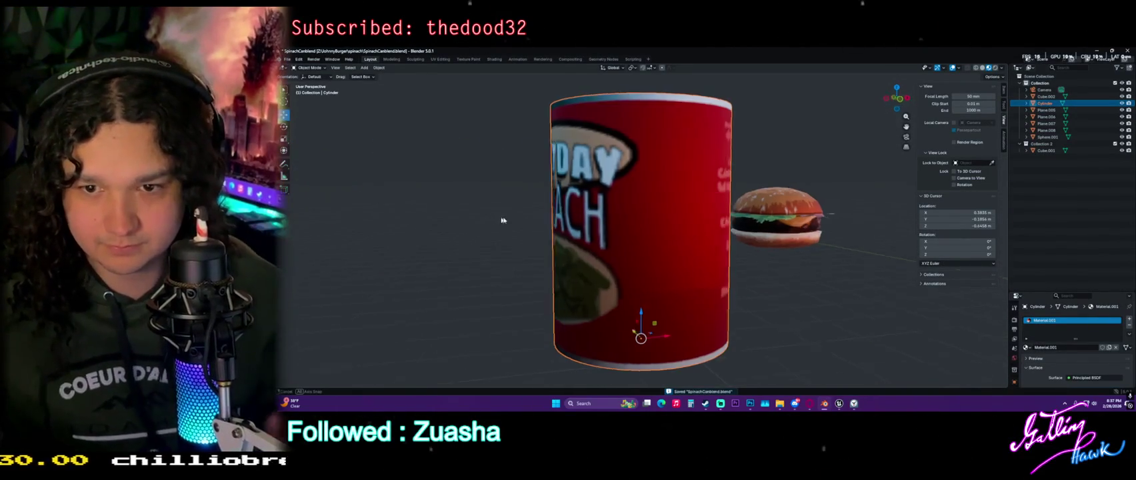
scroll(568, 221, down, 5)
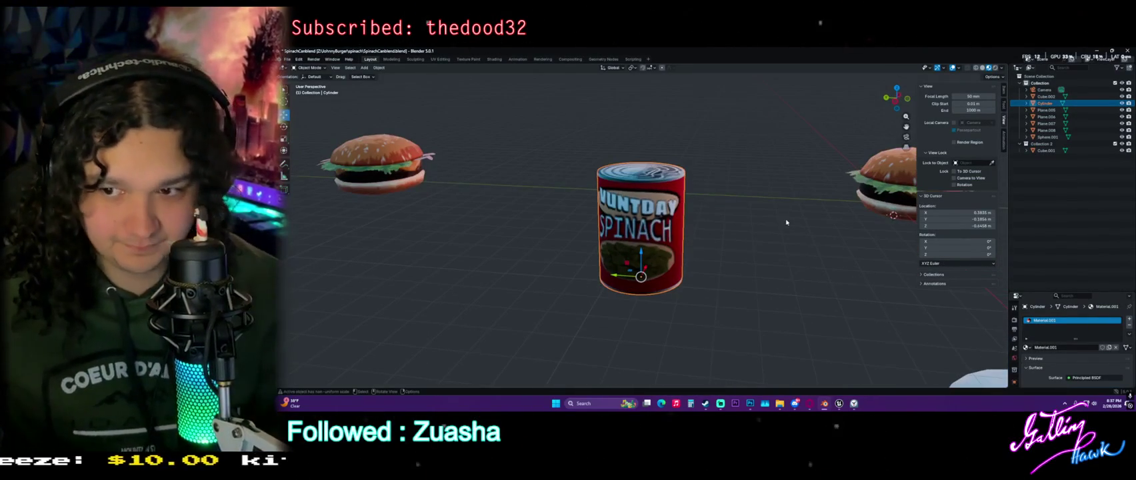
drag(794, 223, 800, 300)
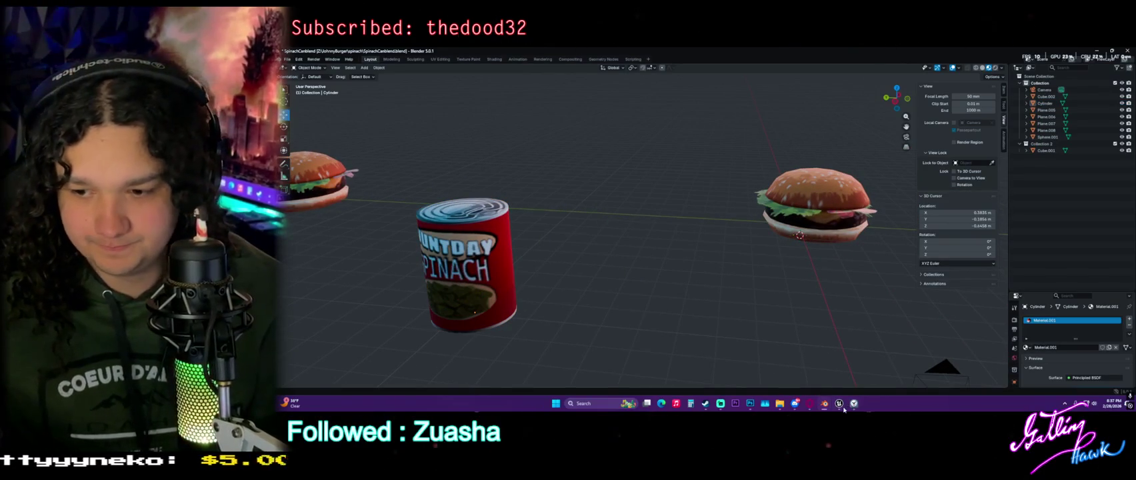
Close the Project Settings window to get back to the running JohnnyBurger level.
mouse_move(839, 403)
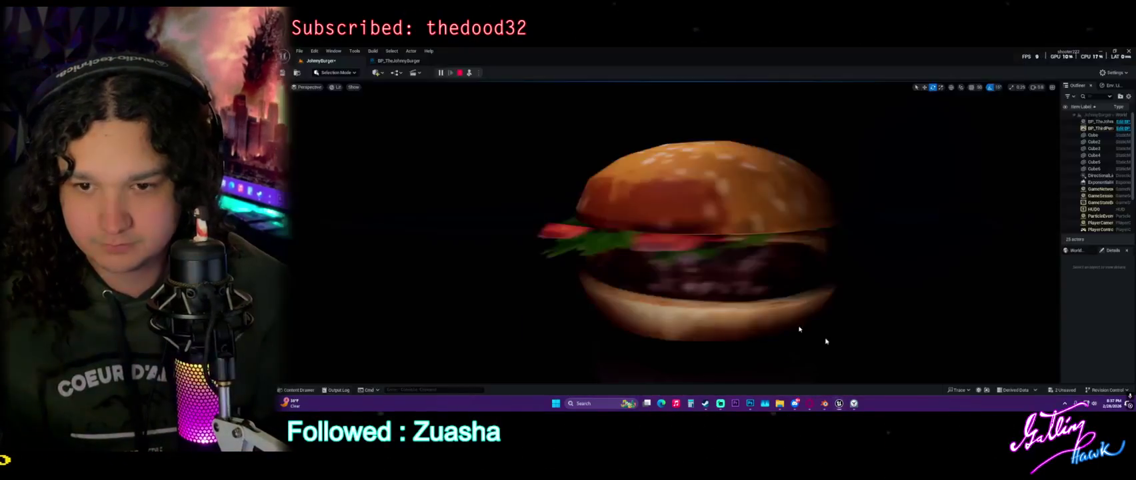
click(800, 374)
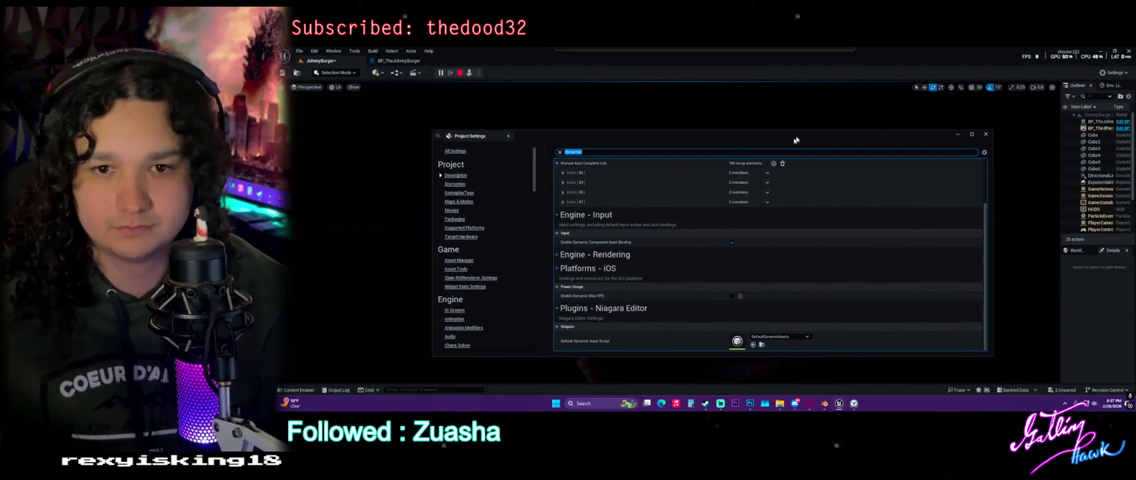
click(985, 134)
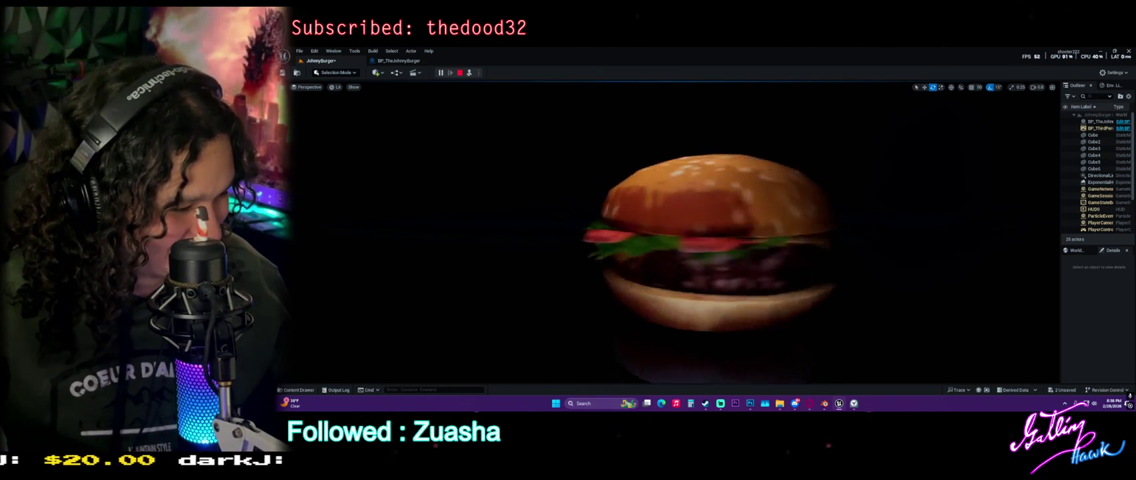
Minimize the Unreal editor to the desktop with Win+D, then bring it back.
key(super+d)
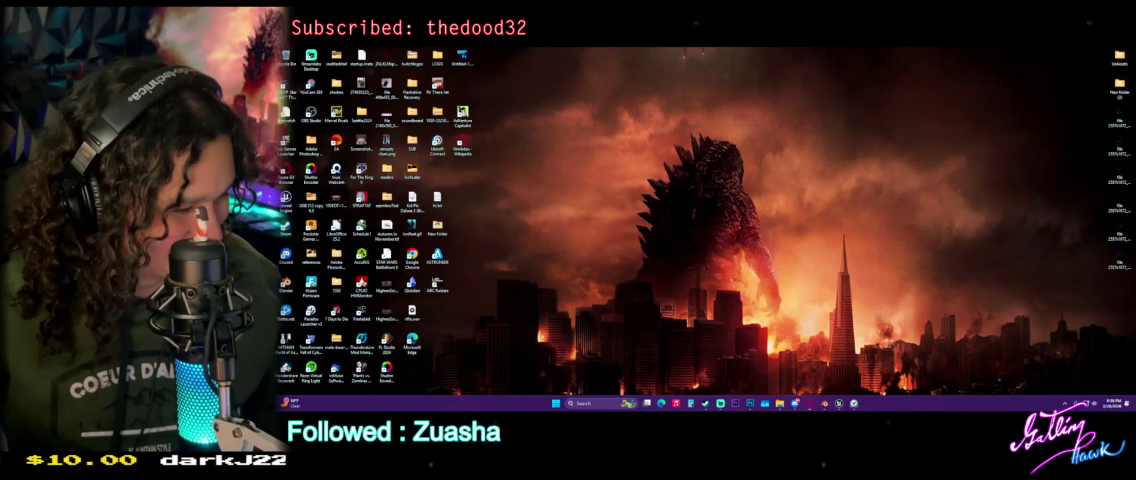
key(super+d)
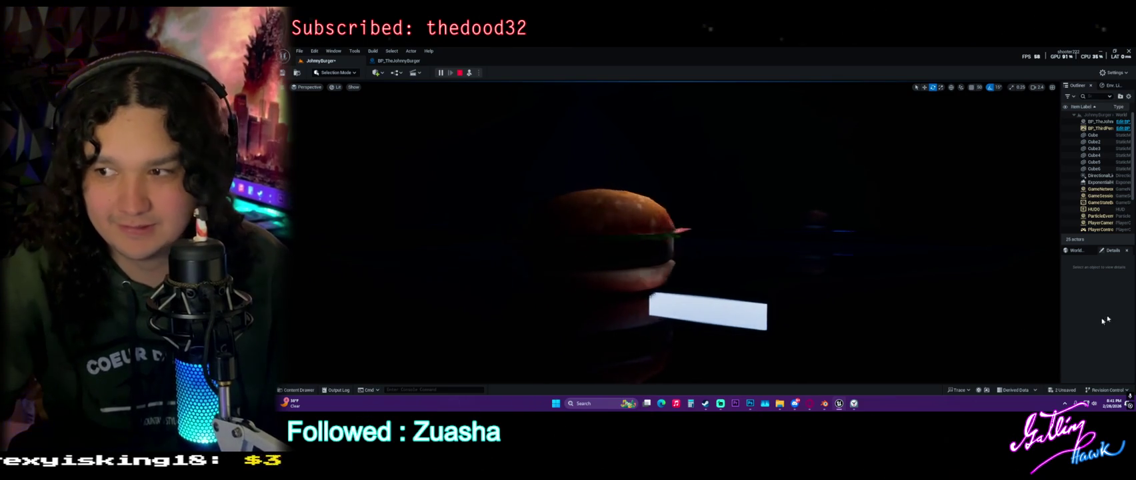
Select the RectLight in the Outliner, frame it, and stop the play session.
scroll(1104, 180, down, 3)
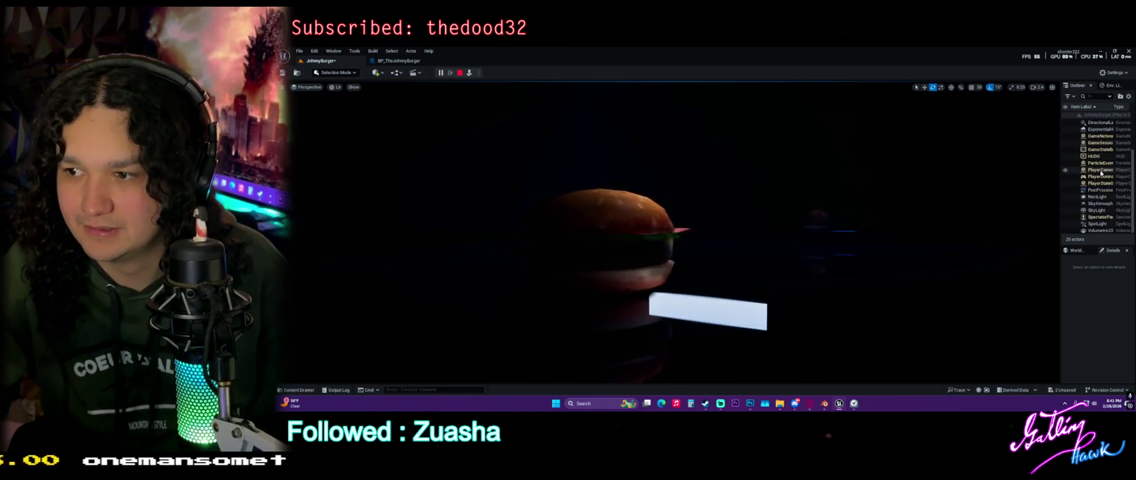
click(1097, 196)
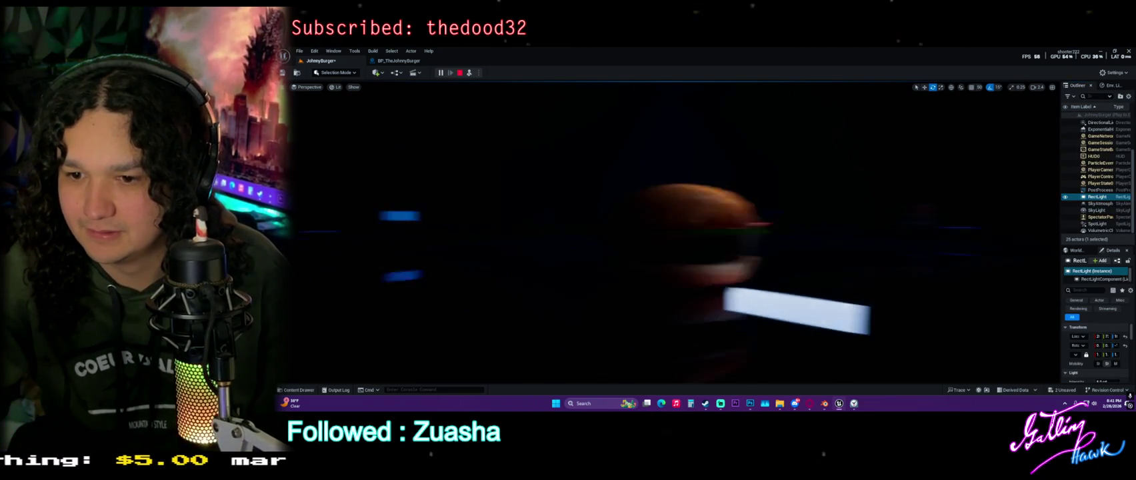
key(f)
key(w)
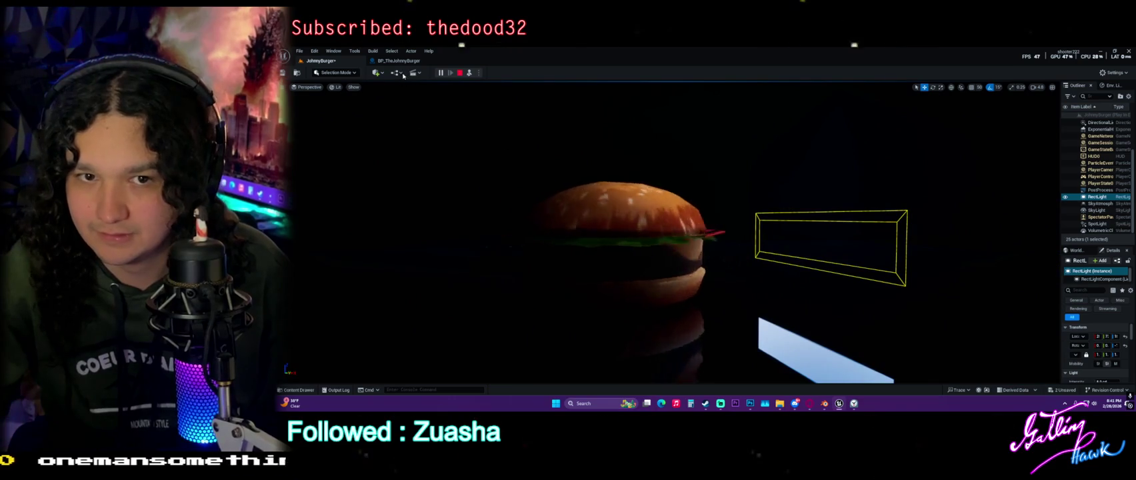
key(Escape)
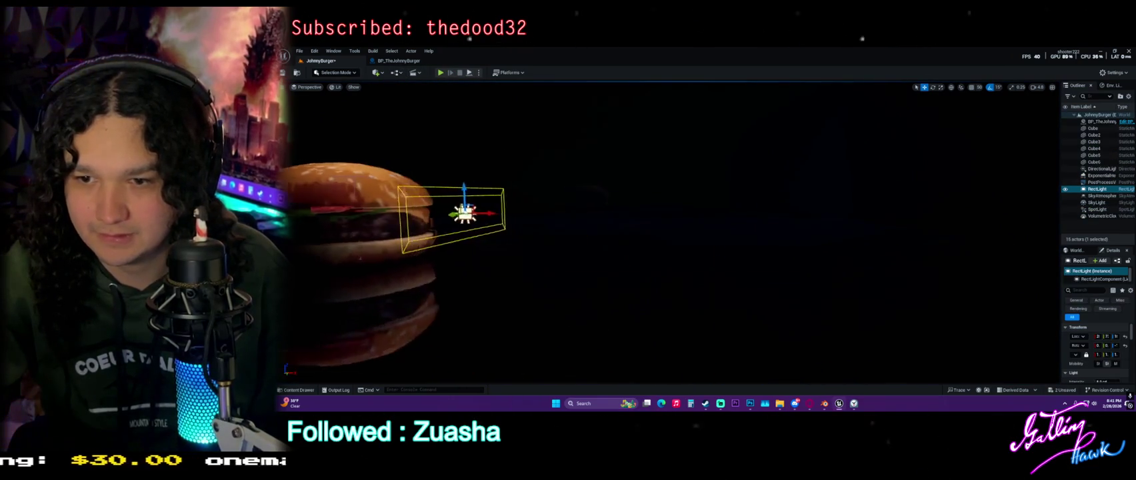
Tilt the RectLight to 15 degrees and move it lower and away from the burger.
key(e)
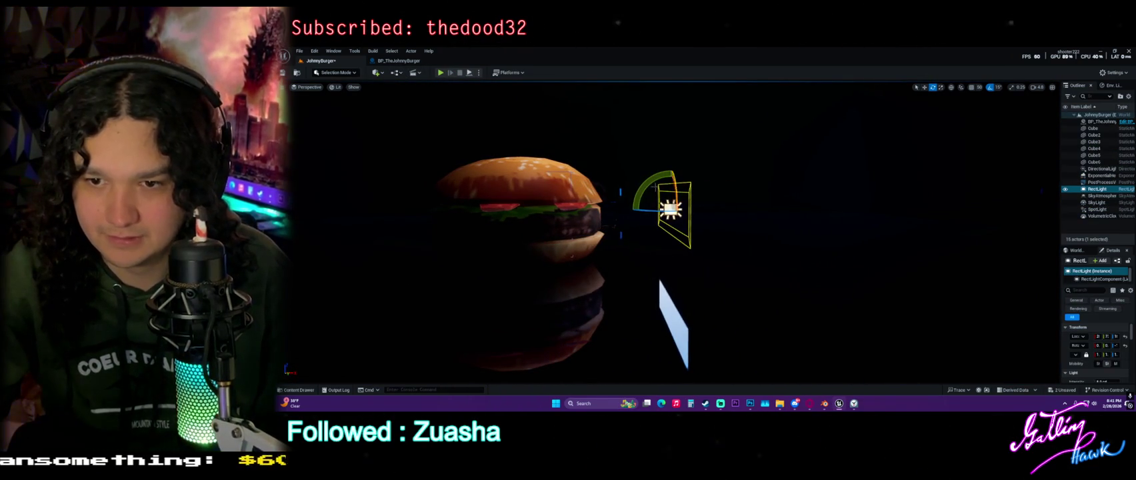
drag(710, 209, 709, 220)
mouse_move(671, 180)
mouse_down()
mouse_move(675, 215)
mouse_move(690, 203)
mouse_move(680, 186)
mouse_move(672, 225)
mouse_up()
key(f)
key(e)
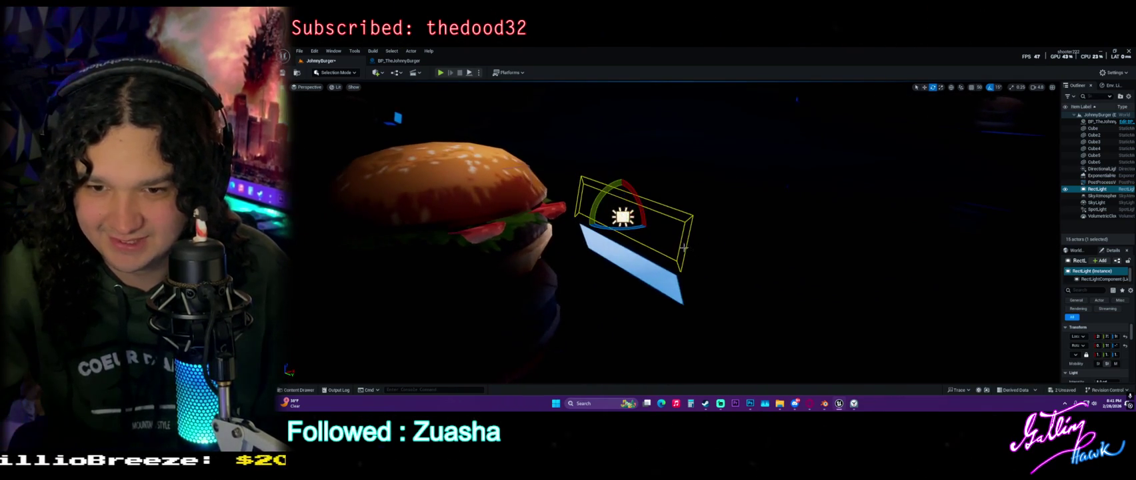
mouse_move(658, 214)
mouse_down()
mouse_move(733, 214)
mouse_move(689, 183)
mouse_up()
key(w)
mouse_move(767, 156)
mouse_down()
mouse_move(900, 167)
mouse_move(637, 189)
mouse_up()
key(e)
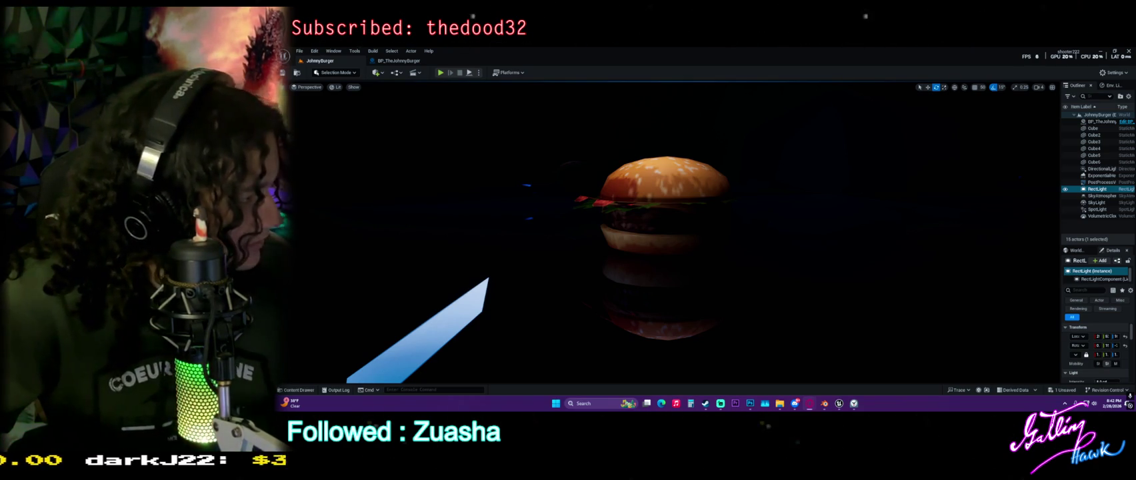
Select the burger and orbit to a side view of it.
mouse_move(661, 251)
mouse_down()
mouse_move(650, 250)
mouse_move(668, 250)
mouse_up()
click(662, 251)
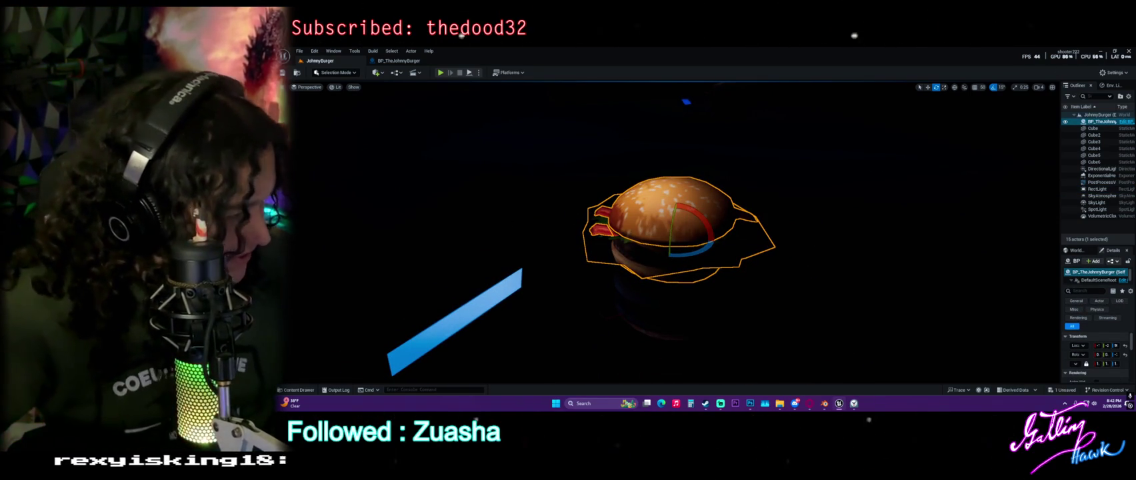
drag(695, 224, 696, 224)
mouse_move(896, 280)
mouse_down()
mouse_move(600, 163)
mouse_move(517, 105)
mouse_up()
click(467, 74)
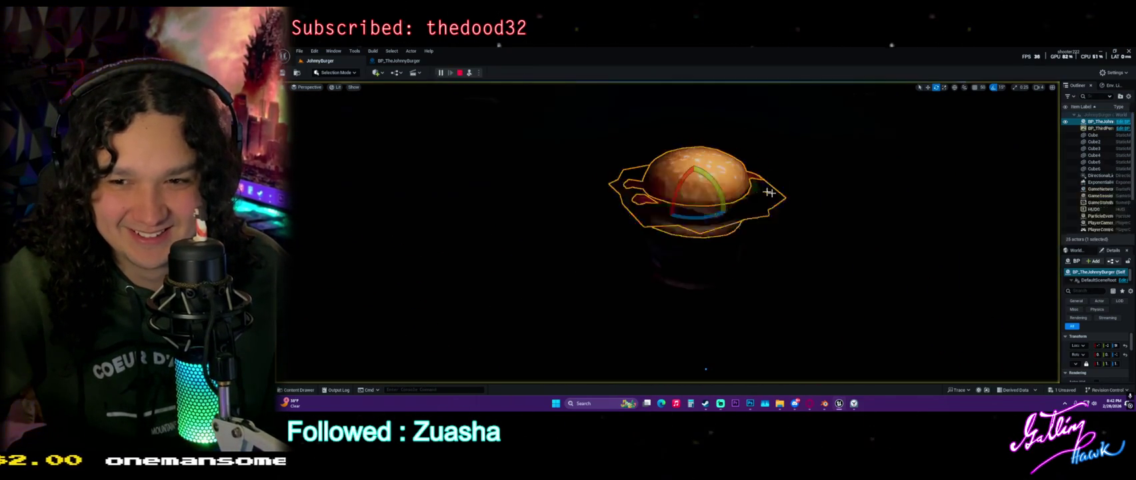
scroll(826, 247, down, 5)
key(Escape)
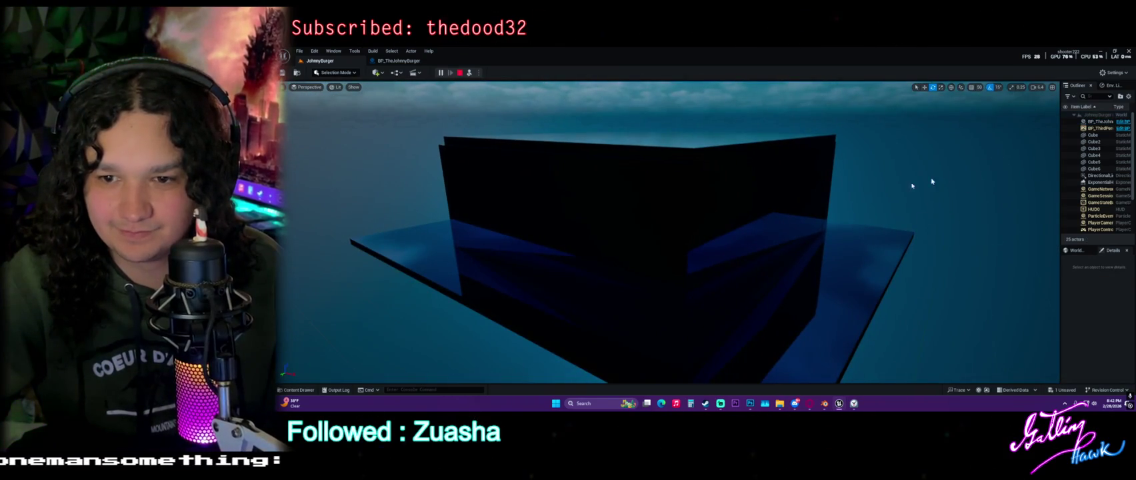
scroll(668, 232, up, 5)
scroll(668, 232, down, 2)
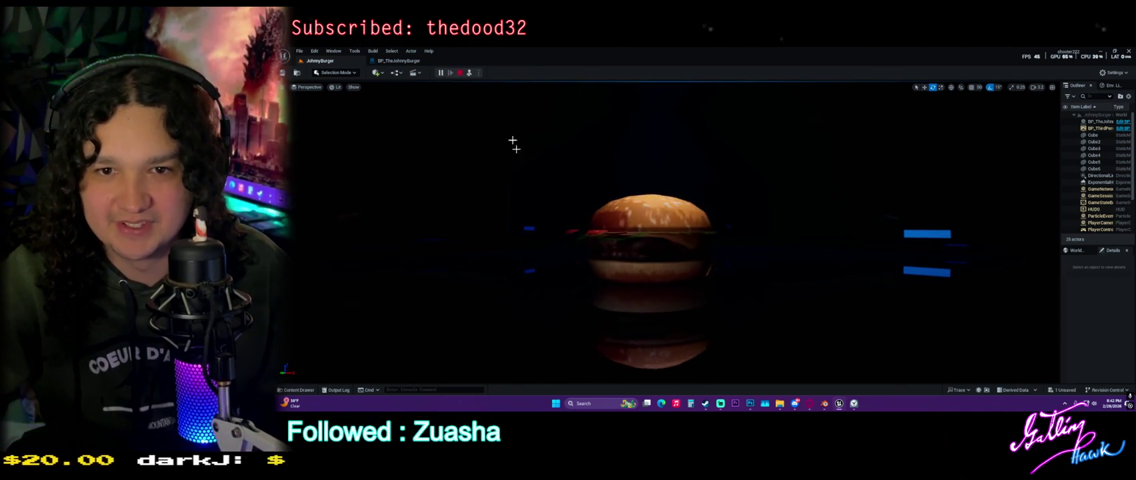
key(Escape)
drag(543, 167, 544, 167)
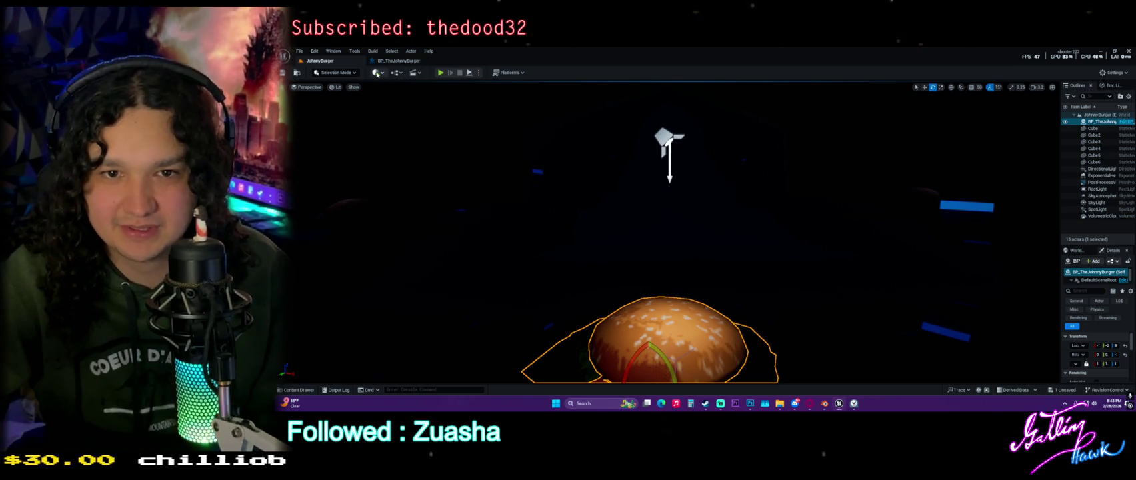
Add a Point Light from the Quick Add Lights menu.
click(377, 73)
mouse_move(393, 142)
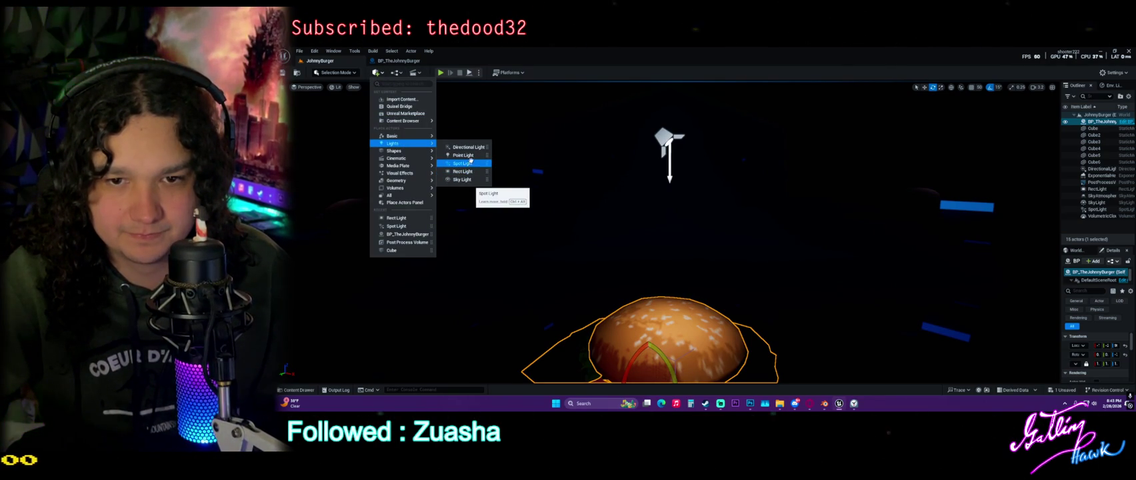
click(467, 155)
key(w)
Move the point light left and lower it to sit just above the burger.
mouse_move(813, 179)
mouse_down()
mouse_move(484, 196)
mouse_move(361, 171)
mouse_move(336, 183)
mouse_up()
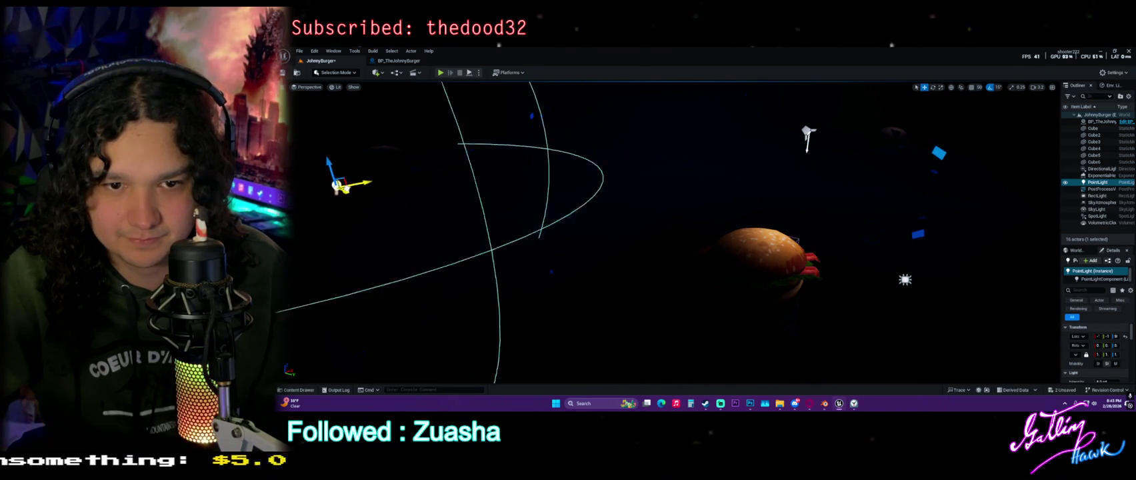
key(f)
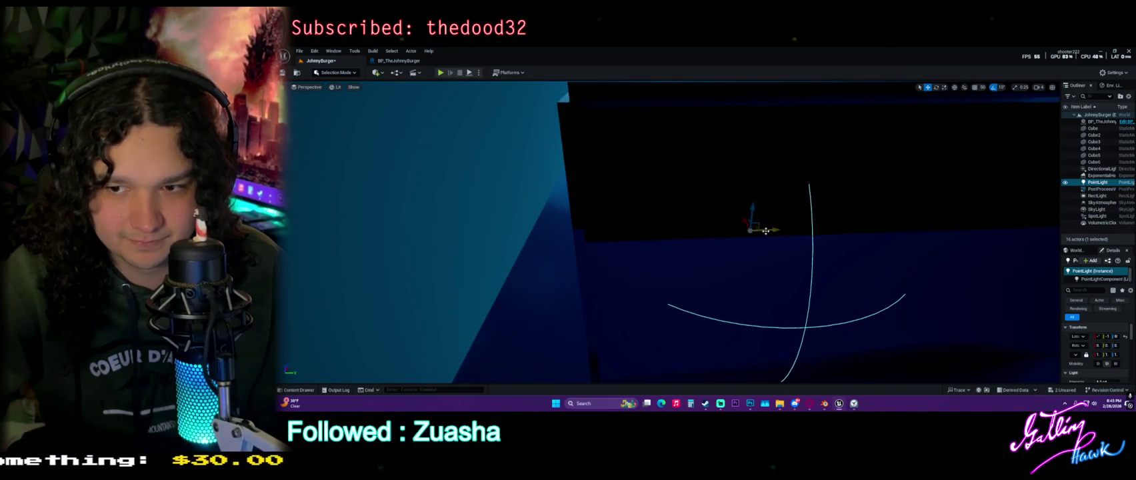
mouse_move(755, 225)
mouse_down()
mouse_move(664, 236)
mouse_move(616, 262)
mouse_up()
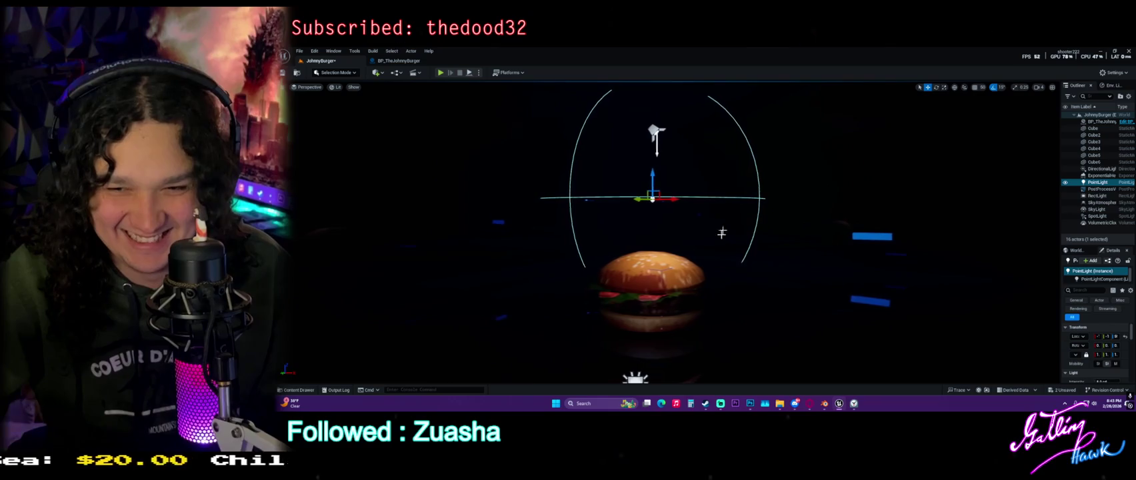
drag(648, 168, 654, 217)
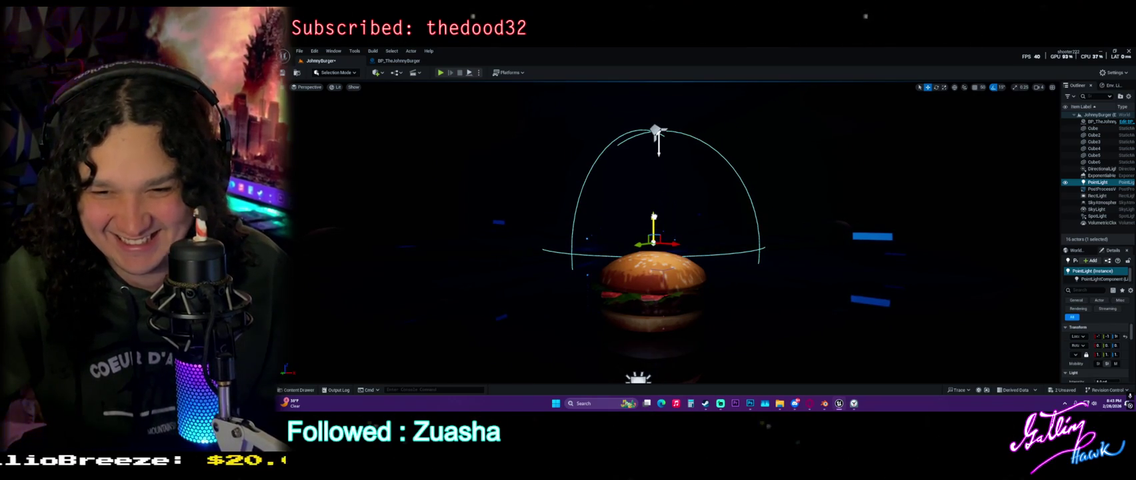
drag(1060, 266, 934, 261)
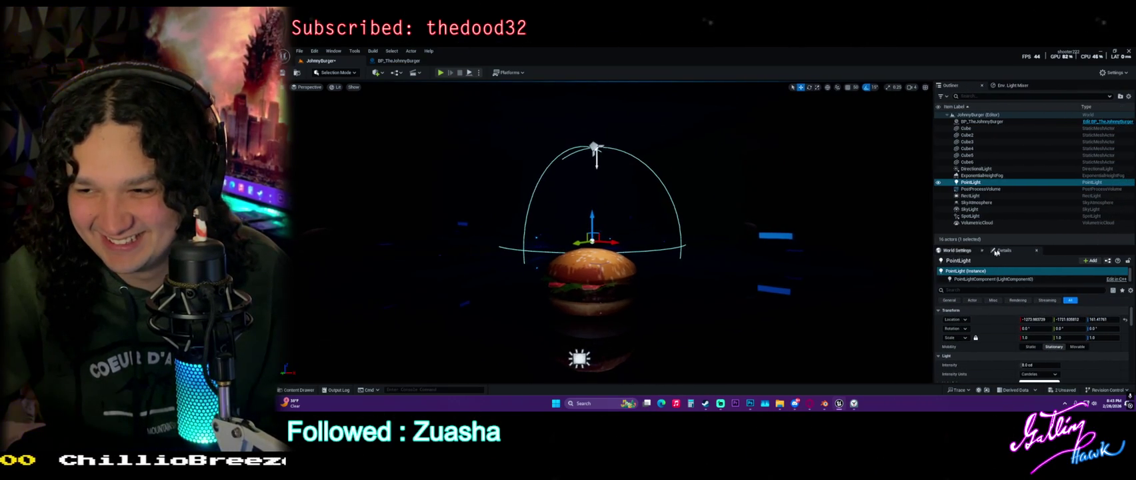
Widen the point light's Attenuation Radius, set Intensity Units to Lumens, and start Play.
drag(1001, 246, 1000, 168)
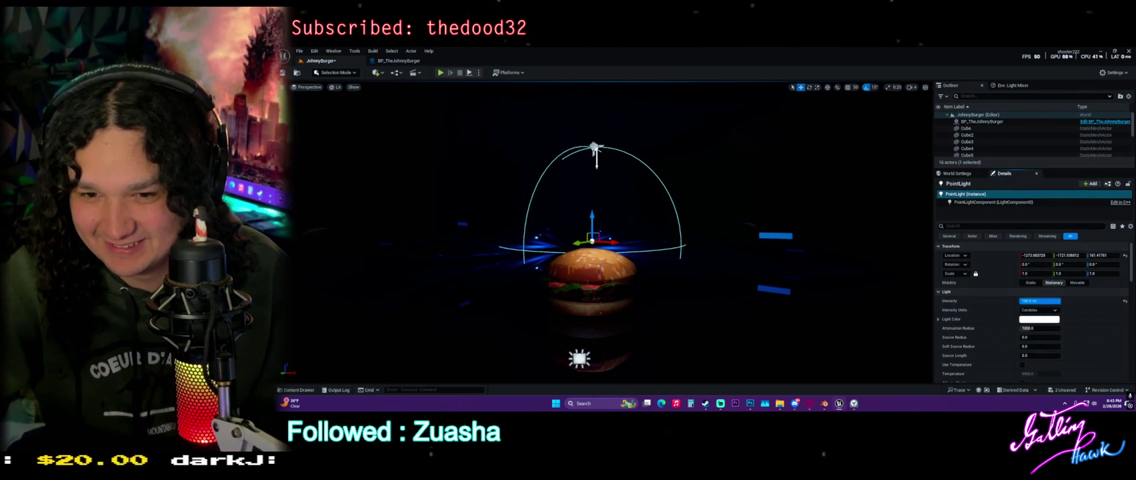
drag(1030, 328, 1079, 328)
click(1043, 311)
click(1042, 330)
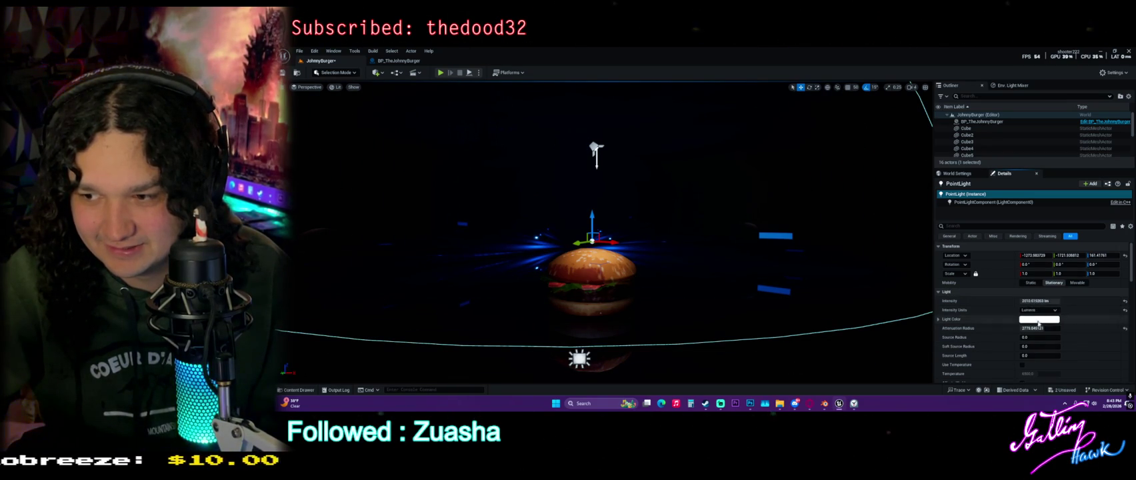
click(468, 73)
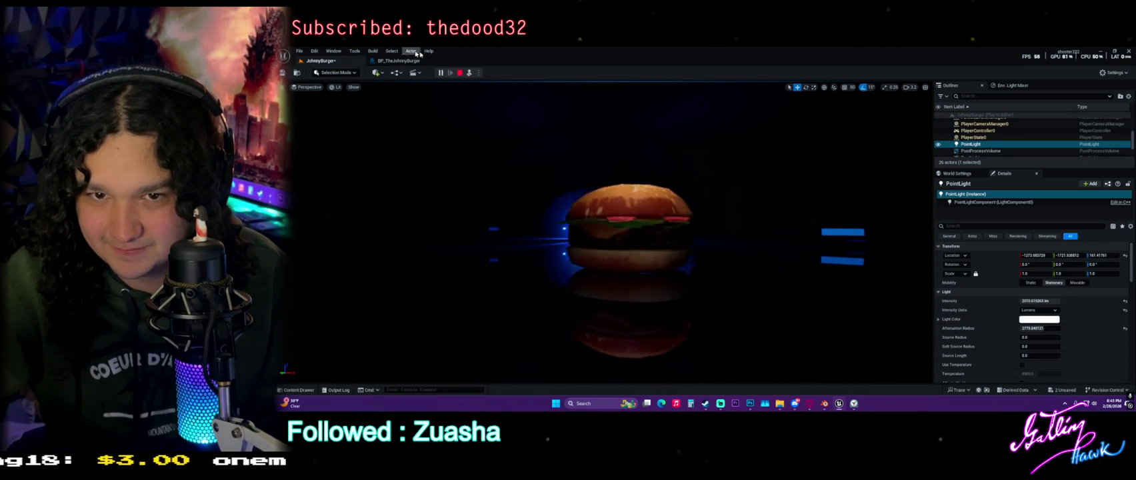
Stop the play preview and nudge the burger actor to the left.
key(Escape)
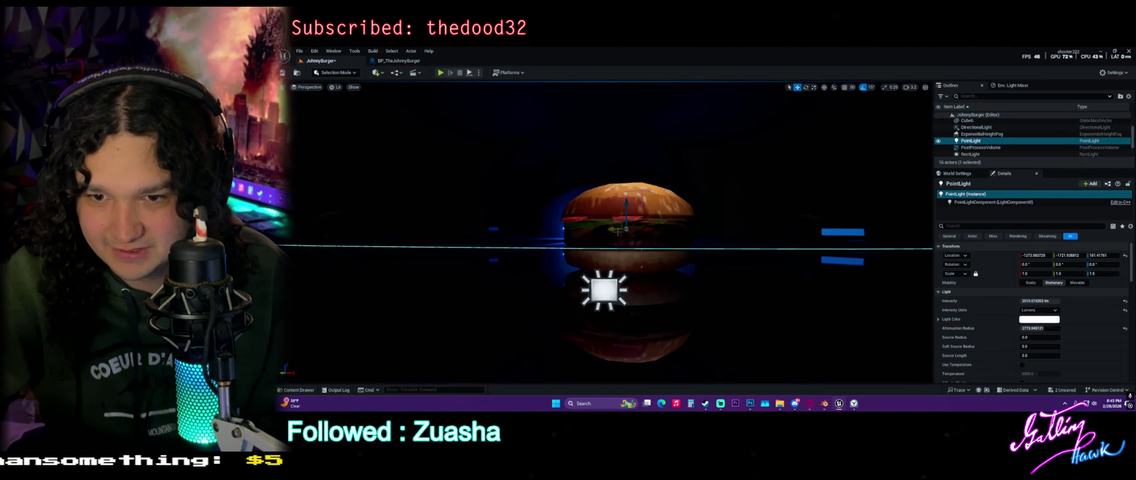
click(622, 199)
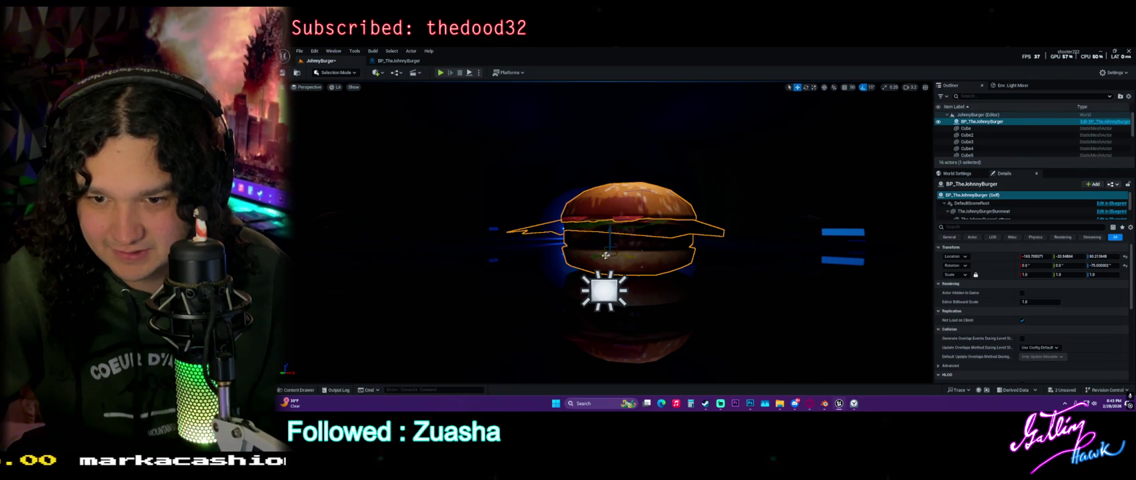
drag(590, 257, 570, 256)
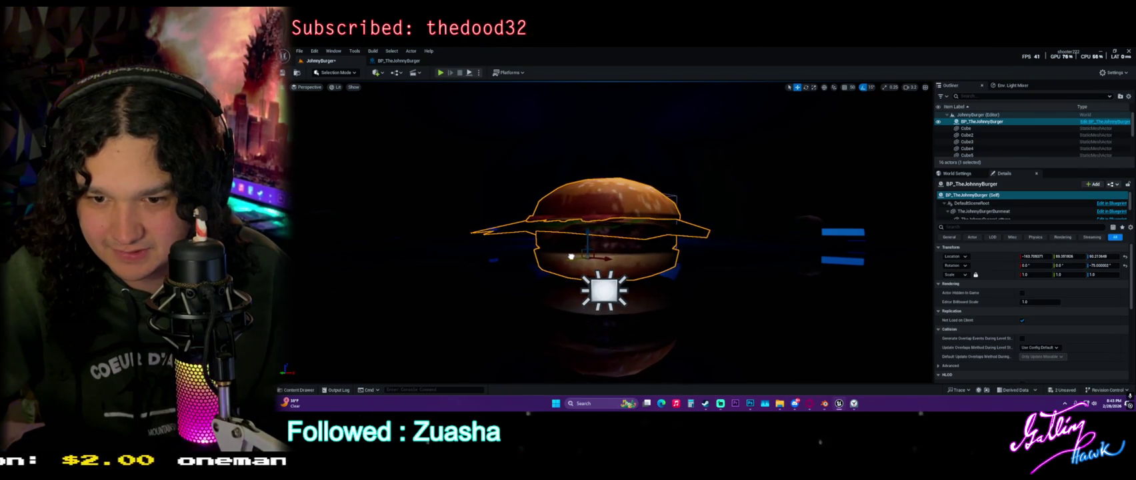
mouse_move(752, 288)
mouse_down()
mouse_move(720, 248)
mouse_move(720, 270)
mouse_move(700, 270)
mouse_move(767, 282)
mouse_up()
drag(1021, 169, 1013, 316)
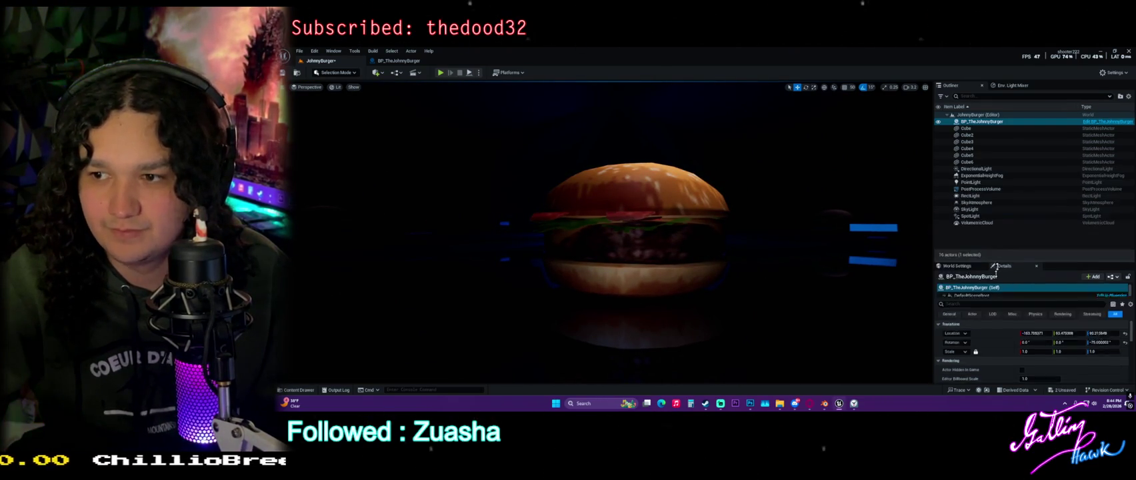
Duplicate PointLight as PointLight2 and drag it up and over the burger.
click(974, 217)
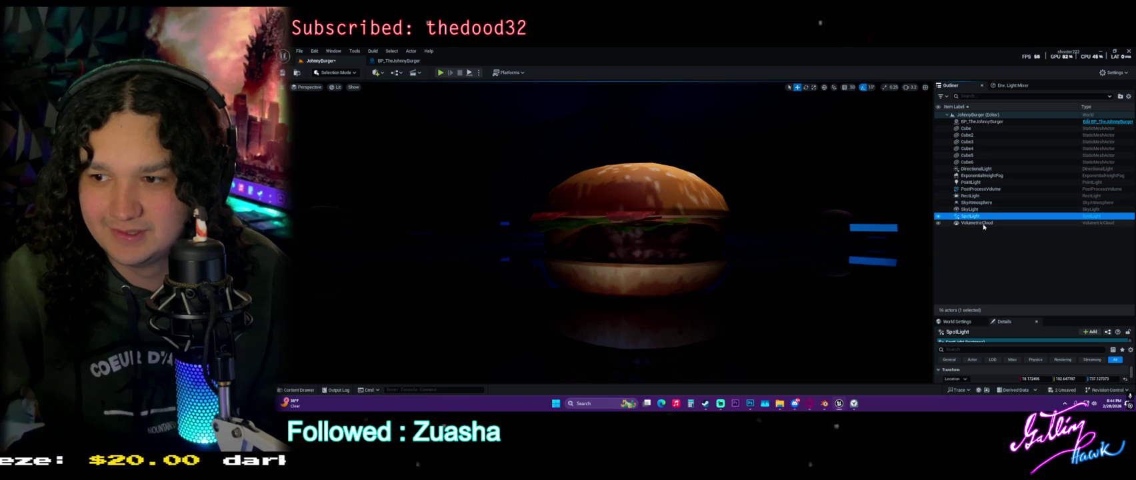
click(998, 183)
key(ctrl+d)
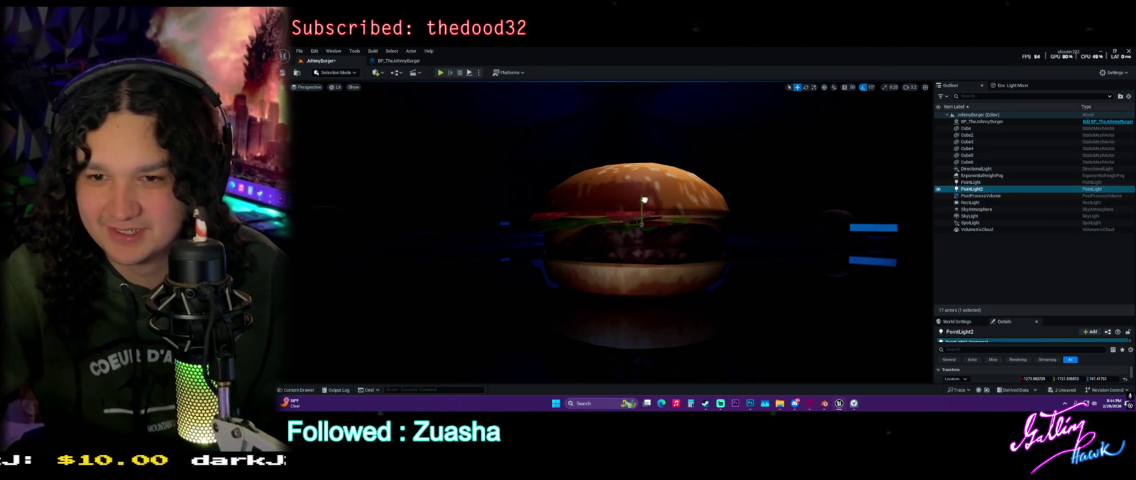
mouse_move(645, 105)
mouse_down()
mouse_move(642, 85)
mouse_move(642, 125)
mouse_up()
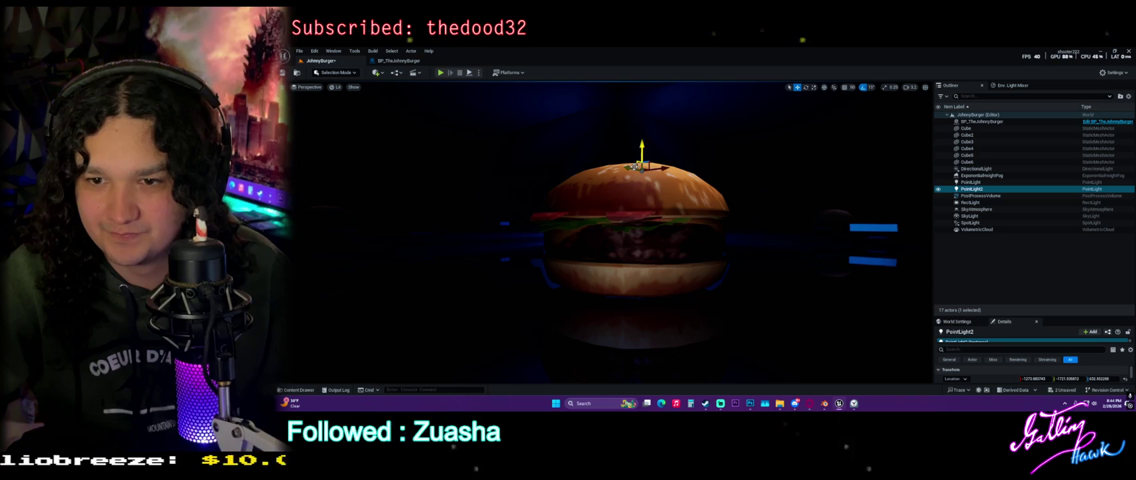
mouse_move(535, 160)
mouse_down()
mouse_move(393, 124)
mouse_move(601, 175)
mouse_up()
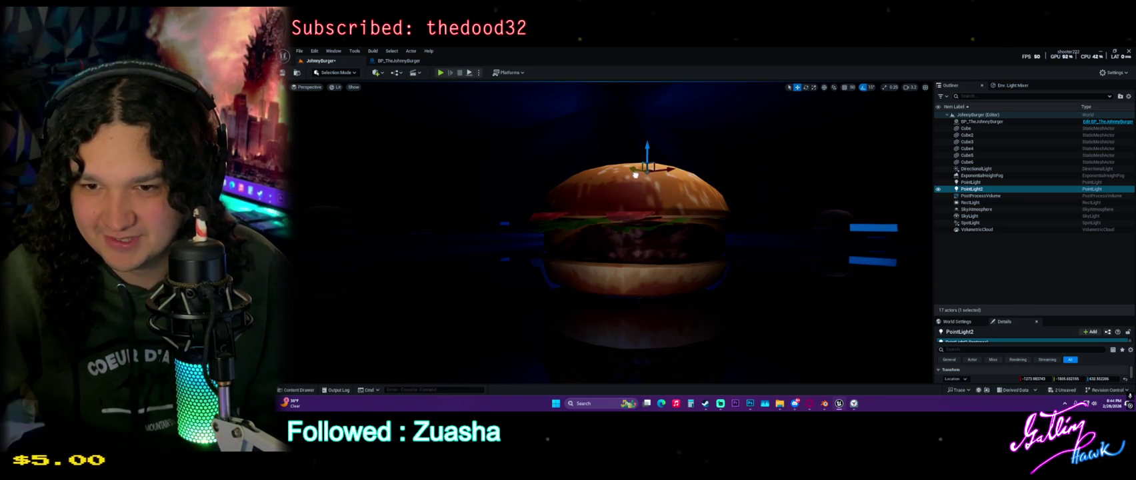
mouse_move(551, 155)
mouse_down()
mouse_move(540, 193)
mouse_move(567, 220)
mouse_up()
mouse_move(530, 152)
mouse_down()
mouse_move(572, 179)
mouse_move(620, 166)
mouse_move(874, 280)
mouse_up()
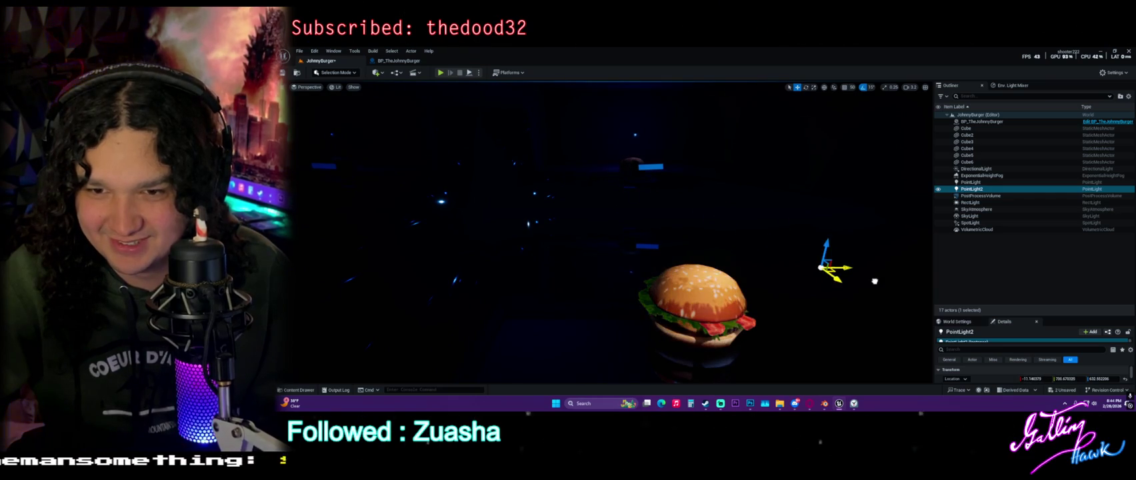
mouse_move(786, 252)
mouse_down()
mouse_move(820, 276)
mouse_move(820, 294)
mouse_up()
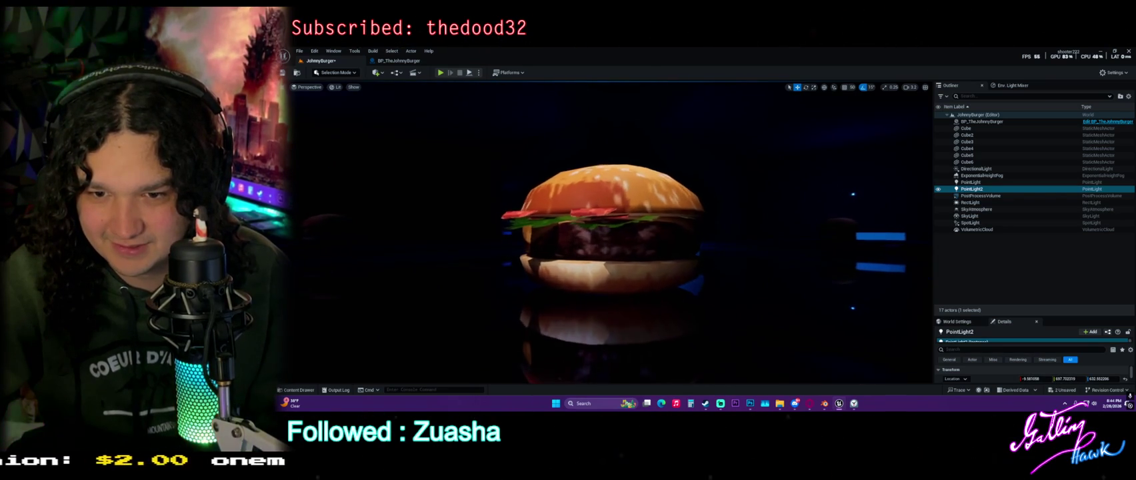
click(645, 261)
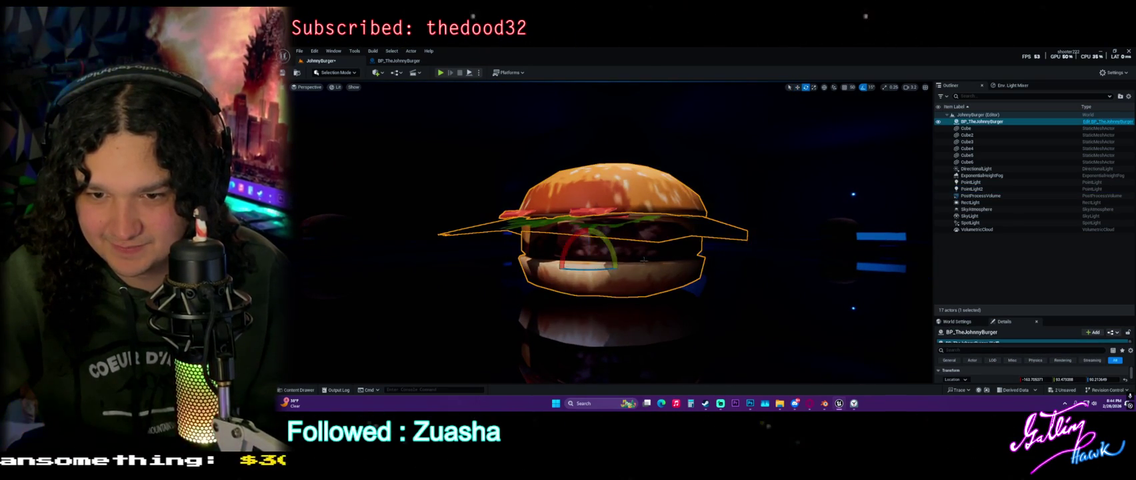
Rotate the burger to 225° and move its mesh component up and to the right.
mouse_move(618, 272)
mouse_down()
mouse_move(588, 263)
mouse_move(635, 270)
mouse_move(600, 263)
mouse_move(604, 247)
mouse_move(592, 282)
mouse_up()
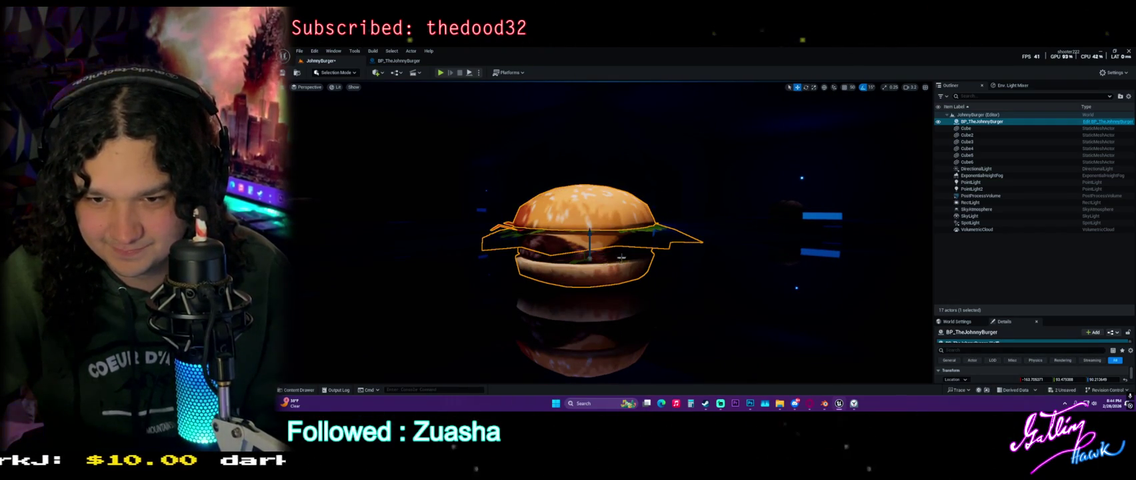
click(592, 262)
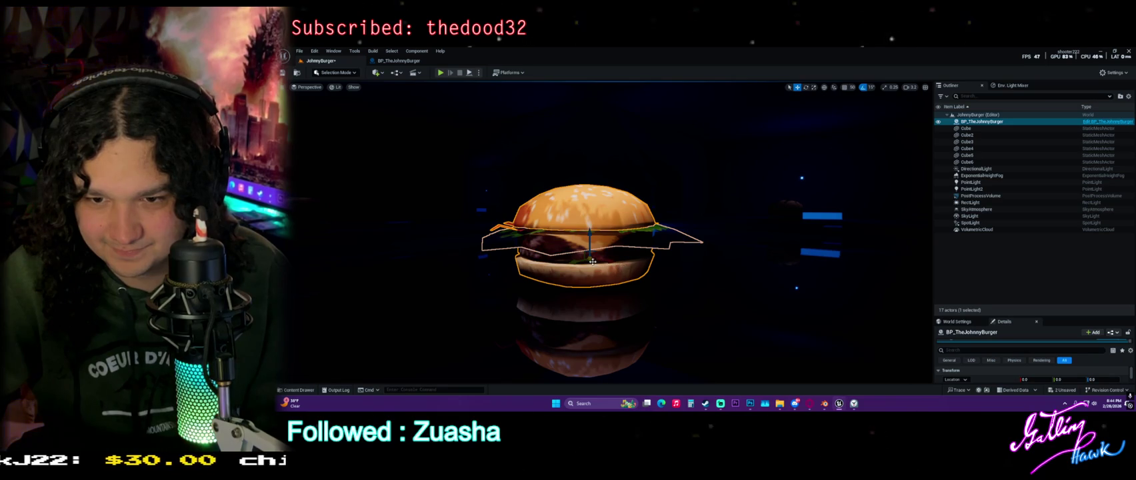
mouse_move(589, 250)
mouse_down()
mouse_move(650, 213)
mouse_move(657, 162)
mouse_move(639, 258)
mouse_move(613, 293)
mouse_move(617, 240)
mouse_move(682, 267)
mouse_up()
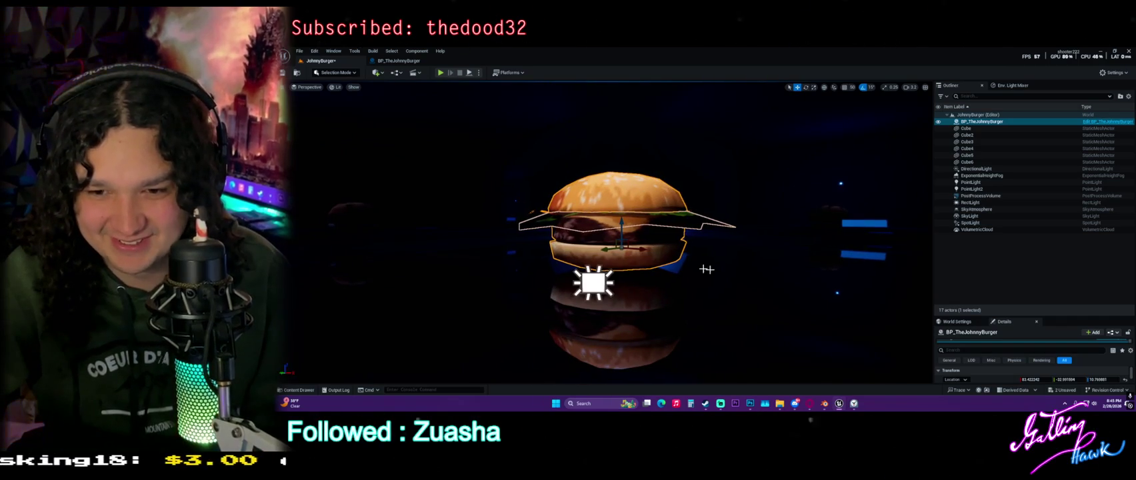
Switch to game view with G and frame the burger for a clean shot.
key(g)
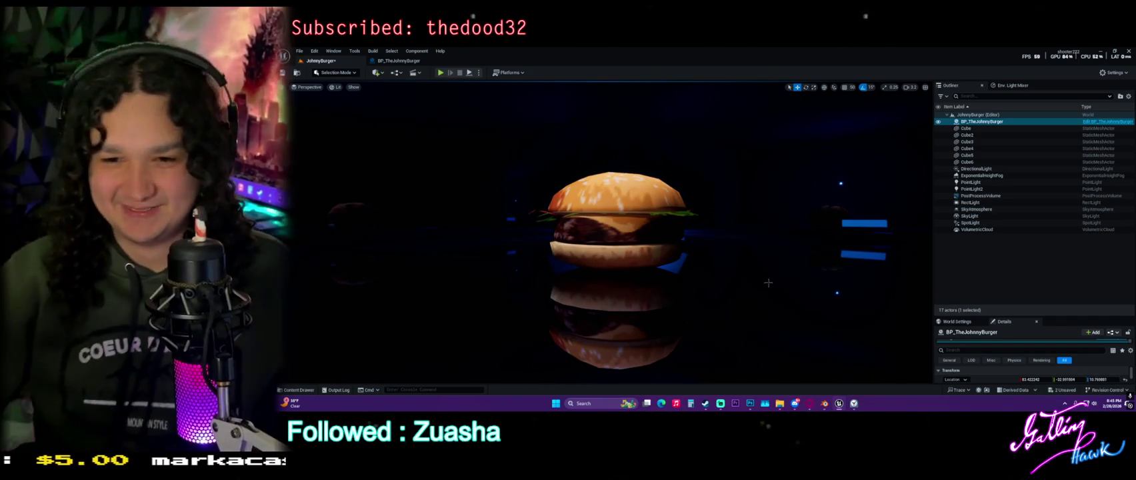
drag(768, 283, 742, 264)
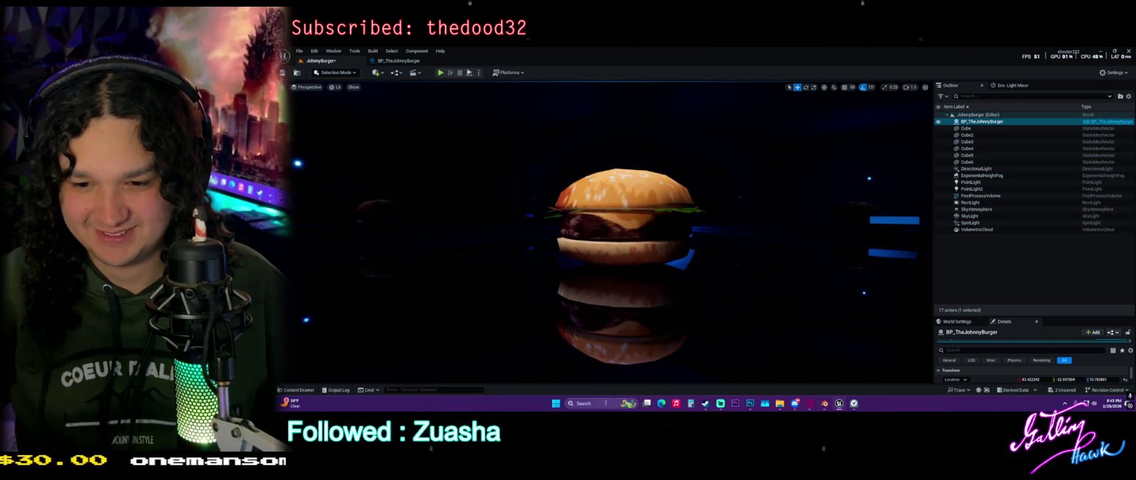
key(super)
Take a first Snipping Tool capture of the viewport area around the burger.
text(snip)
key(Return)
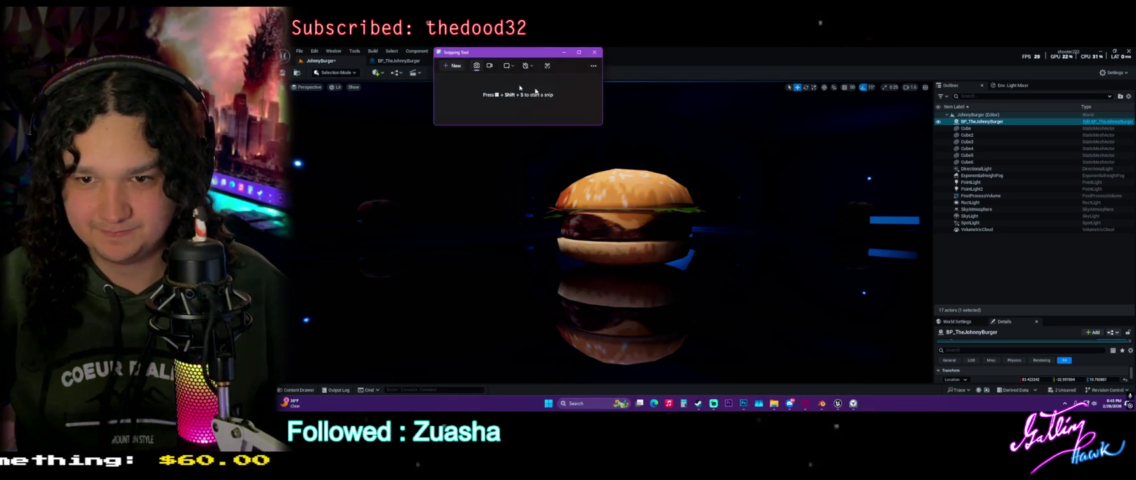
click(454, 67)
mouse_move(278, 113)
mouse_down()
mouse_move(700, 215)
mouse_move(928, 351)
mouse_move(933, 370)
mouse_up()
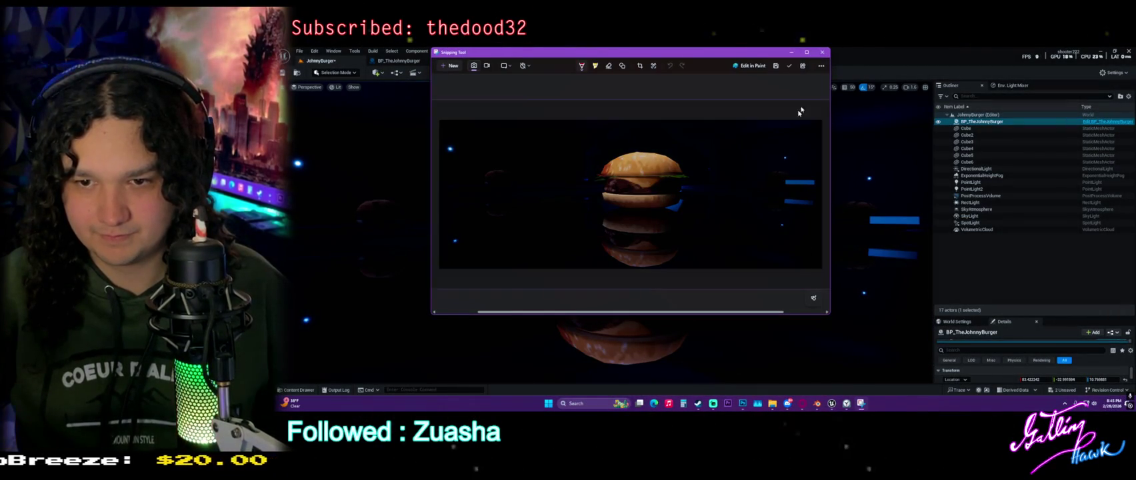
click(822, 52)
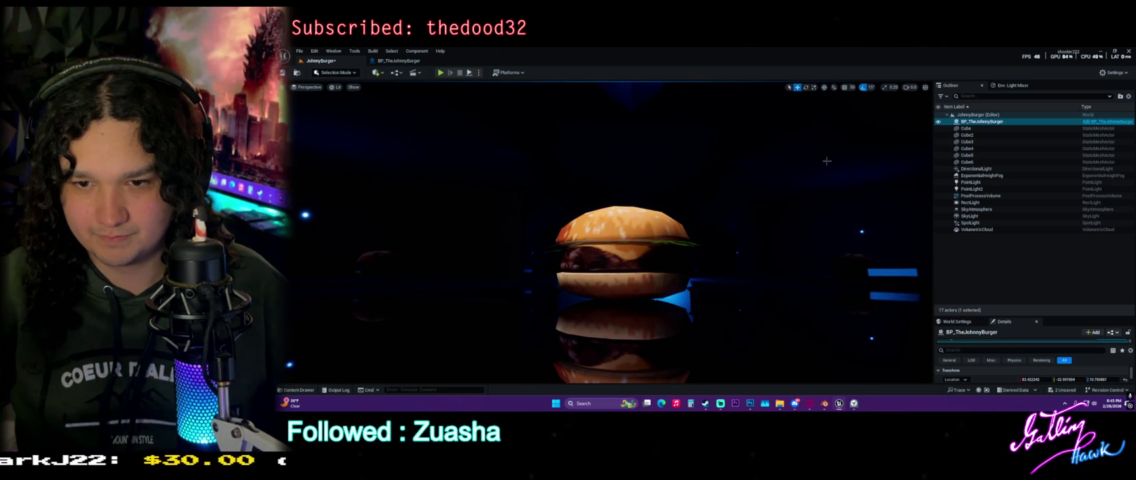
Retake the snip to cover the whole viewport with the burger render.
click(601, 404)
text(snip)
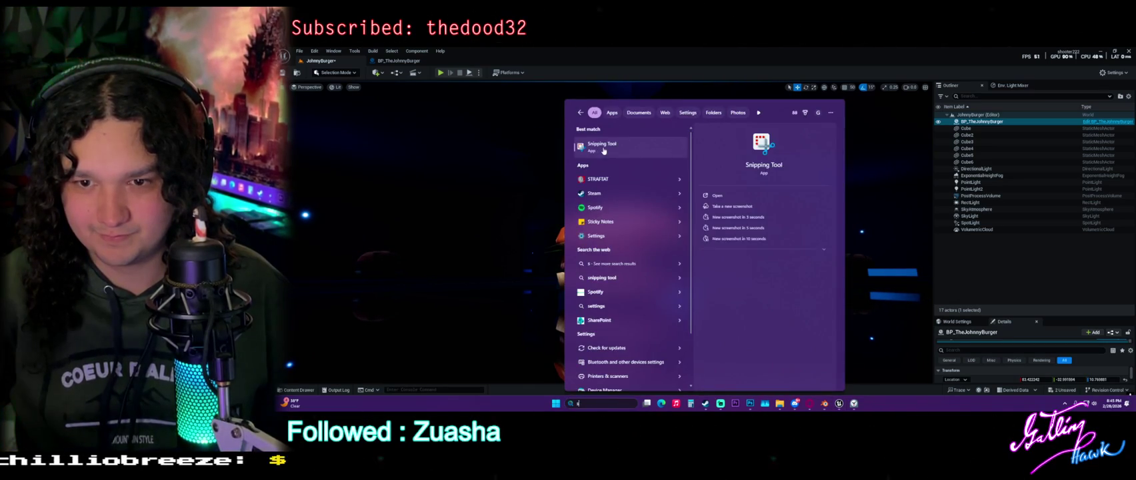
key(Return)
click(445, 66)
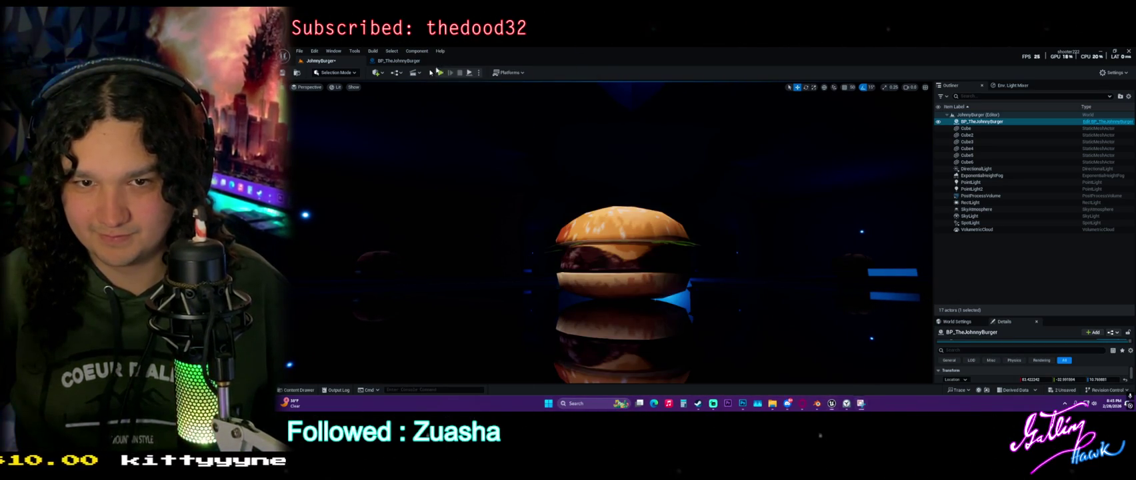
mouse_move(278, 95)
mouse_down()
mouse_move(686, 218)
mouse_move(920, 356)
mouse_move(932, 384)
mouse_up()
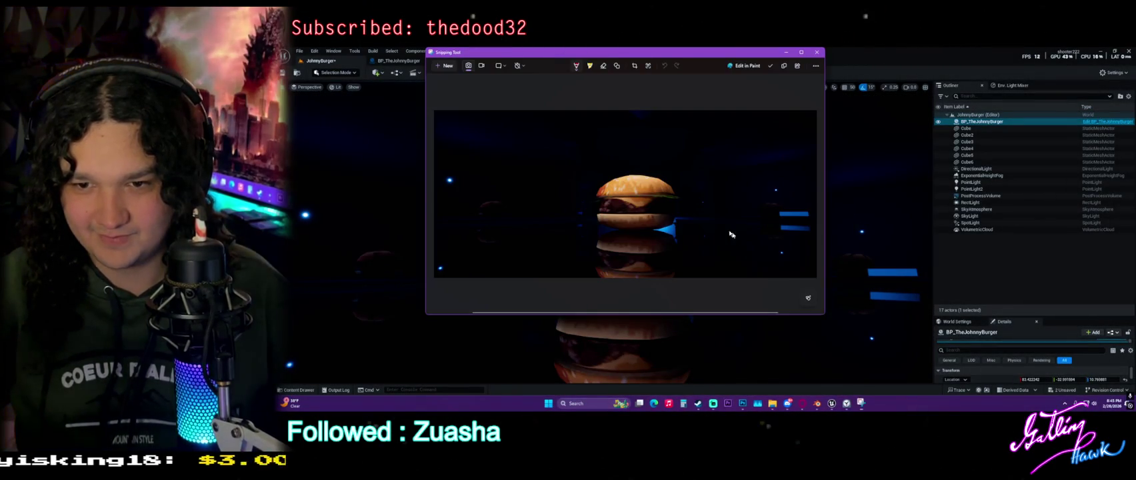
click(818, 53)
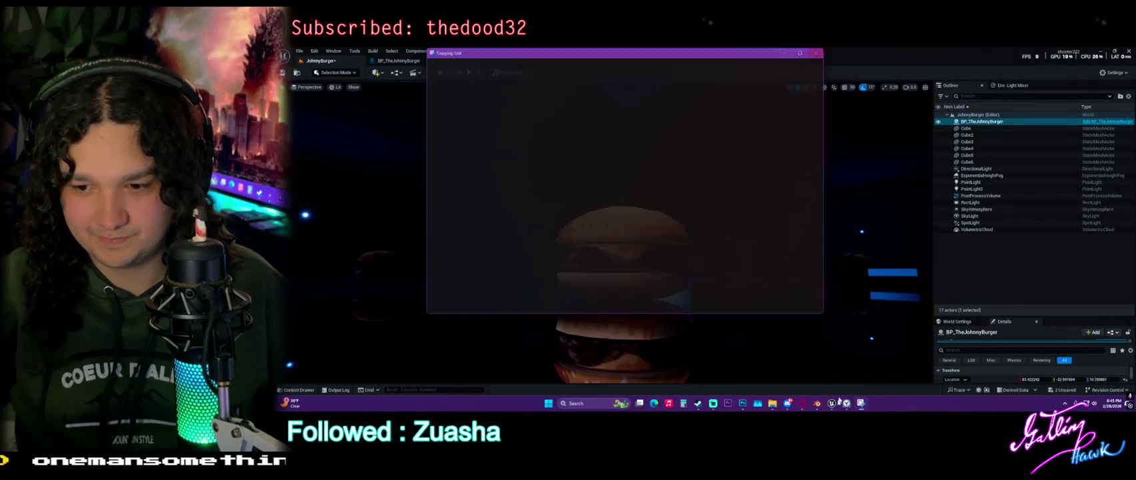
key(alt+Tab)
Create a new clipboard-sized document and paste the burger render into it as Layer 1.
right_click(842, 72)
click(869, 103)
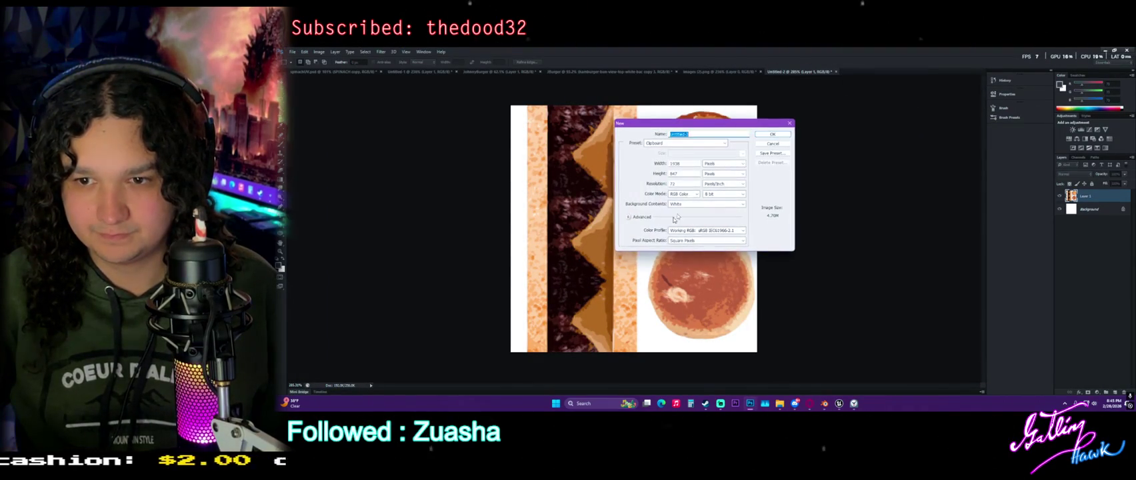
click(774, 135)
key(ctrl+v)
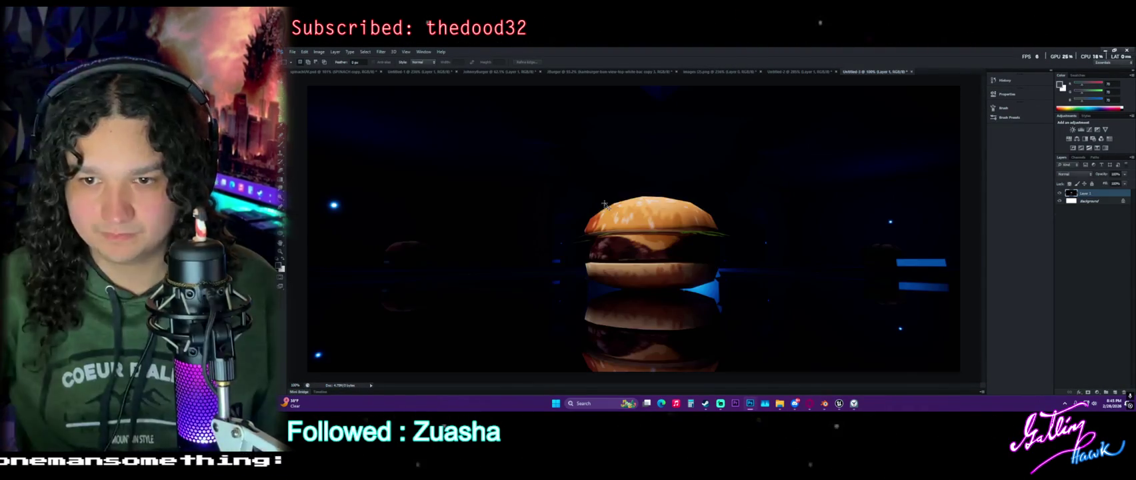
Nudge the pasted burger render slightly left, then switch to the Rectangular Marquee tool.
key(v)
drag(759, 176, 748, 178)
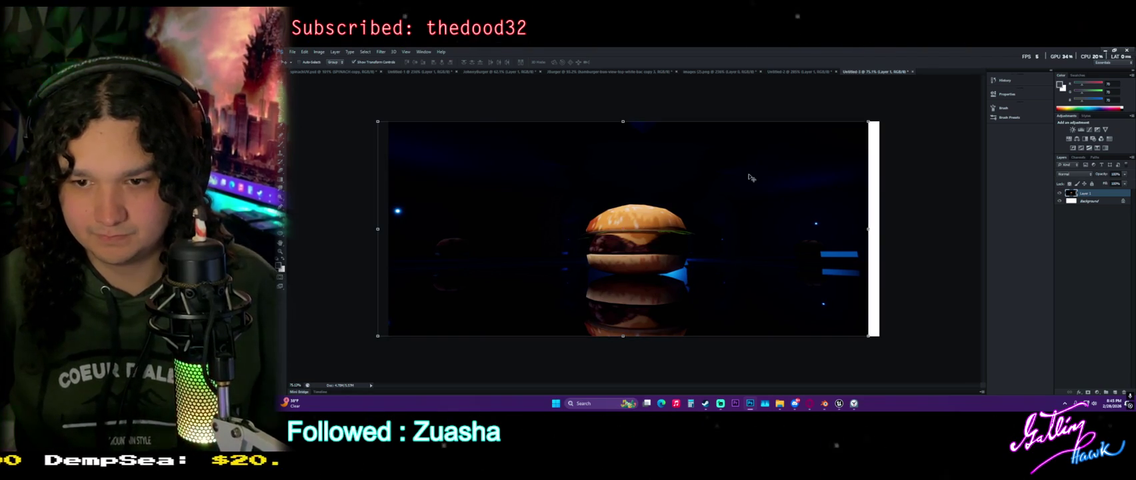
key(m)
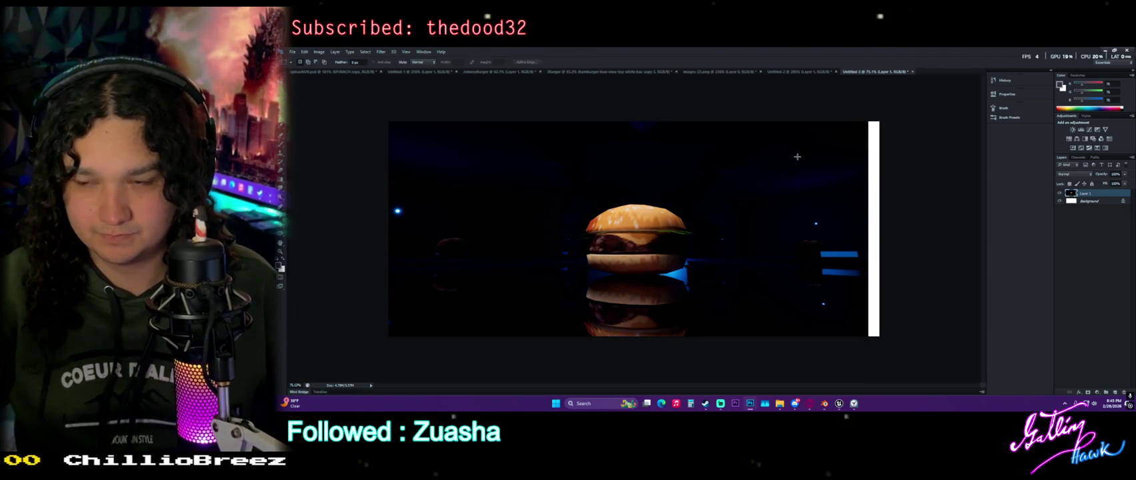
click(320, 52)
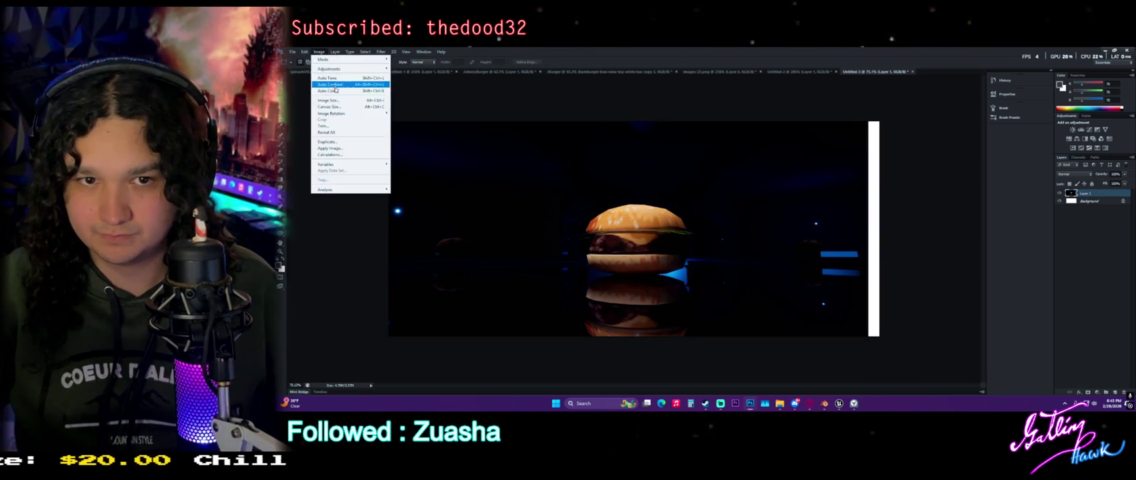
click(333, 107)
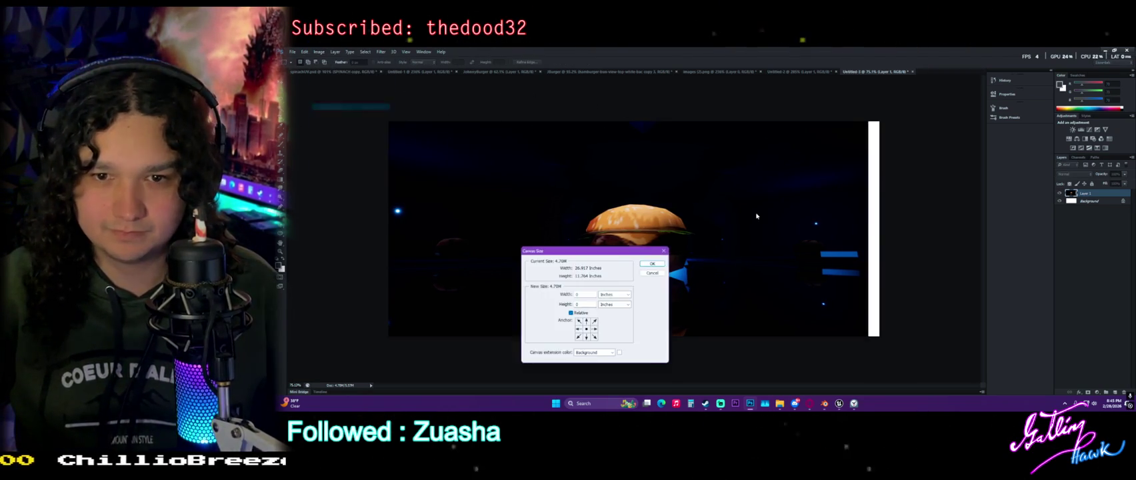
click(630, 294)
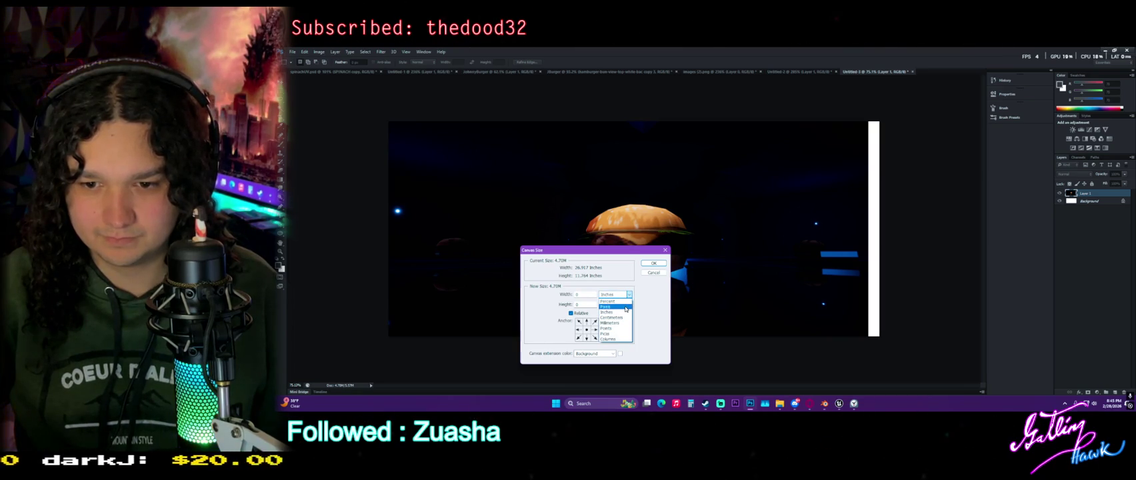
click(624, 313)
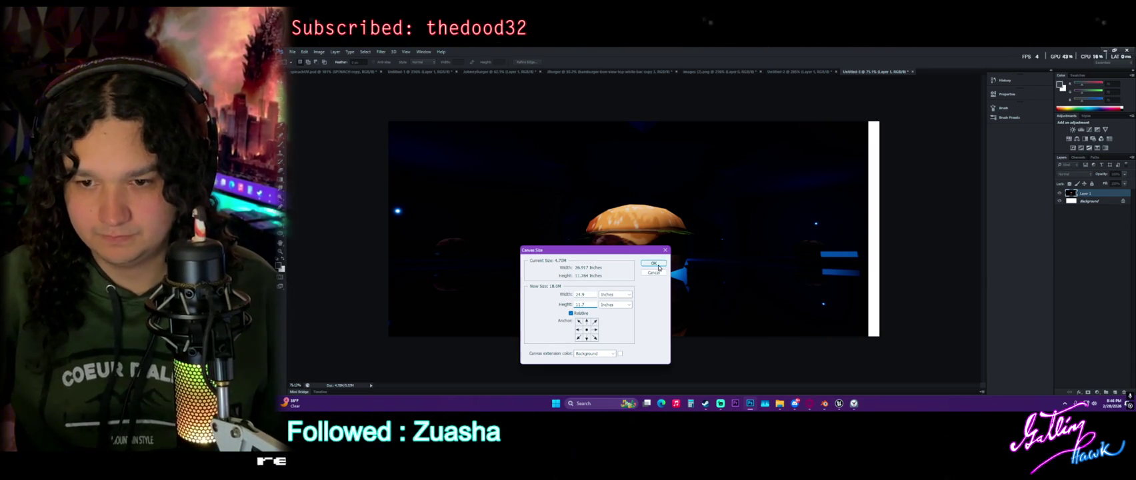
click(654, 264)
key(ctrl+z)
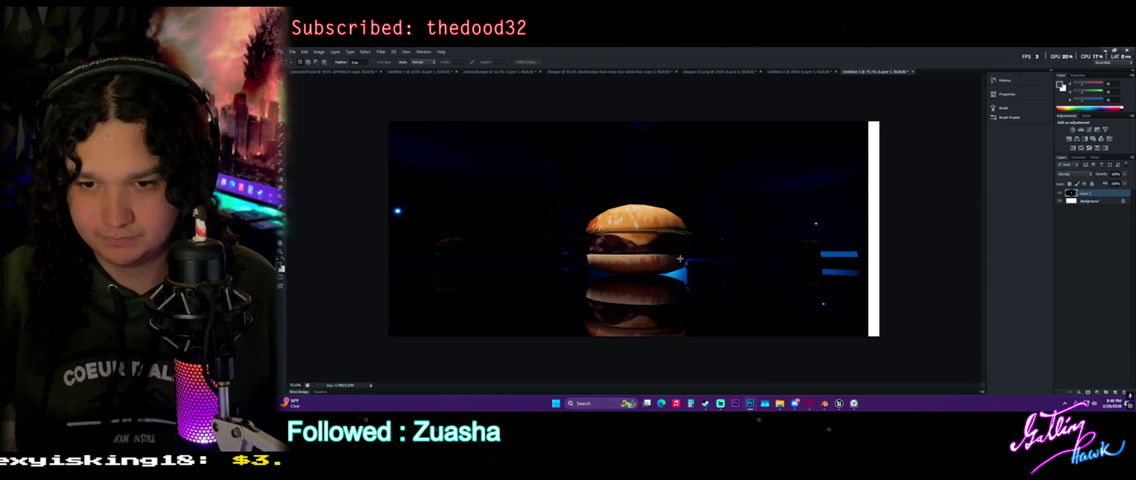
key(ctrl+minus)
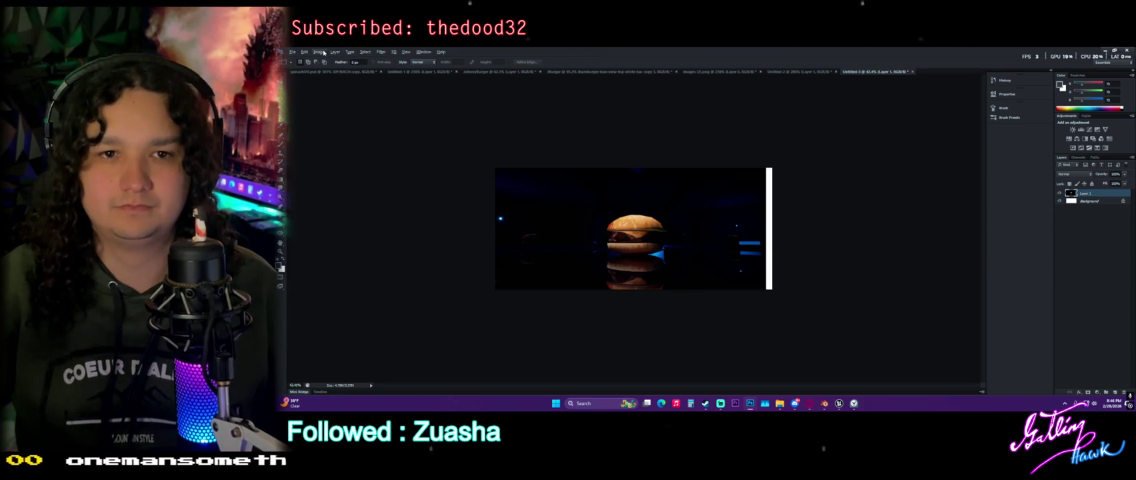
click(324, 53)
mouse_move(329, 52)
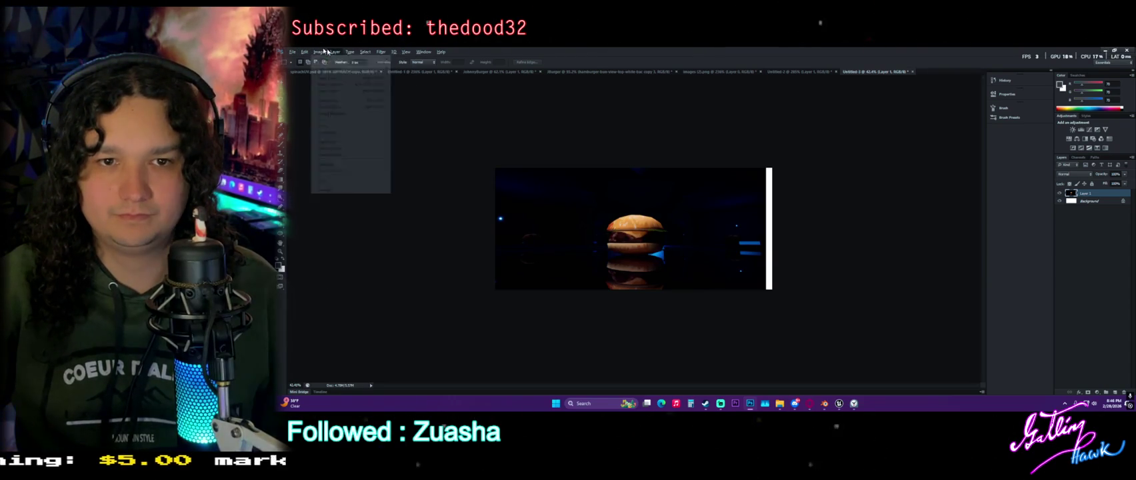
click(343, 105)
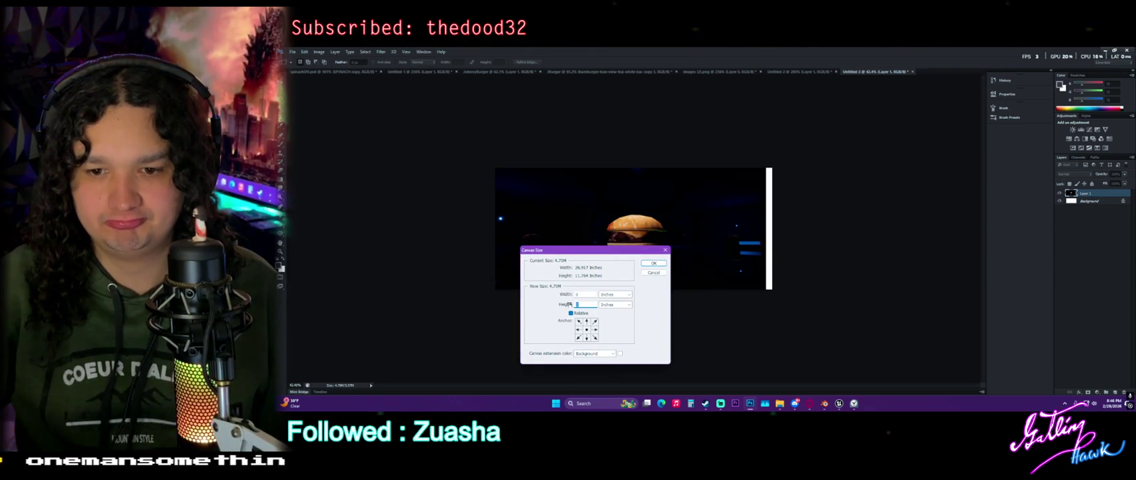
text(11.764)
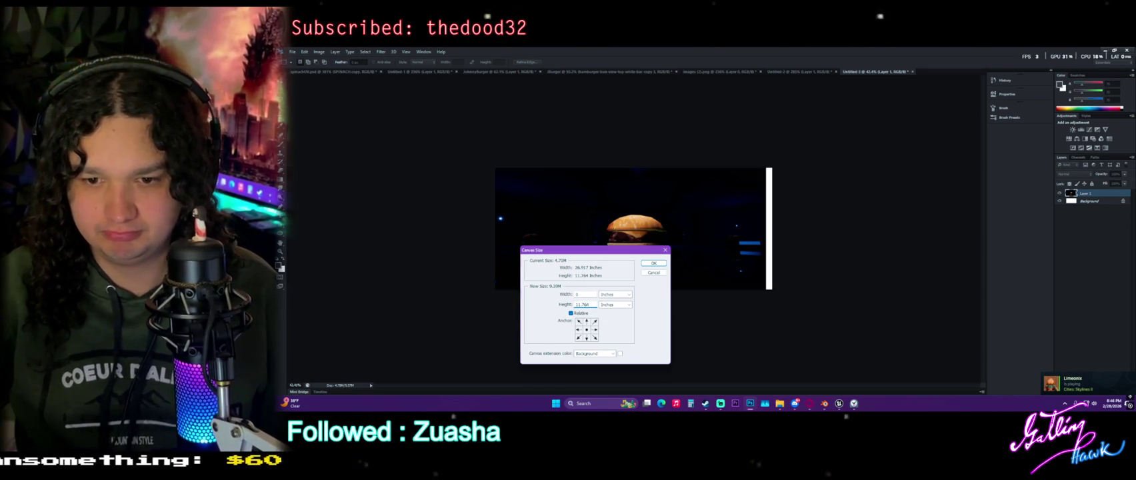
click(566, 295)
text(26)
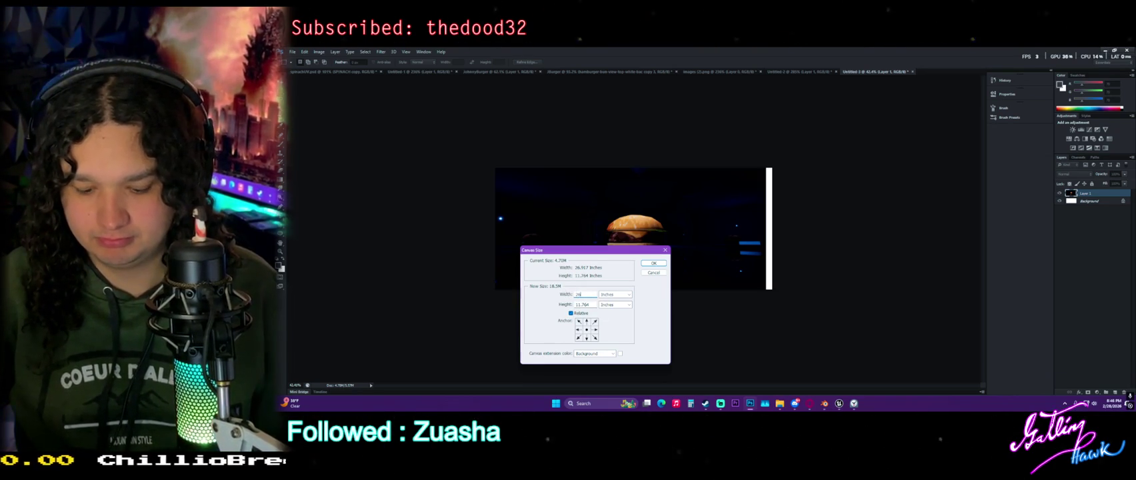
key(BackSpace)
text(4.9)
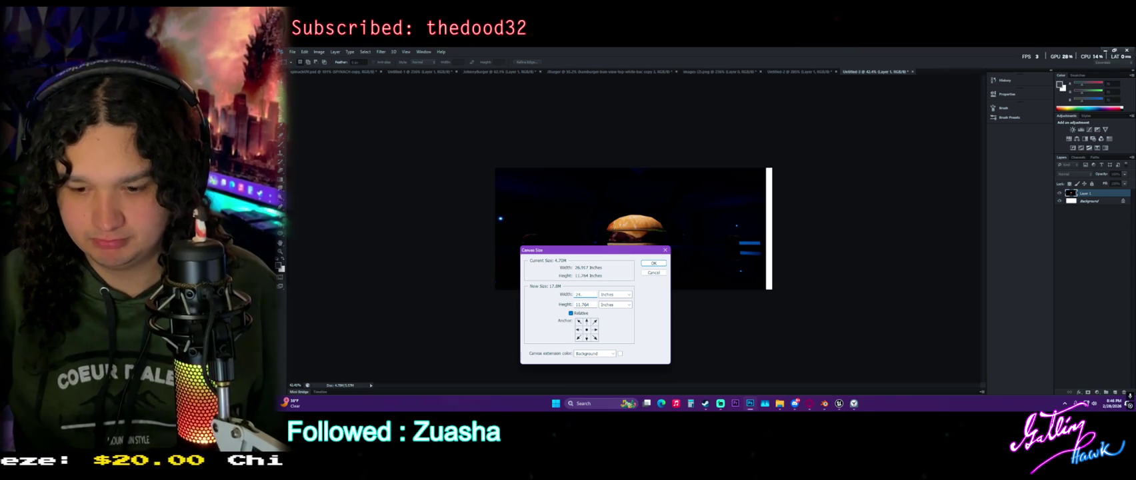
click(651, 263)
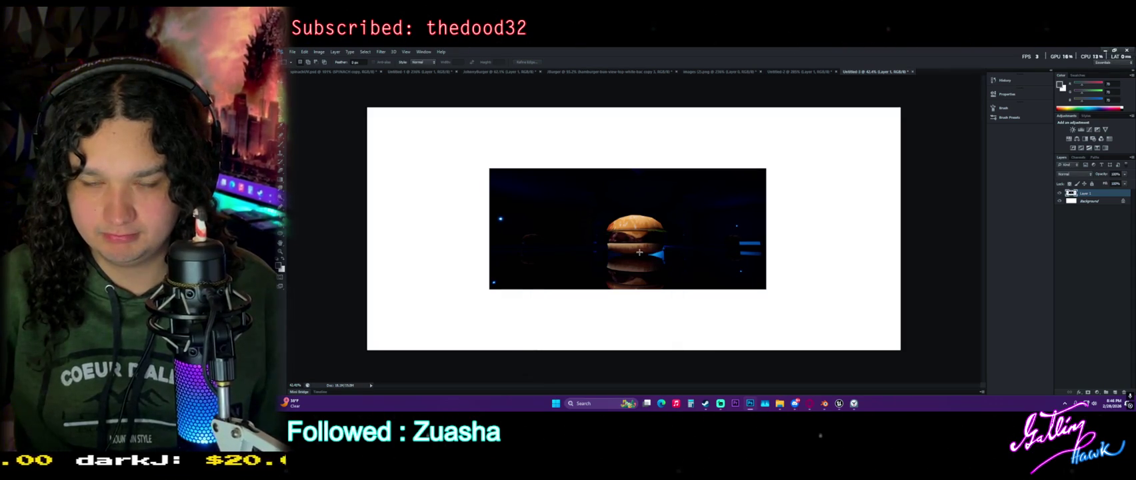
key(ctrl+z)
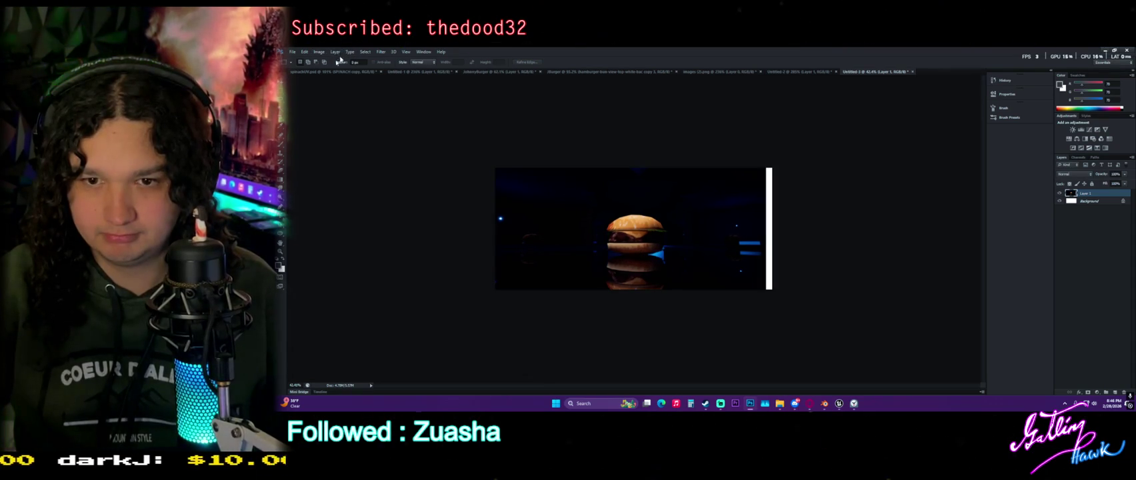
Move the burger render right to cover the white strip on the canvas edge, zooming in.
key(v)
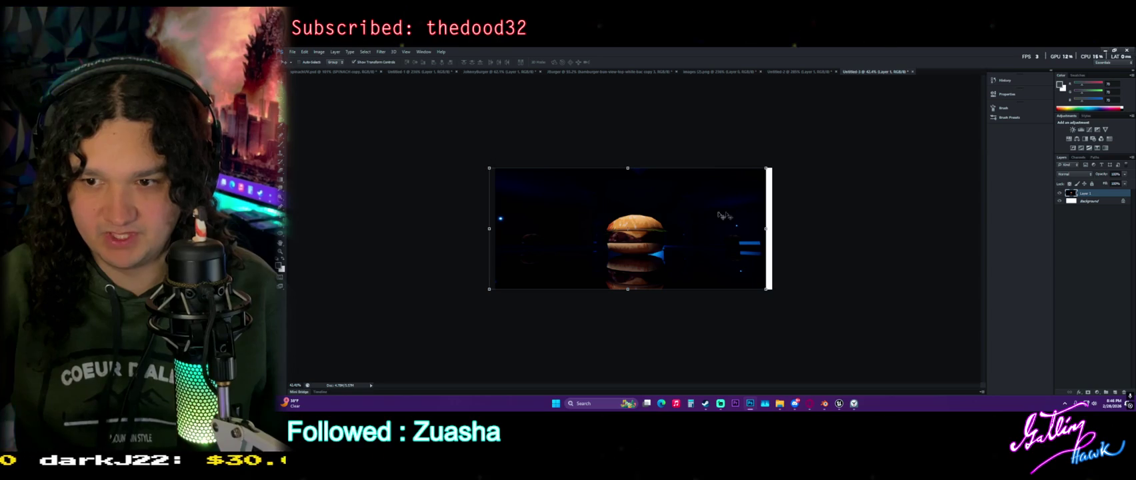
drag(740, 179, 749, 176)
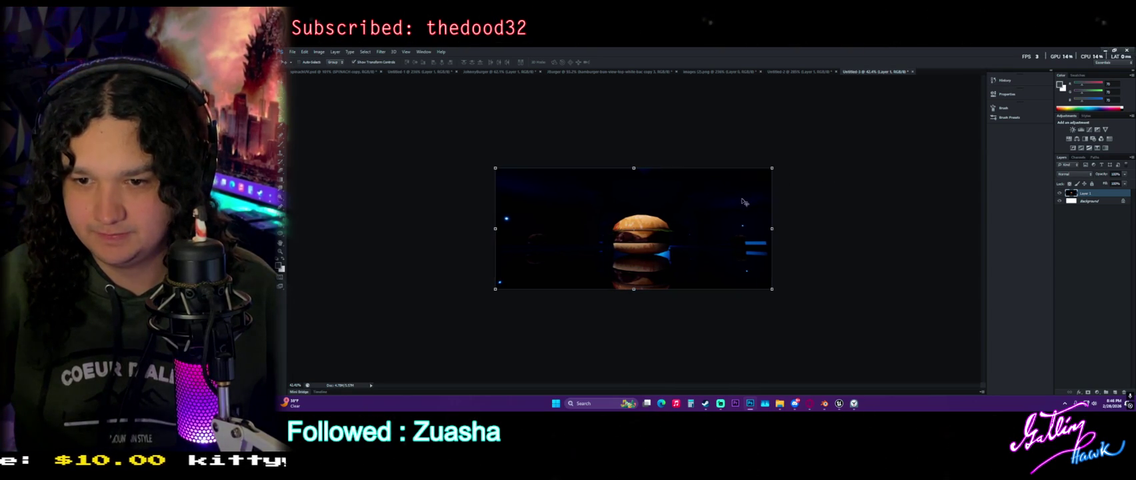
scroll(720, 216, up, 1)
scroll(720, 216, up, 2)
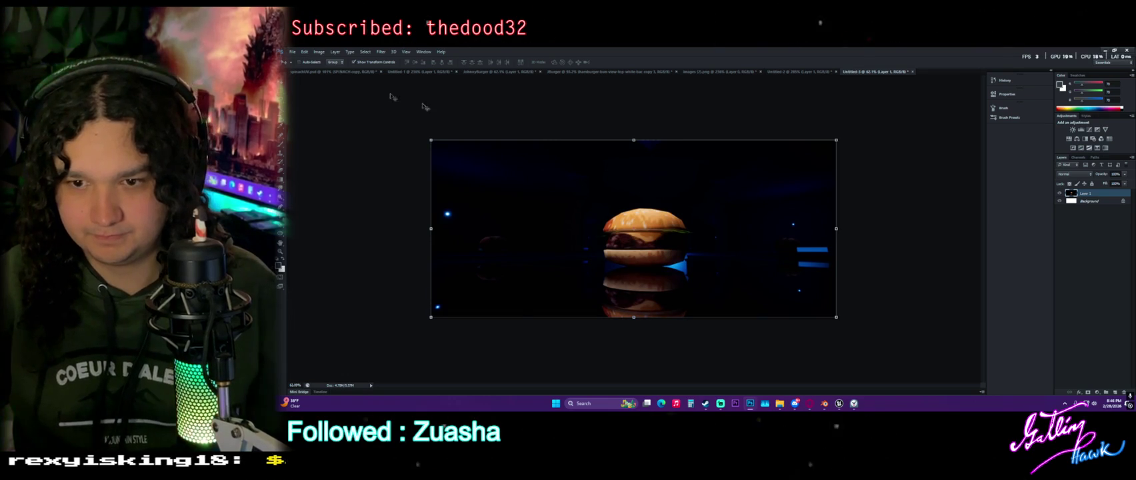
Start a new text line on the canvas with the Type tool.
key(m)
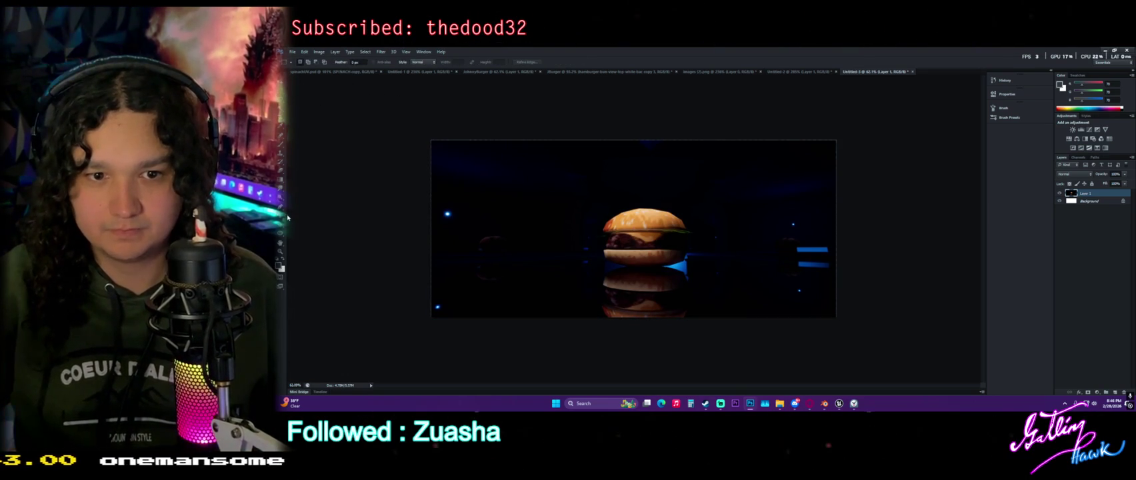
key(t)
click(457, 175)
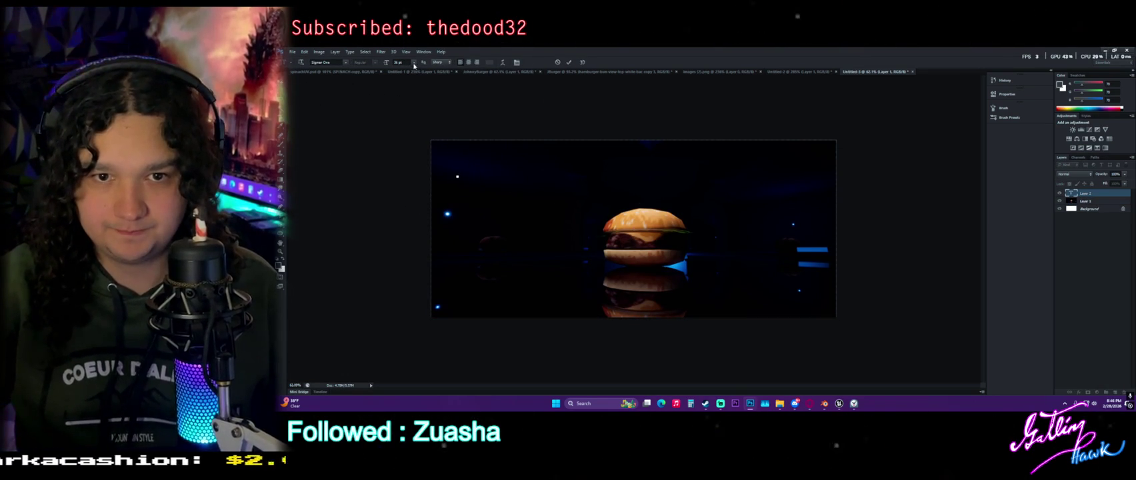
Type 'THE JOHNNY BURGER' at 72 pt and position it centered above the burger.
click(413, 62)
click(412, 178)
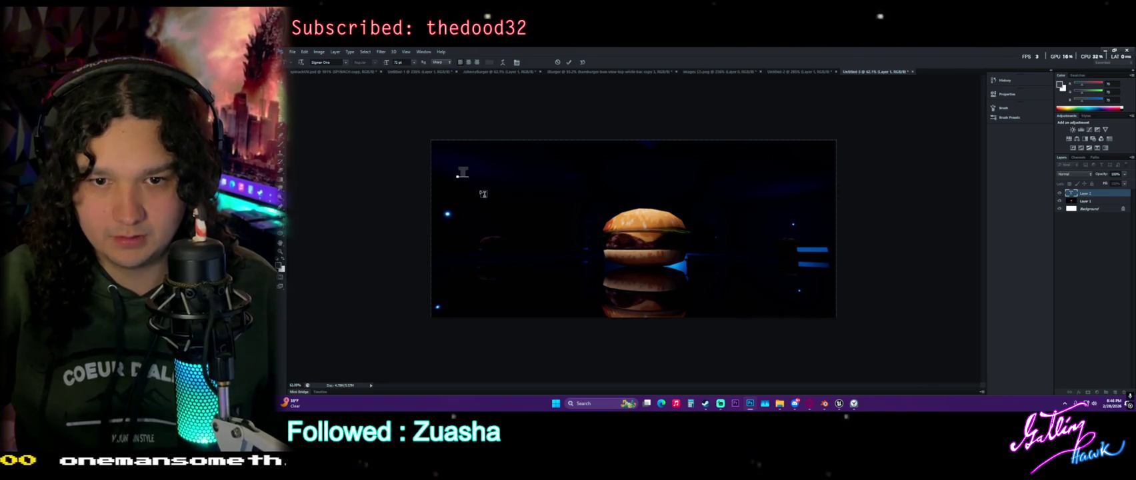
text(THE JOHNNY BURGER)
drag(505, 194, 590, 221)
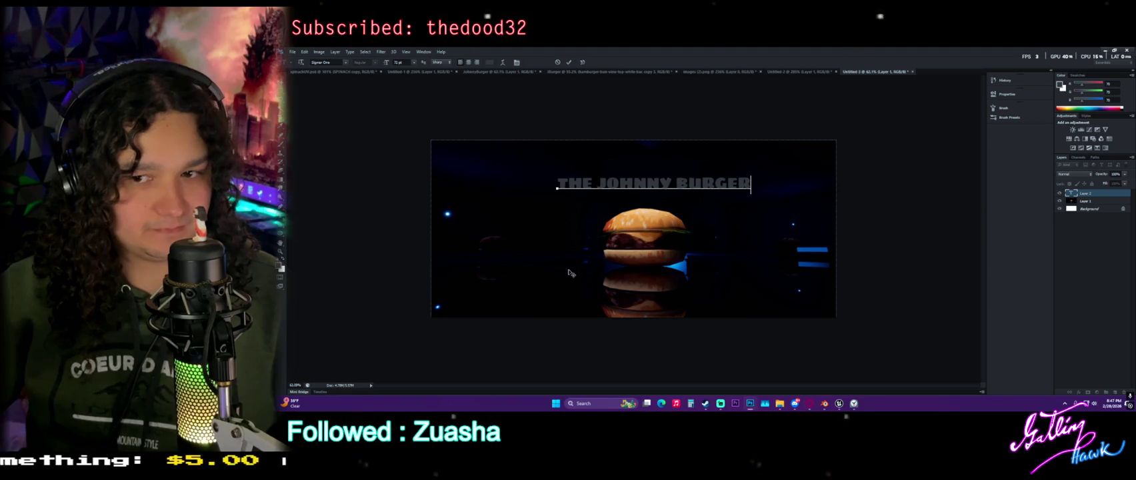
drag(594, 202, 500, 162)
Commit the caption, nudge it slightly right and down, then reselect all its text for editing.
key(ctrl+Return)
key(v)
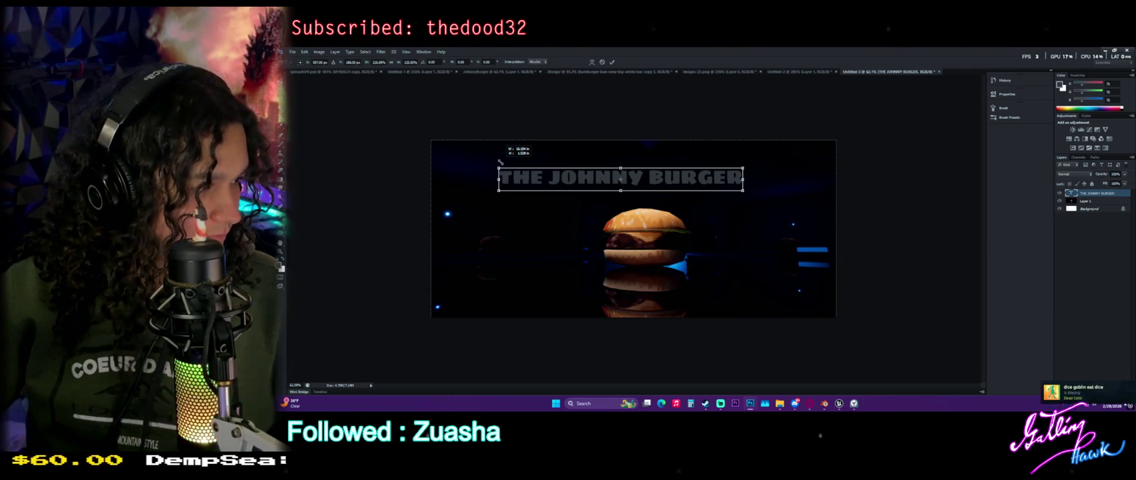
drag(499, 161, 500, 162)
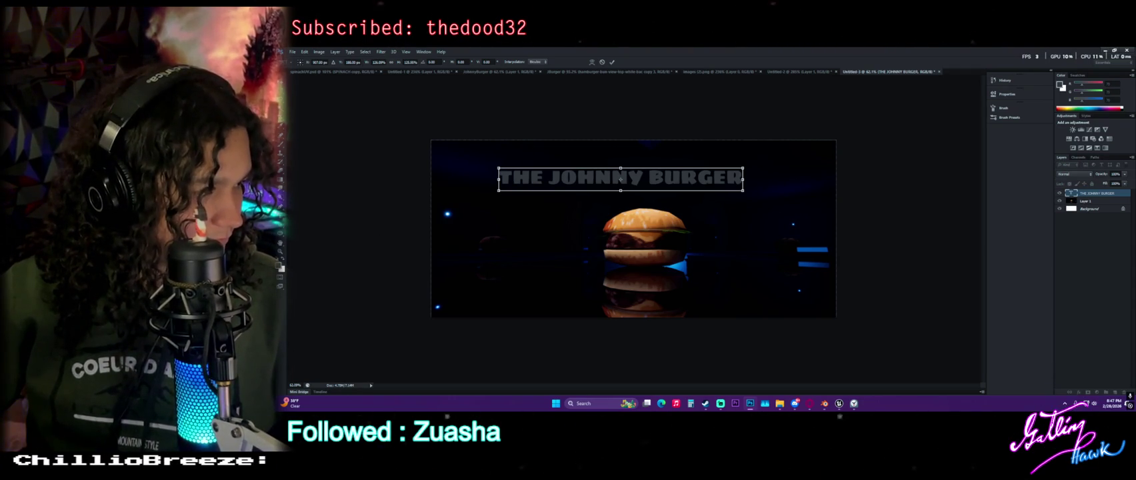
drag(593, 189, 613, 192)
key(Return)
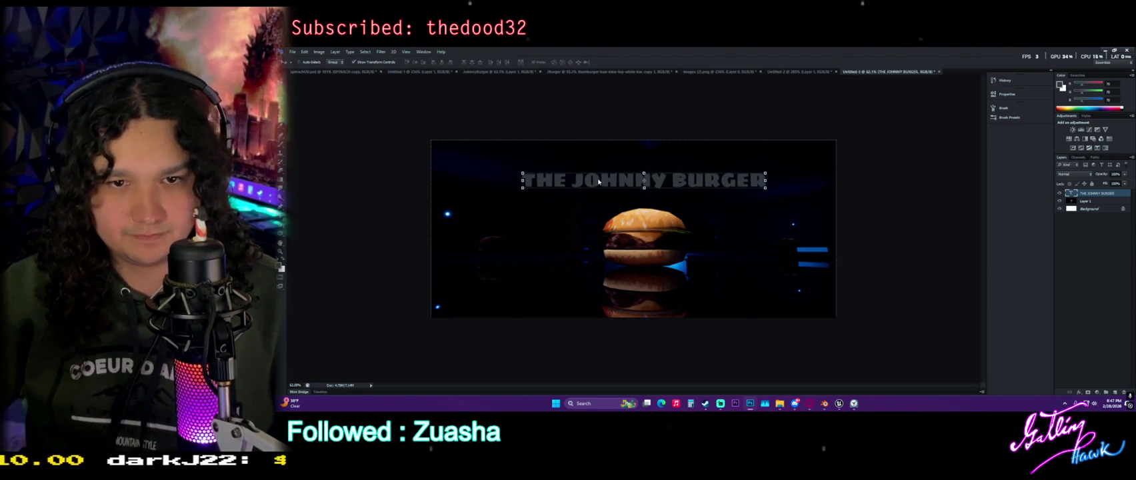
double_click(596, 179)
key(ctrl+a)
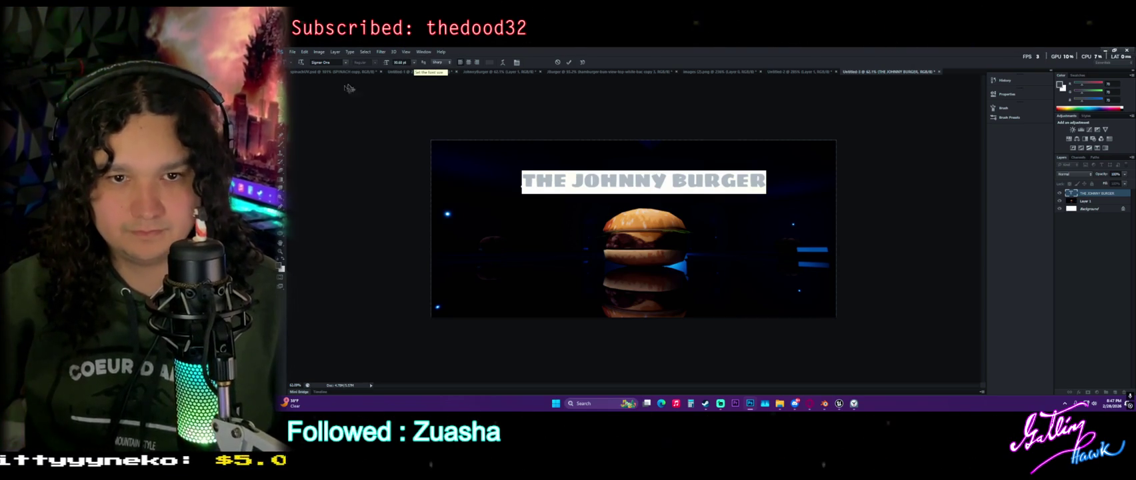
Change the caption's text colour from grey to an orange-yellow in the Color Picker.
click(281, 266)
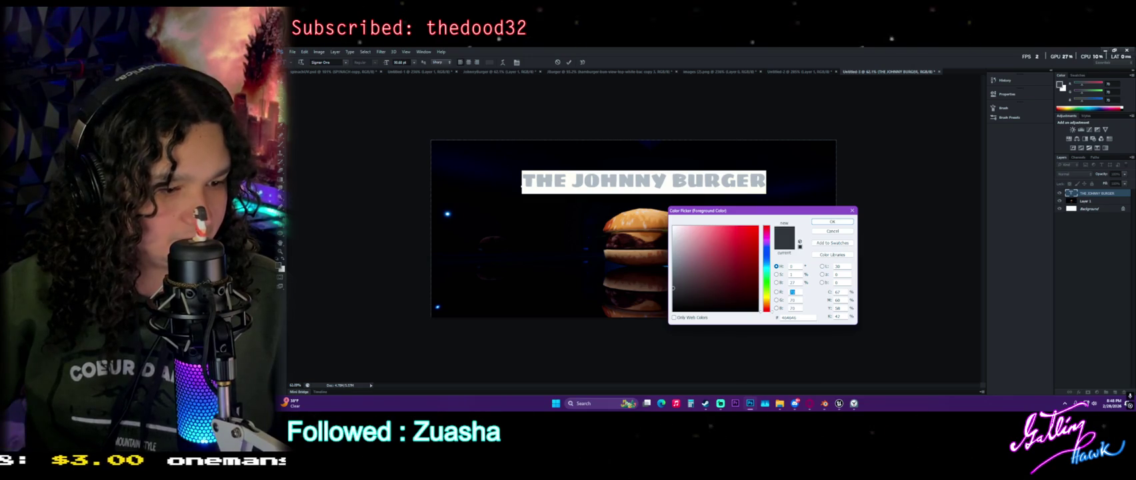
click(501, 341)
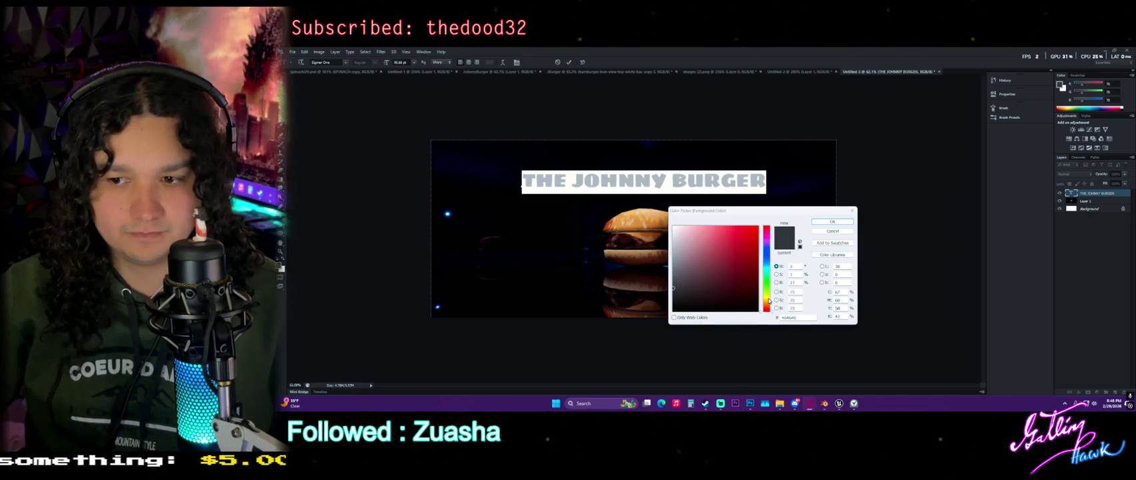
click(769, 298)
click(766, 298)
click(758, 227)
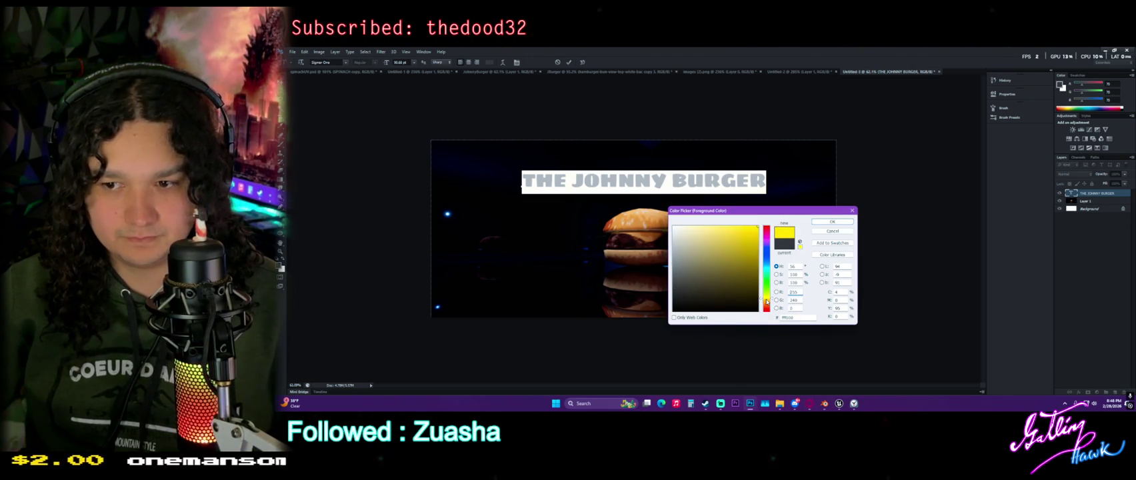
drag(766, 301, 768, 304)
click(833, 221)
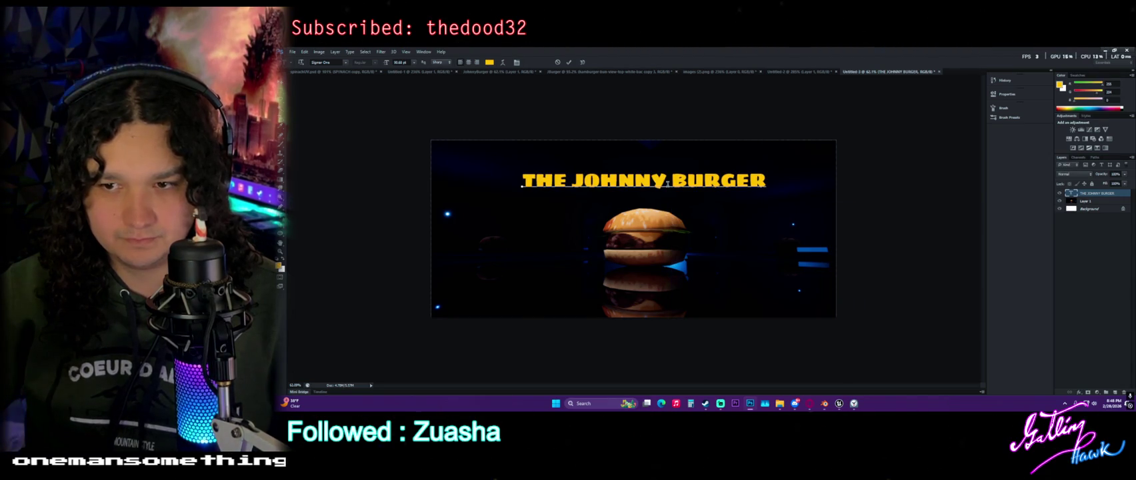
key(ctrl+a)
click(346, 63)
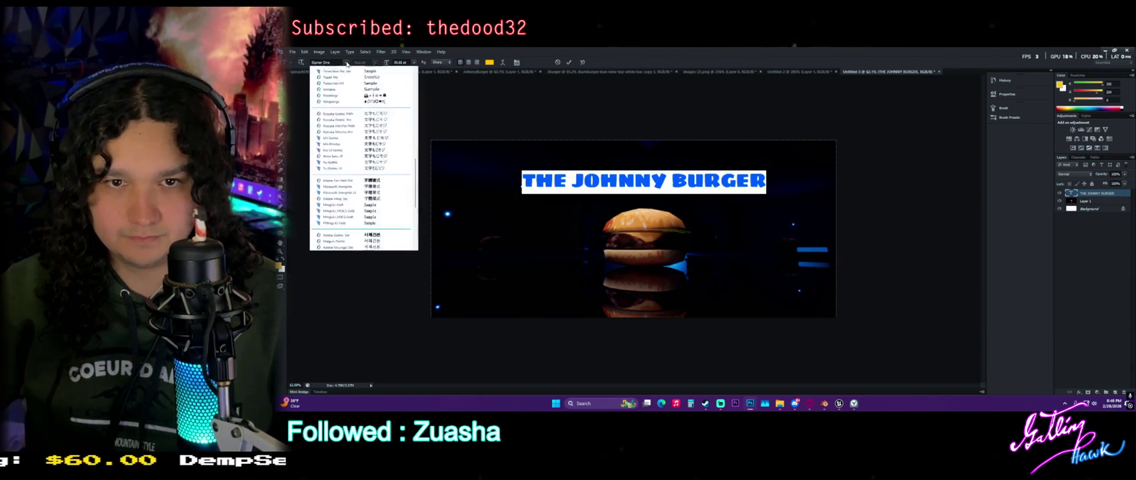
Set the caption font to Cooper Std Black, nudge it slightly left, and commit the edit.
scroll(346, 178, up, 2)
scroll(346, 178, up, 10)
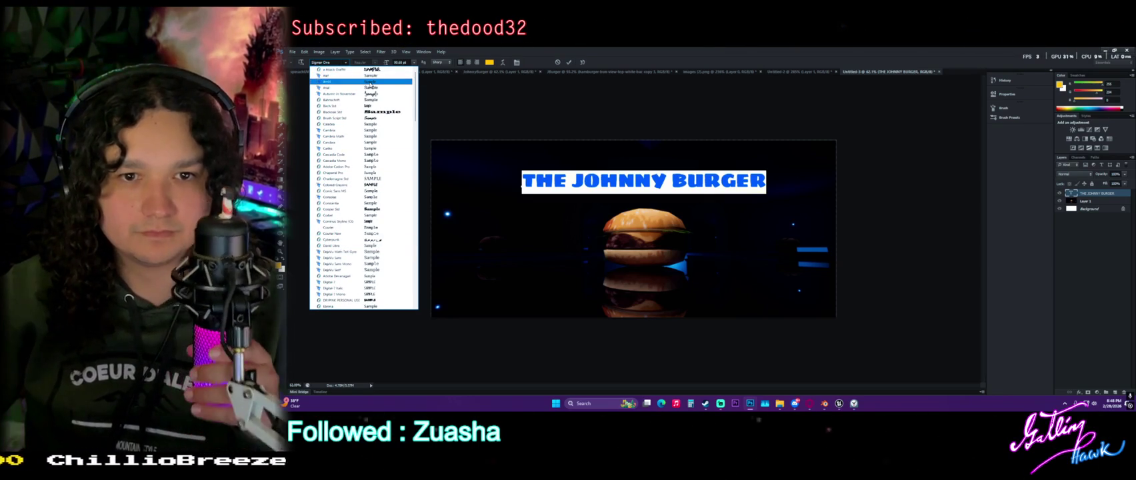
click(369, 87)
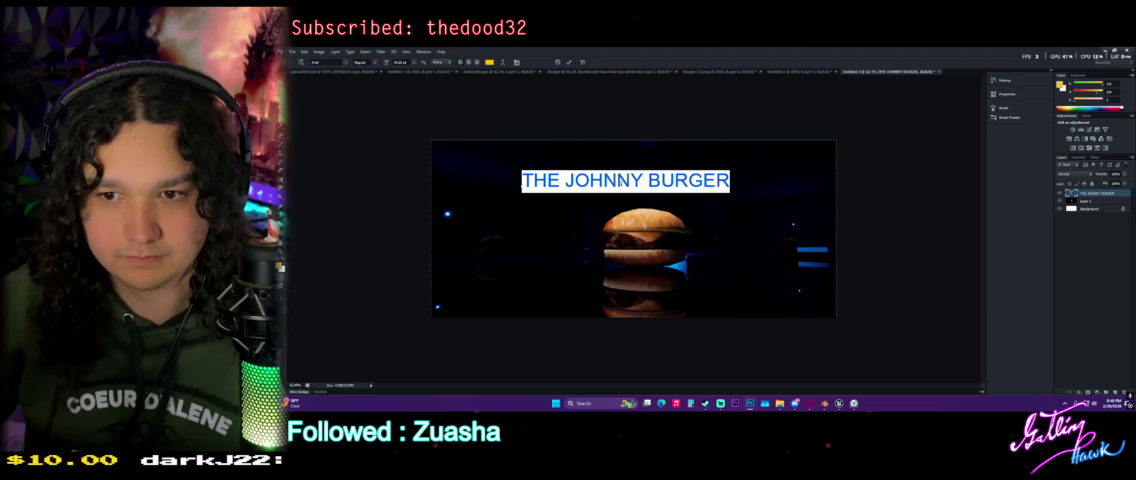
click(346, 63)
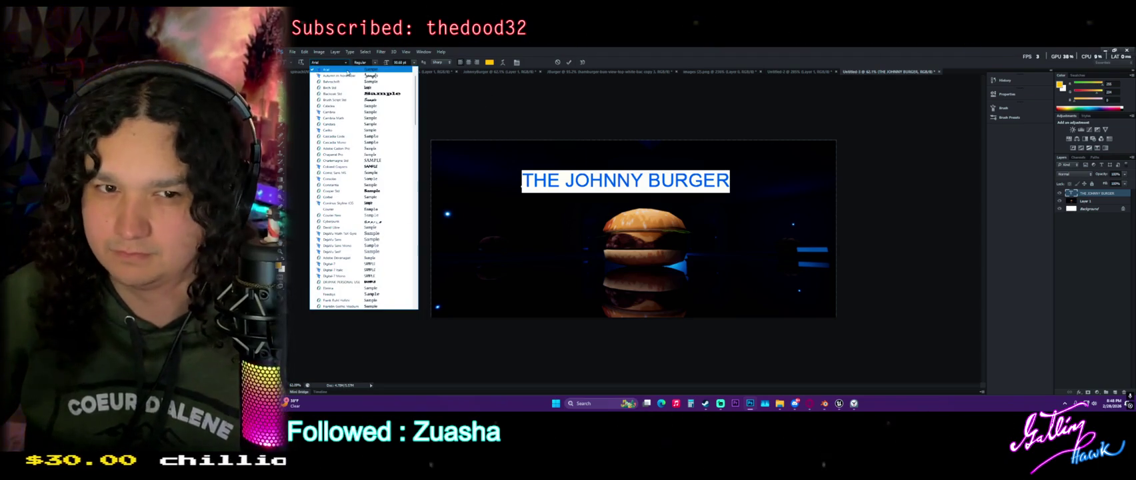
scroll(350, 86, up, 1)
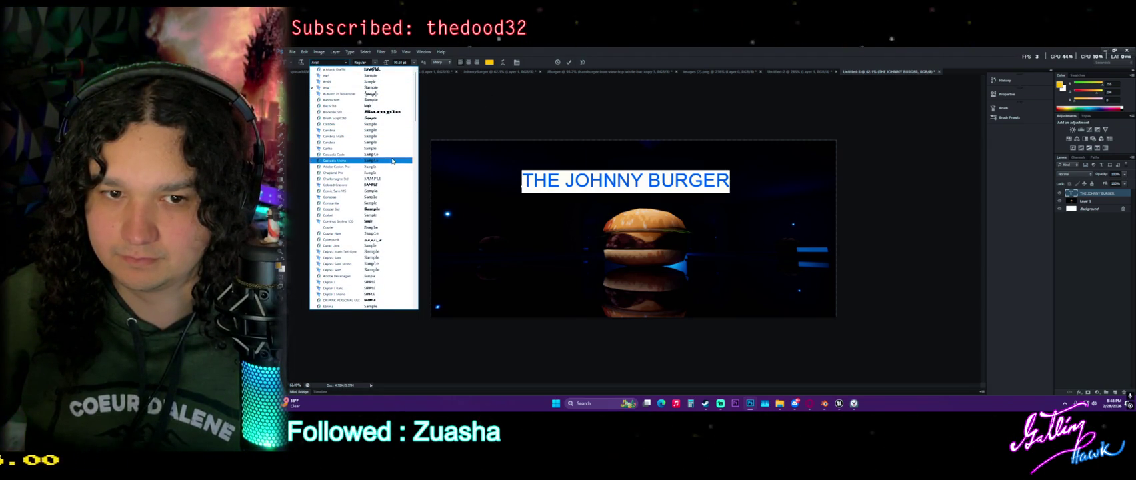
click(391, 209)
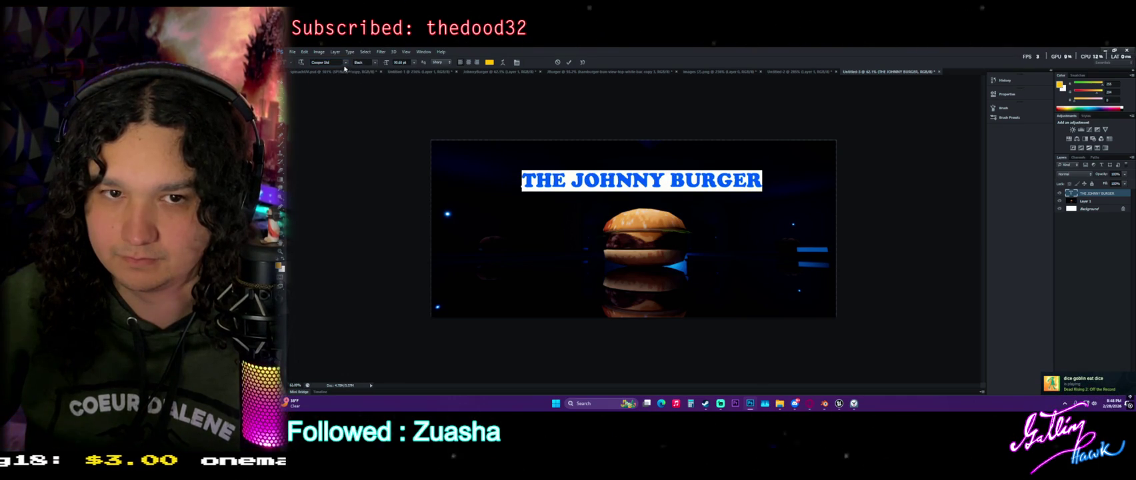
drag(562, 205, 562, 205)
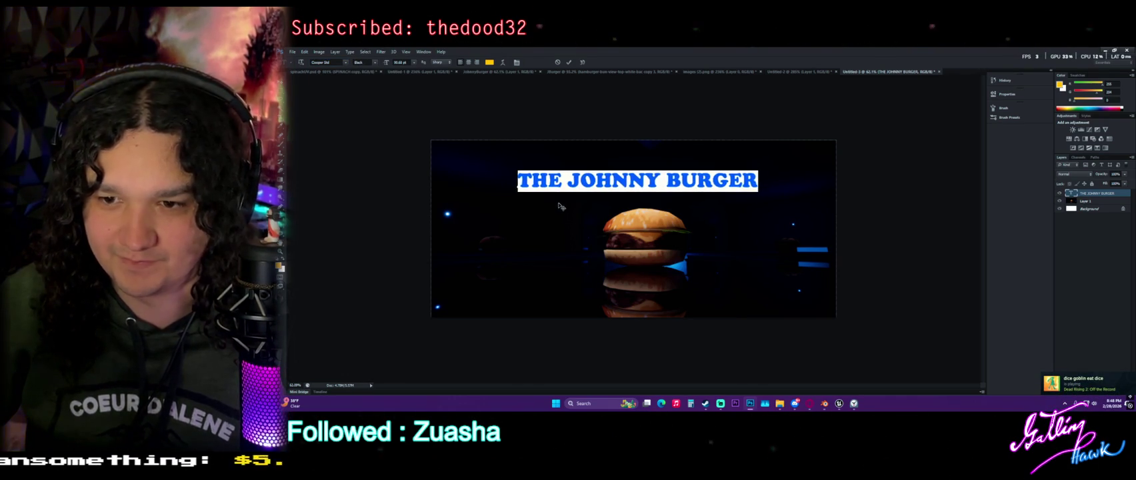
click(282, 93)
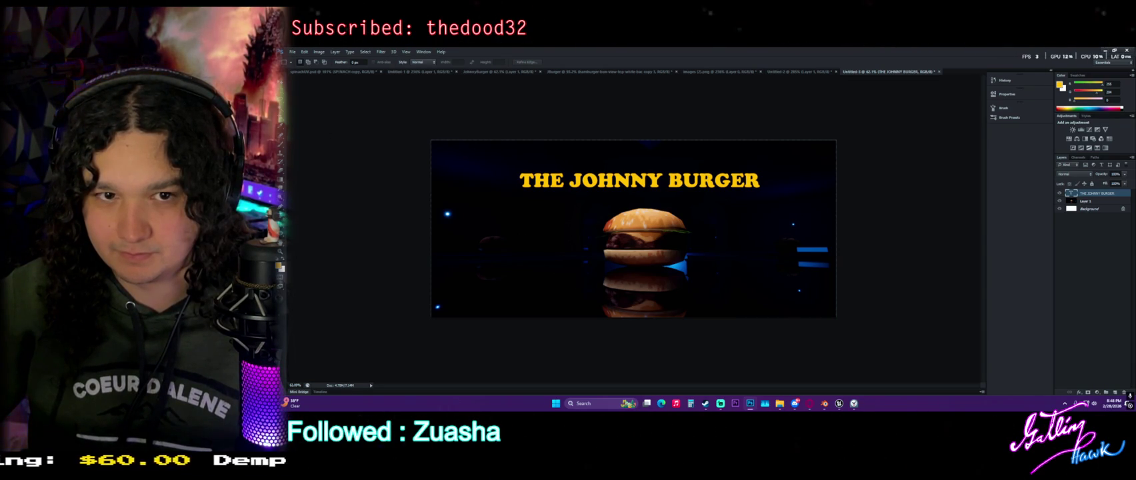
Scale the caption down with Free Transform and apply it in its new spot below the burger.
key(v)
key(ctrl+t)
mouse_move(519, 187)
mouse_down()
mouse_move(642, 194)
mouse_move(650, 262)
mouse_move(626, 287)
mouse_up()
scroll(646, 185, up, 4)
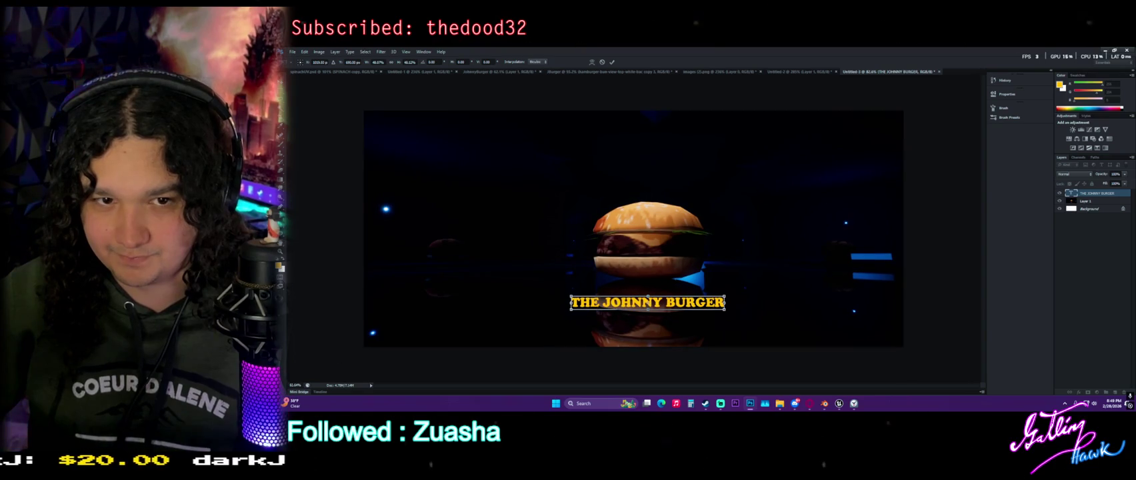
key(ctrl+s)
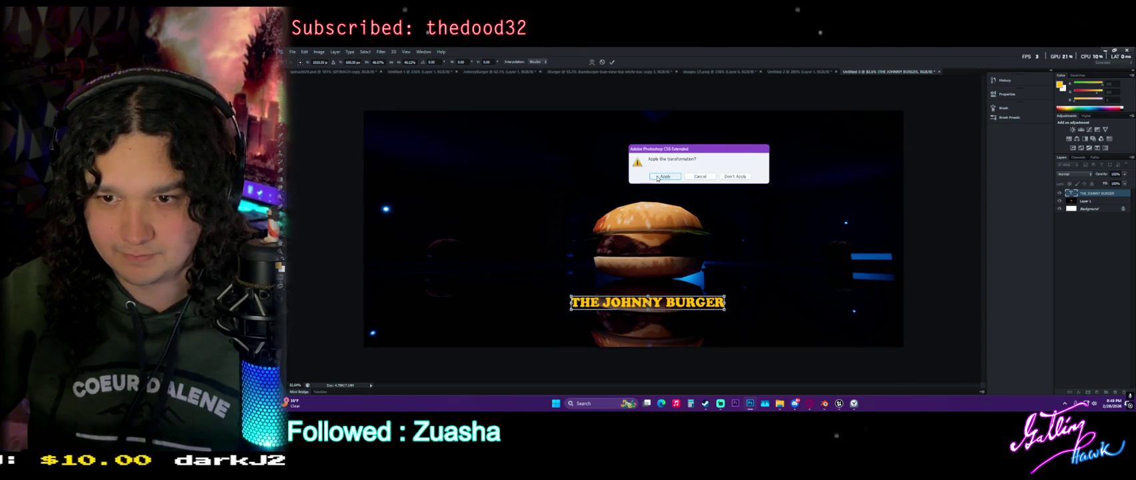
click(653, 177)
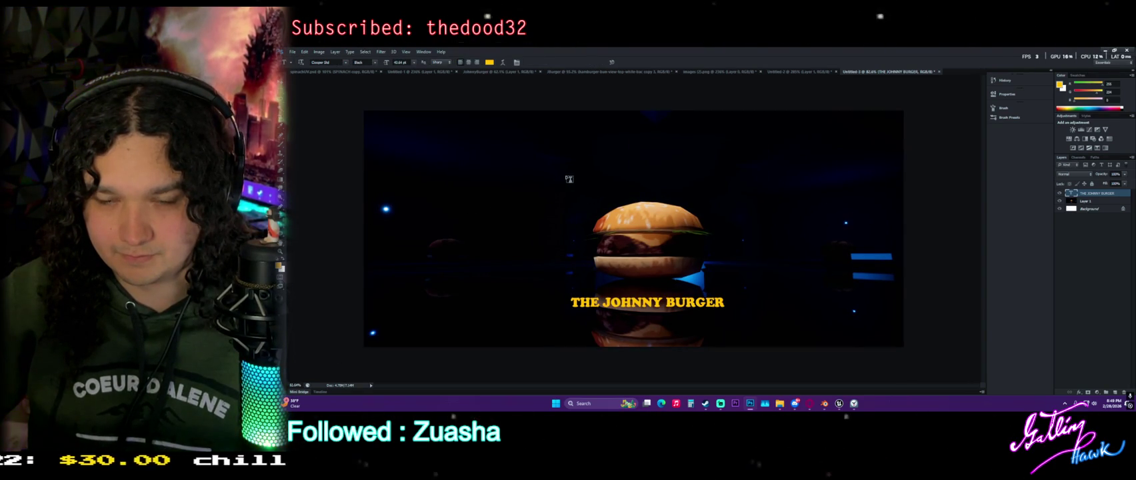
Type the headline 'XTRA BEEF' above the burger, fixing typos, and commit it centred.
click(569, 179)
text(XTA)
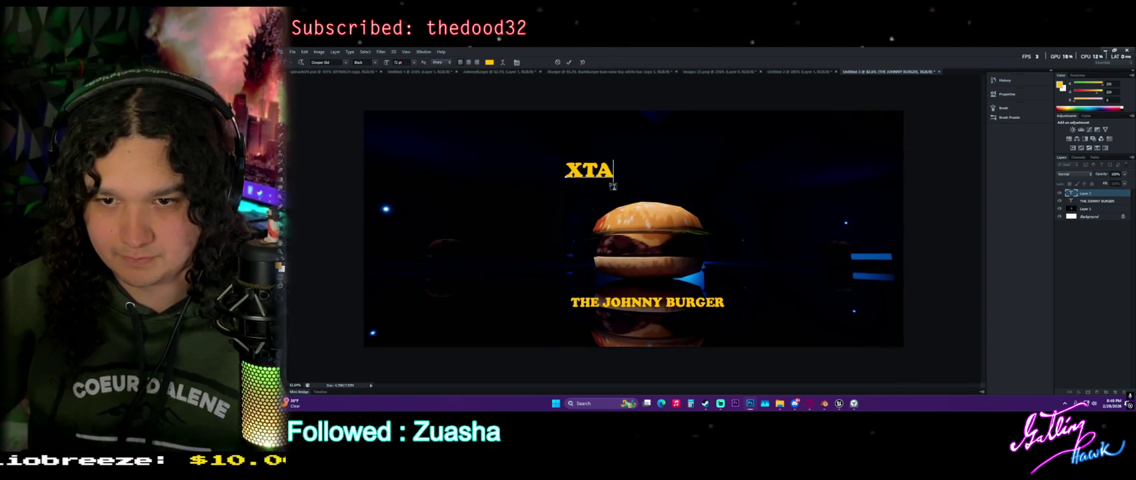
key(BackSpace)
text(RA )
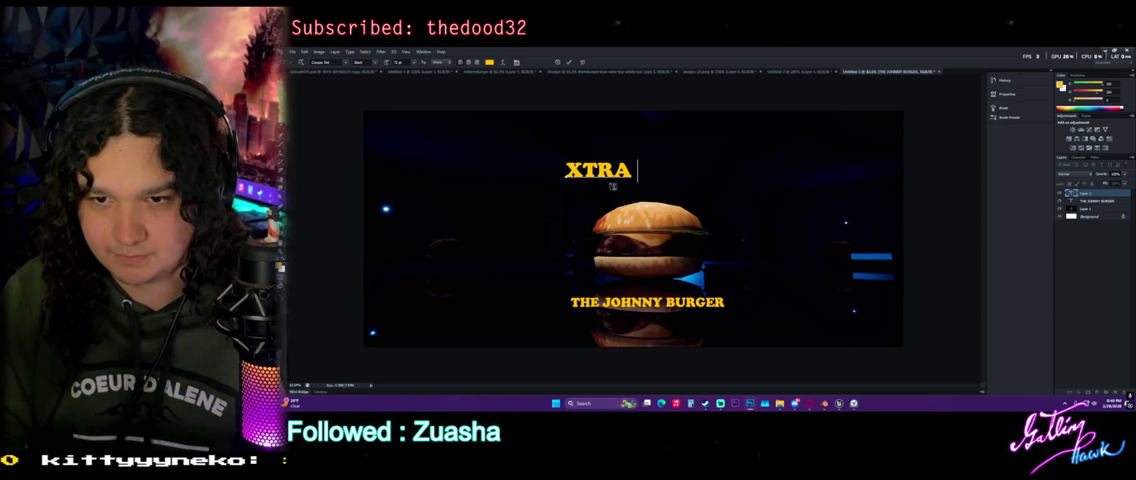
text( BED)
key(BackSpace)
text(ED)
key(Left)
key(Delete)
text(F)
drag(578, 218, 592, 224)
click(281, 84)
Enlarge the XTRA BEEF headline to about 197% and recentre it above the burger.
mouse_move(580, 169)
mouse_down()
mouse_move(506, 142)
mouse_move(452, 140)
mouse_up()
drag(513, 161, 574, 165)
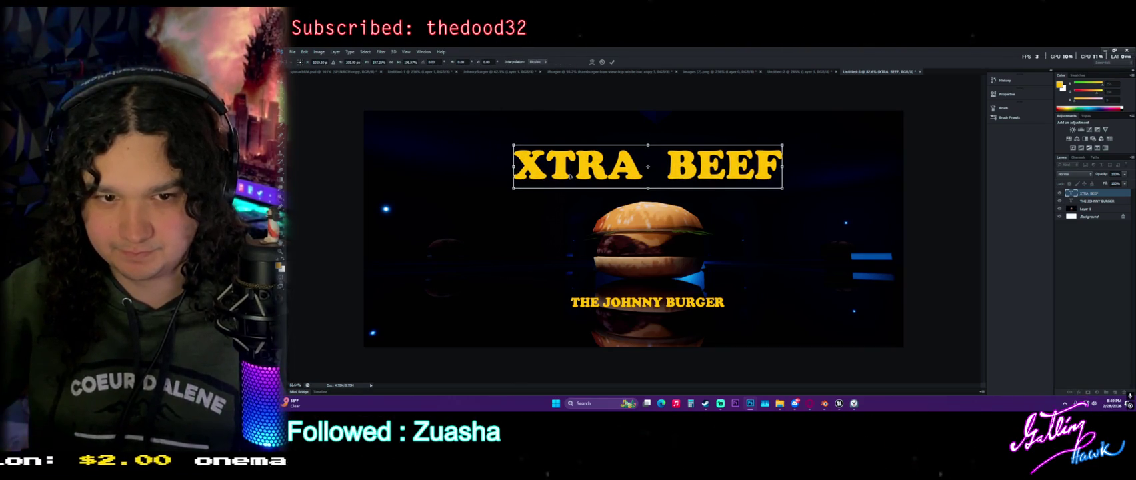
key(Return)
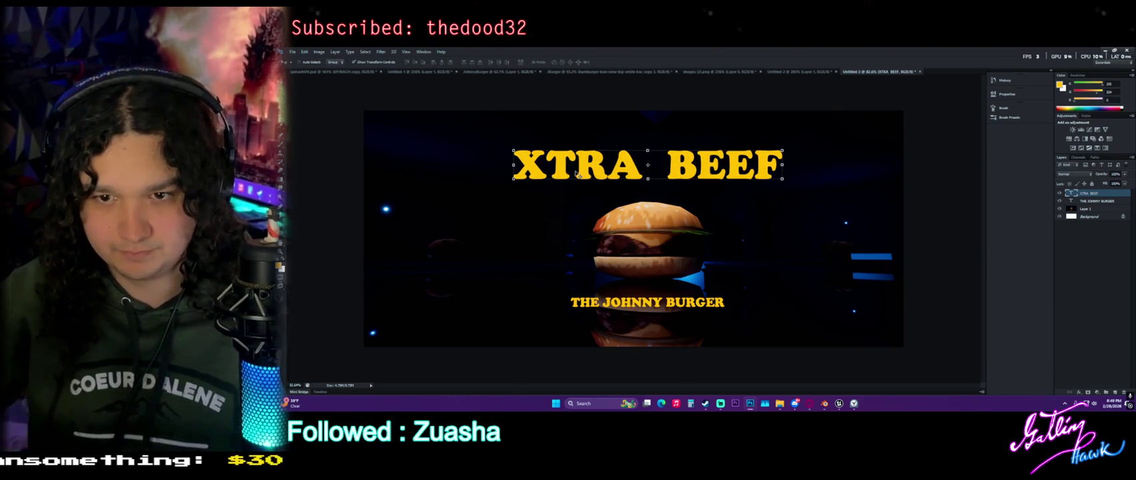
Switch the XTRA BEEF headline to the dripping HOT DOG PERSONAL USE font and shift it right.
double_click(578, 174)
key(ctrl+a)
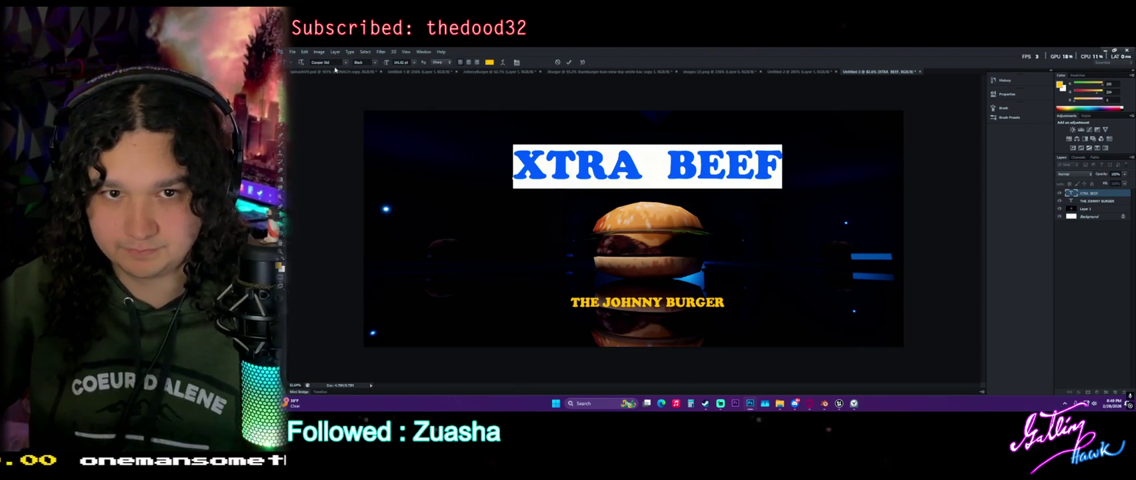
click(344, 62)
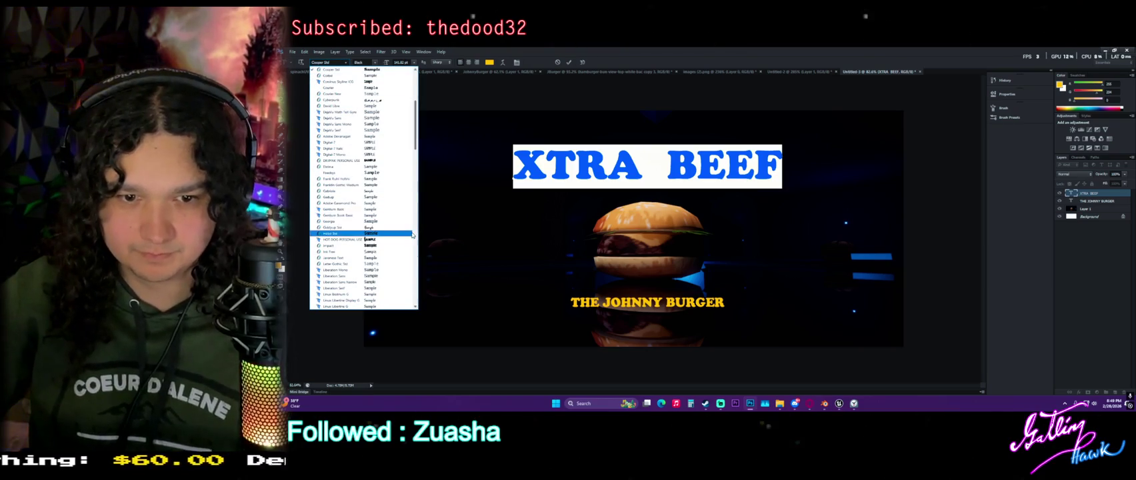
click(402, 239)
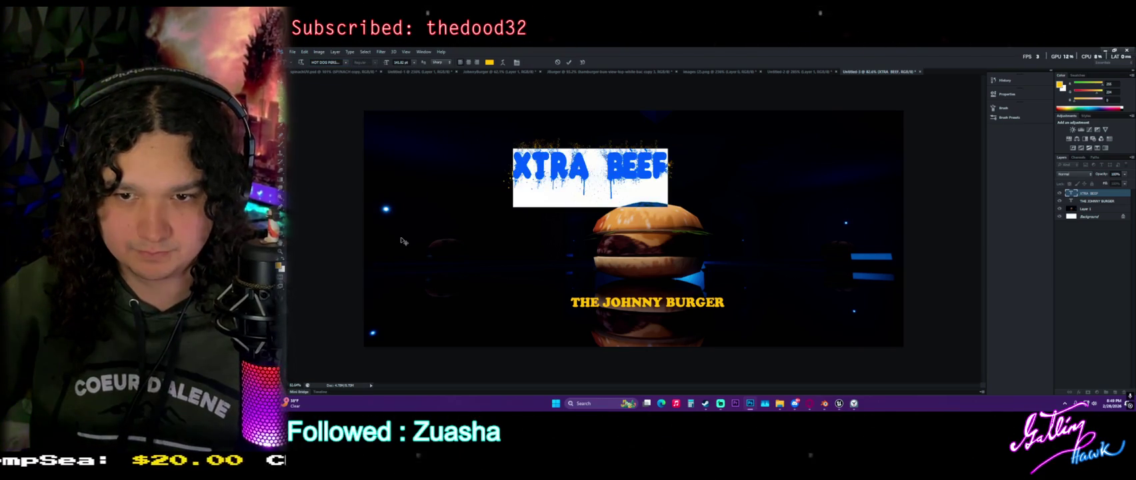
drag(570, 231, 625, 230)
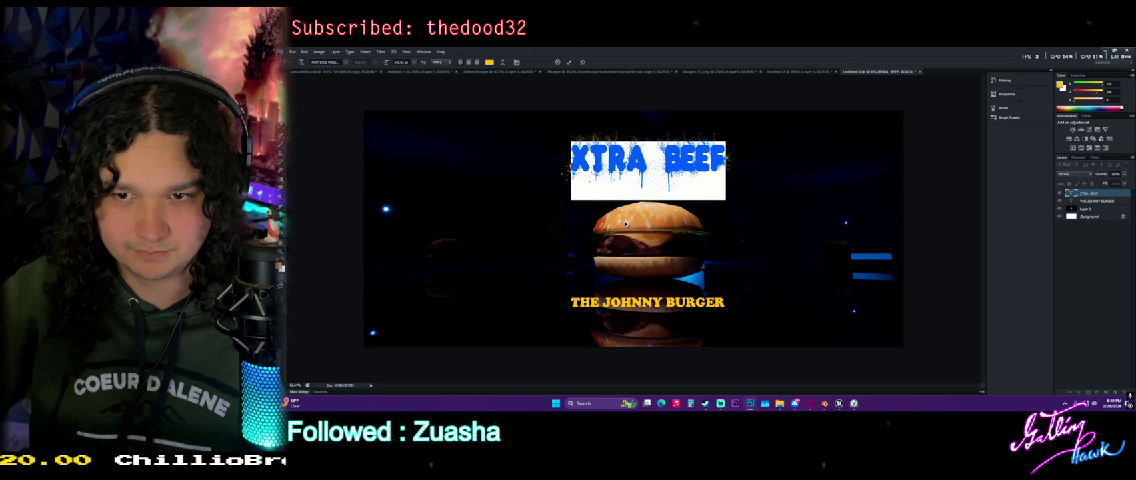
key(ctrl+Return)
Enlarge the dripping headline and recentre it wide across the top above the burger.
key(v)
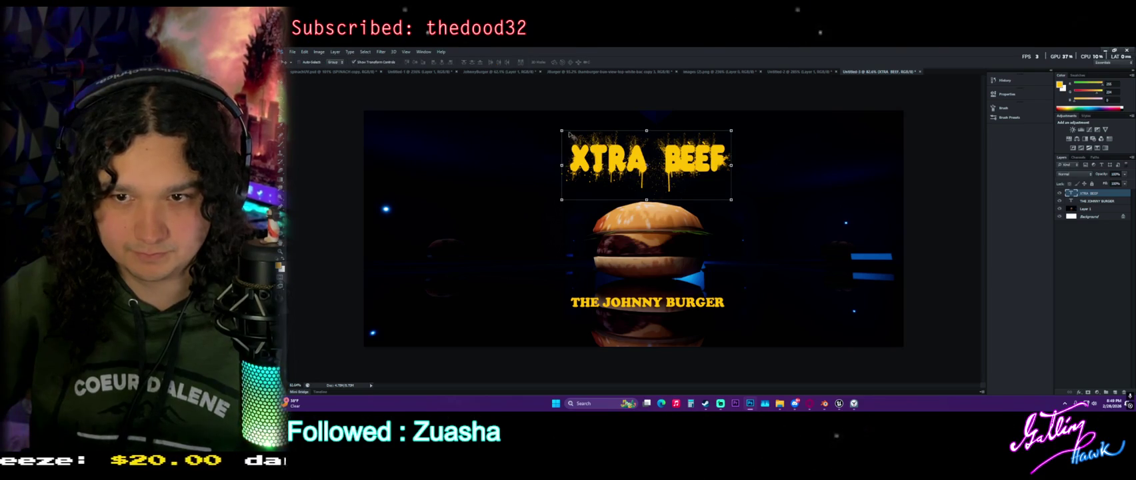
drag(562, 129, 424, 98)
drag(483, 140, 547, 161)
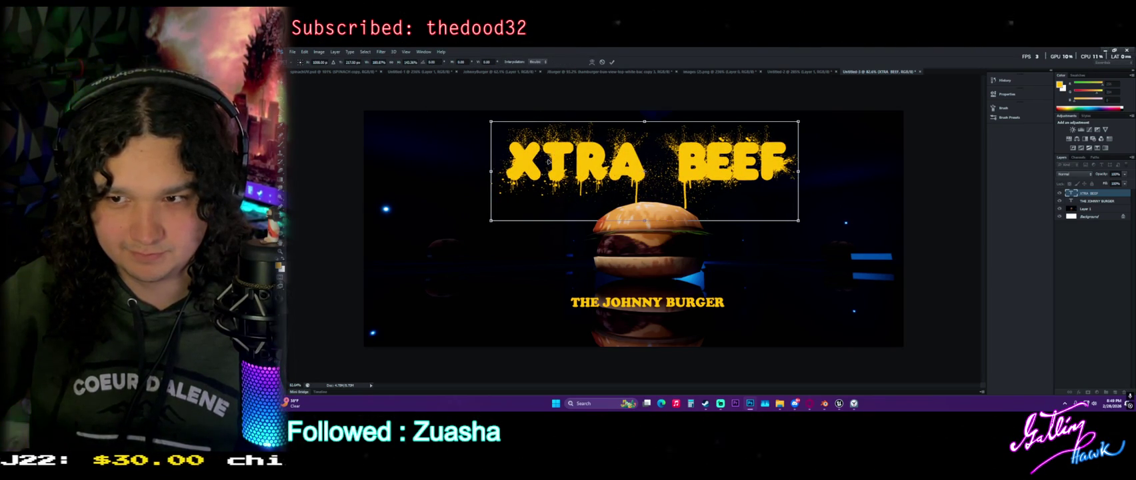
key(Return)
click(281, 89)
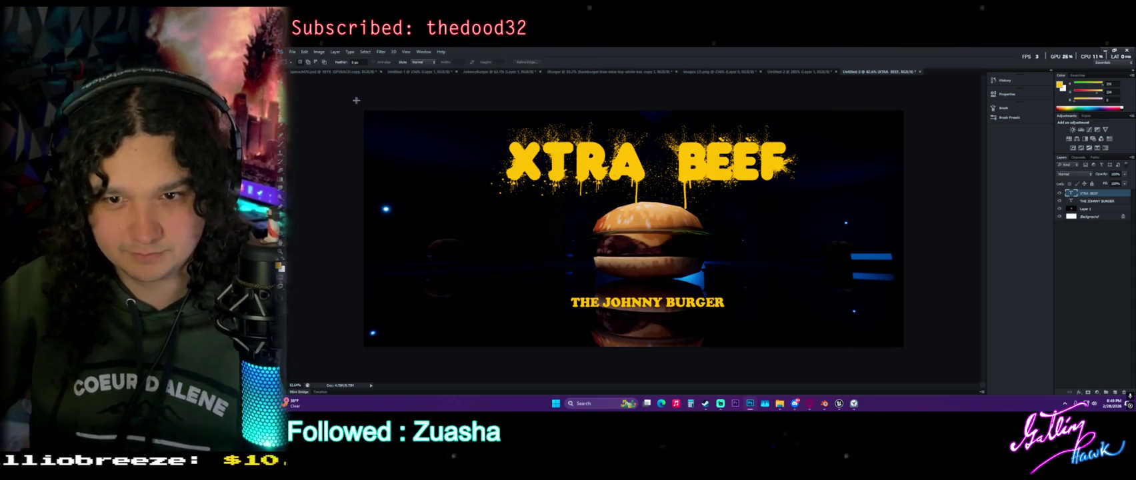
scroll(486, 202, down, 1)
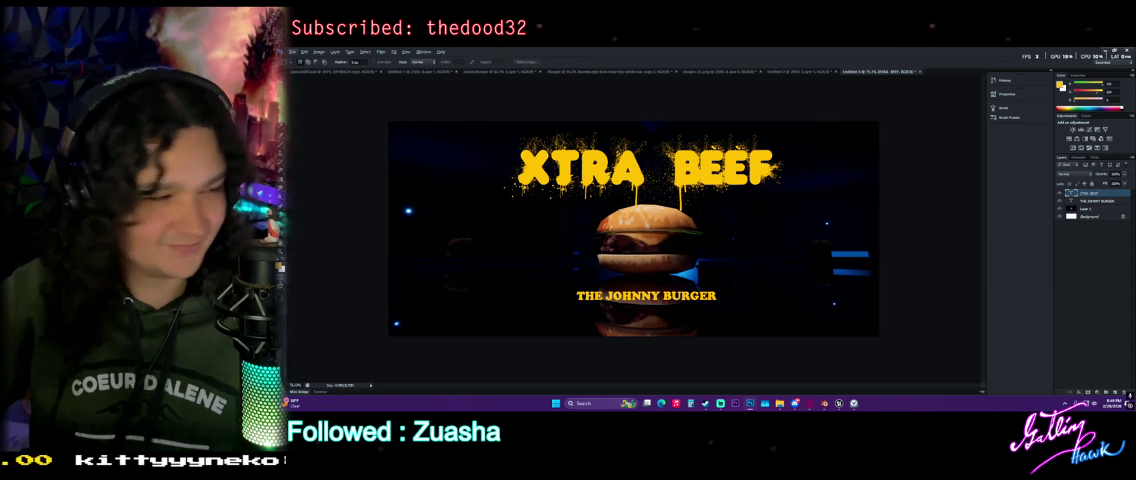
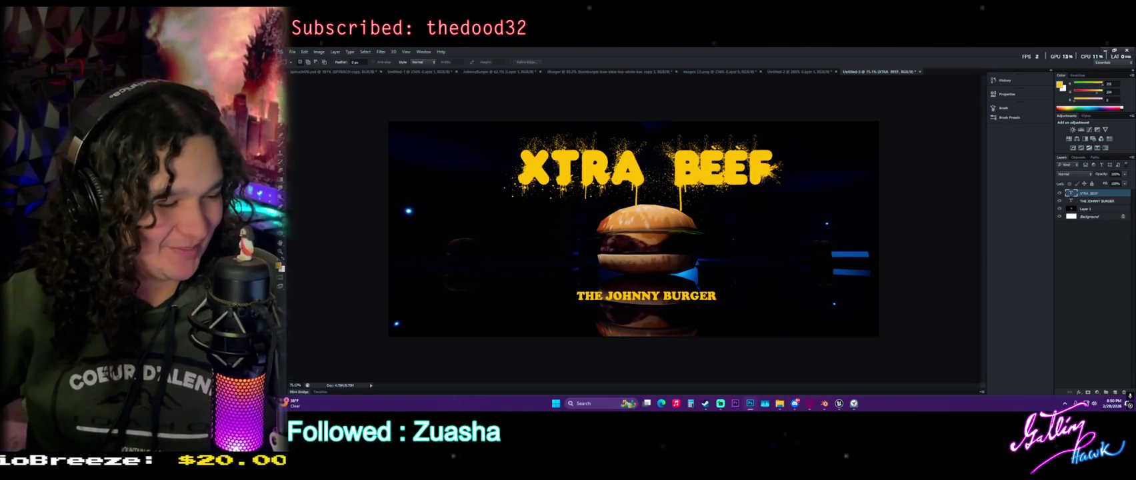
Place the man-with-burger portrait on the XTRA BEEF poster and move it just below THE JOHNNY BURGER.
key(super+d)
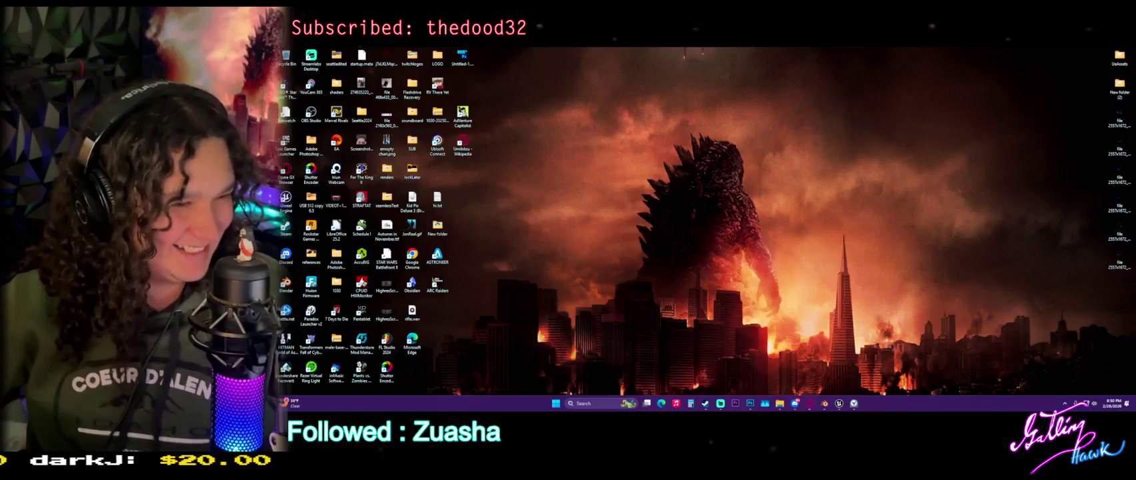
key(super+d)
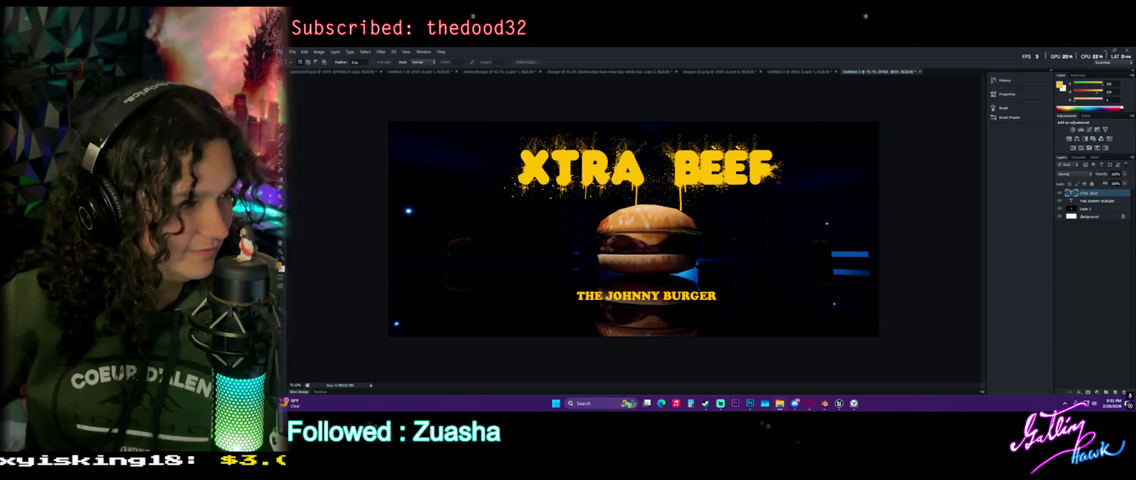
drag(1133, 222, 644, 222)
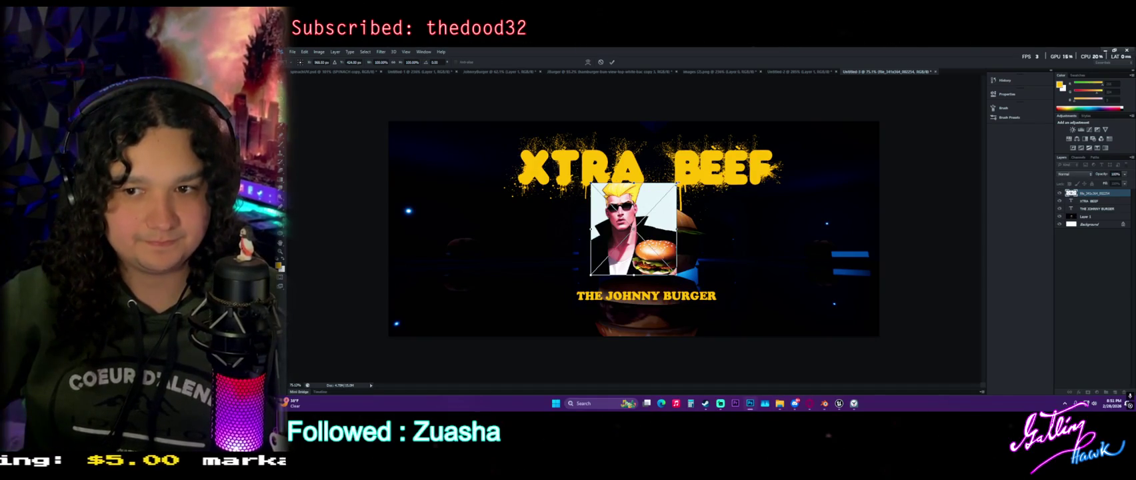
mouse_move(674, 185)
mouse_down()
mouse_move(753, 235)
mouse_move(699, 294)
mouse_move(730, 296)
mouse_move(653, 317)
mouse_up()
key(Return)
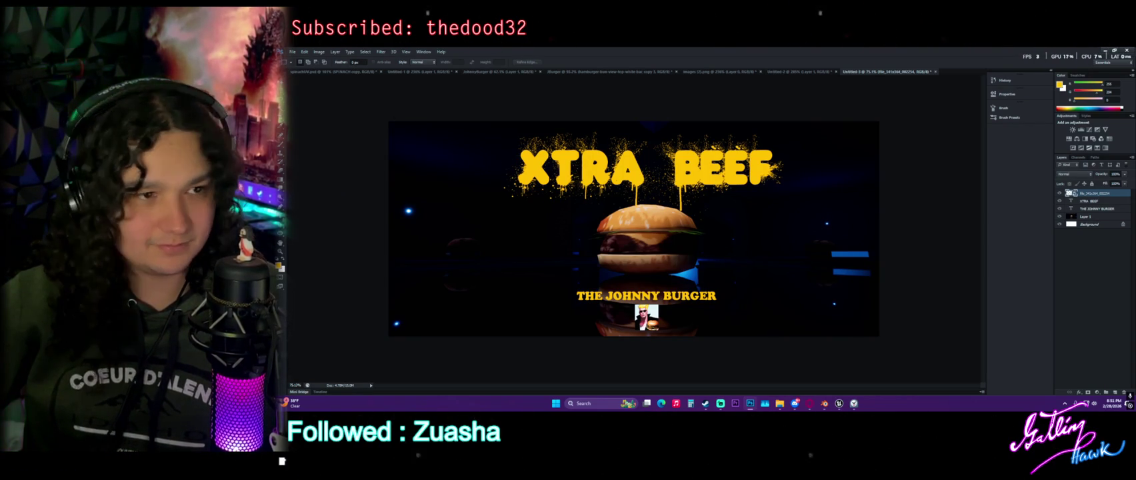
Save the poster as a PNG named 'JdhnnyBurger', accepting the default PNG options.
click(292, 53)
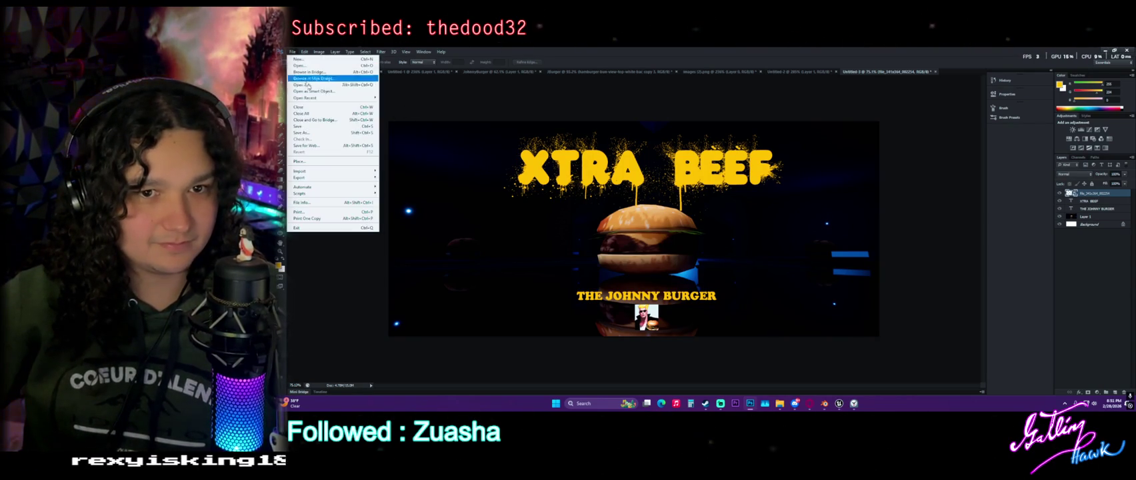
click(313, 134)
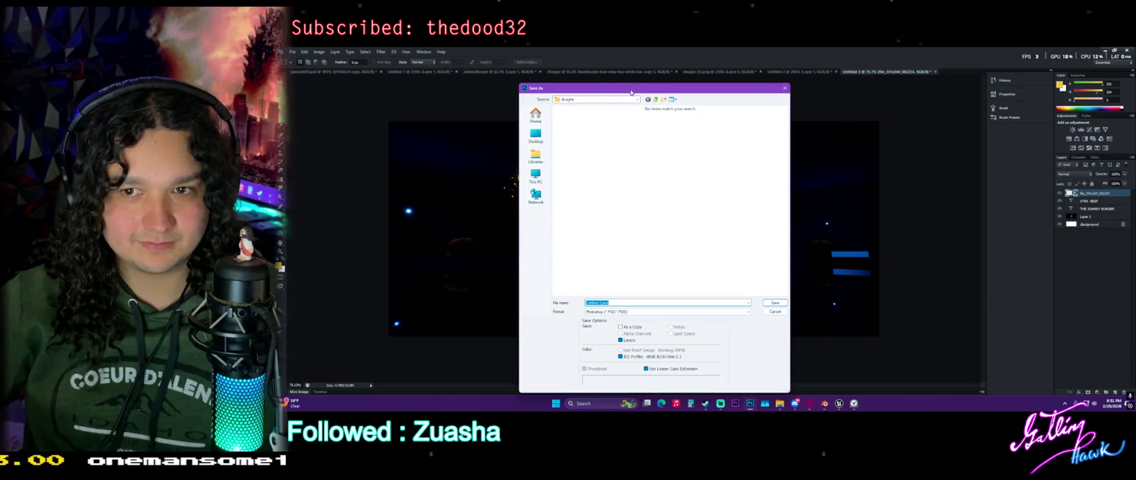
drag(630, 94, 525, 94)
key(Escape)
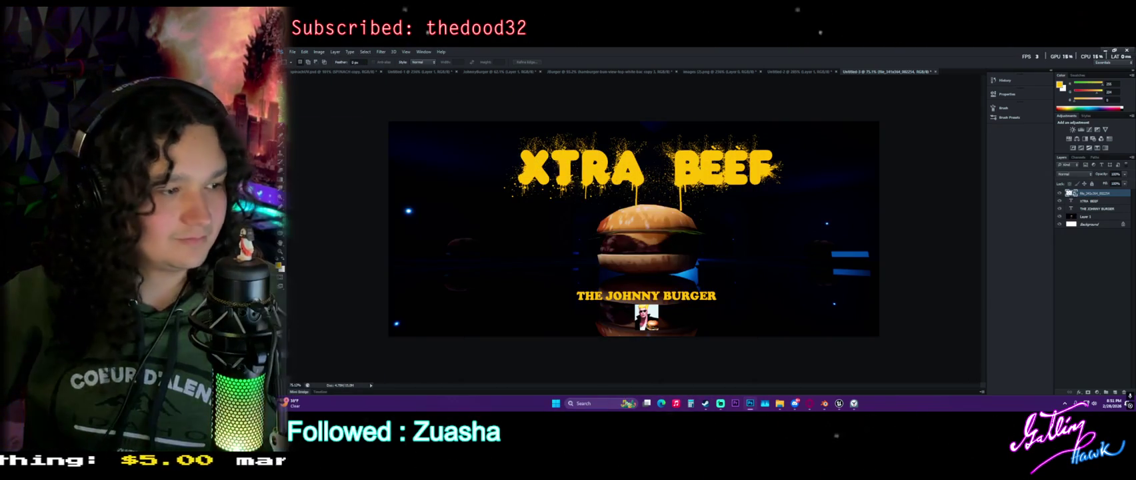
click(292, 52)
click(313, 134)
text(Jd)
text(hnnyBur)
text(gerT.png)
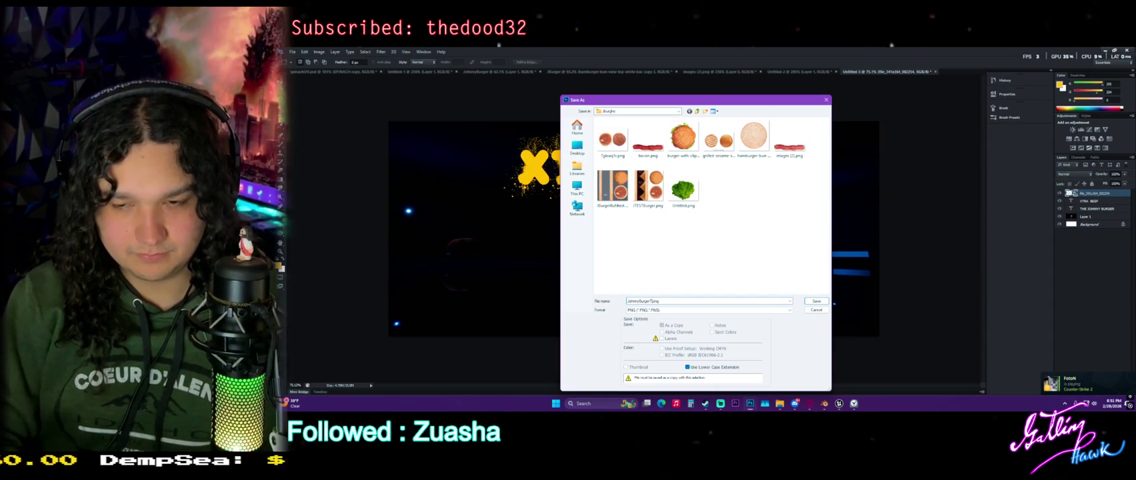
key(Return)
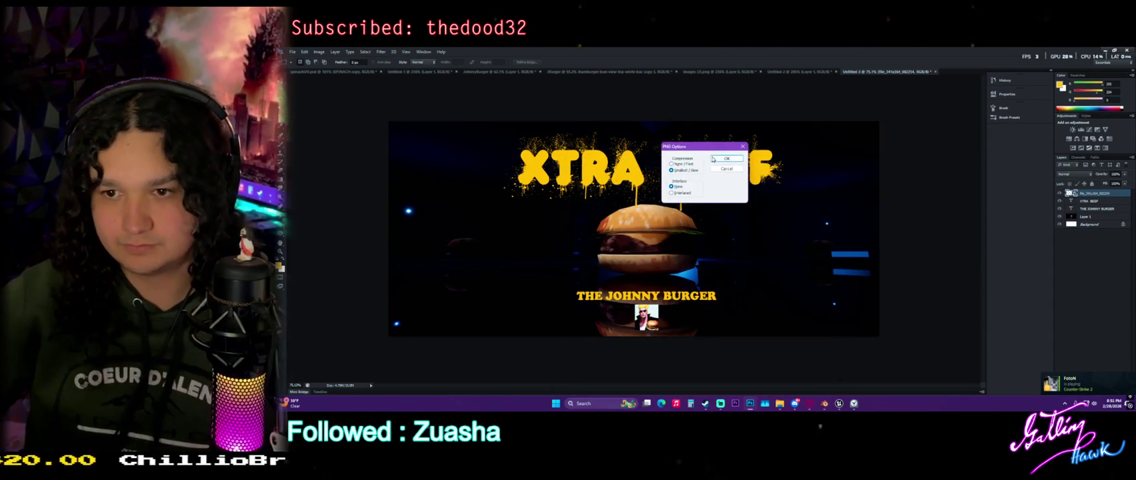
key(Return)
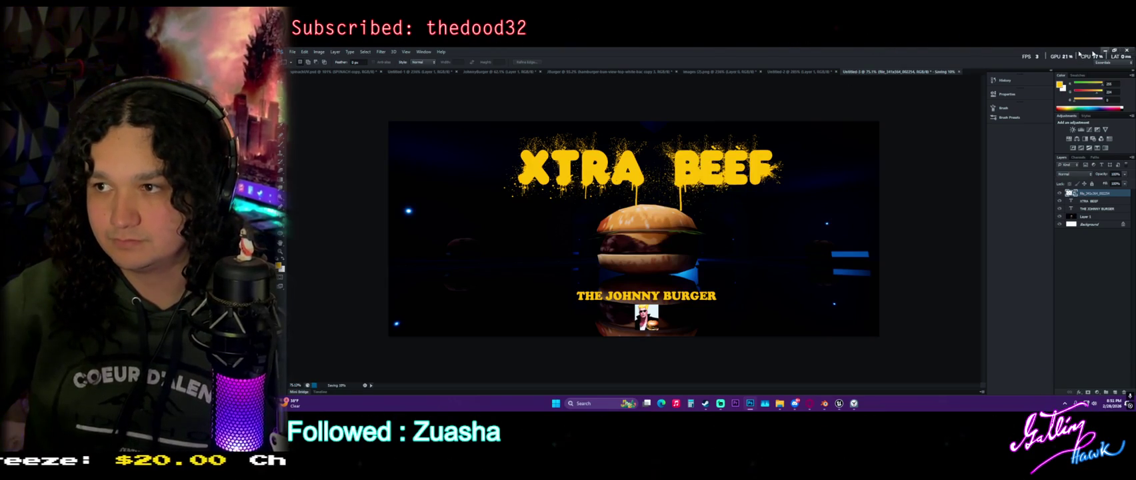
Restore and re-maximize the Photoshop window, then bring up the Untitled-2 textures document.
click(1115, 51)
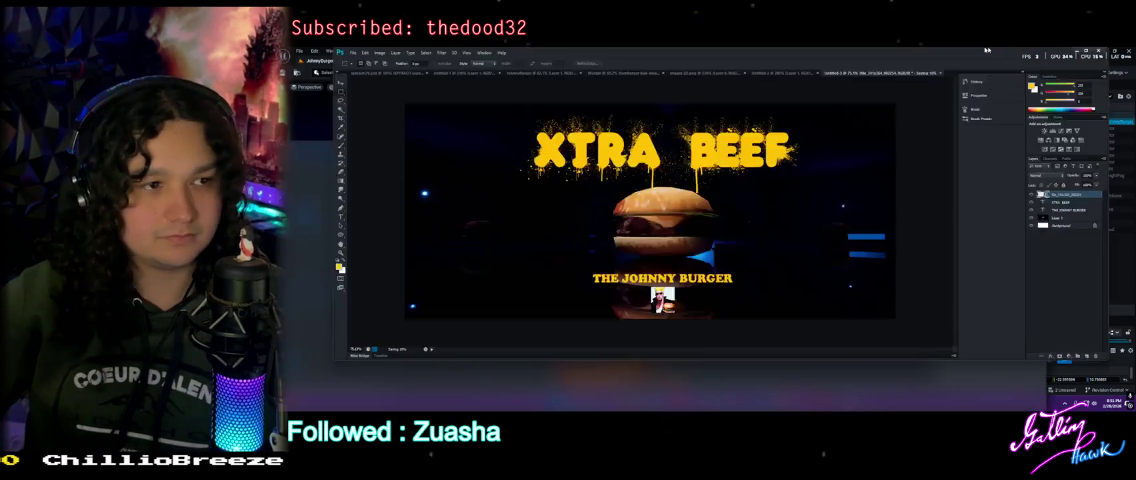
double_click(986, 50)
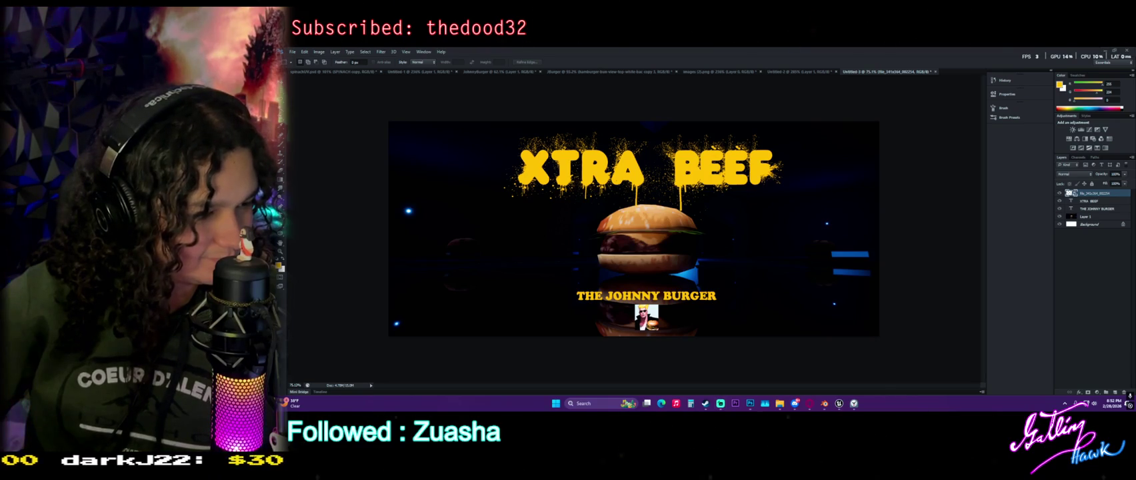
key(super+d)
key(super+d)
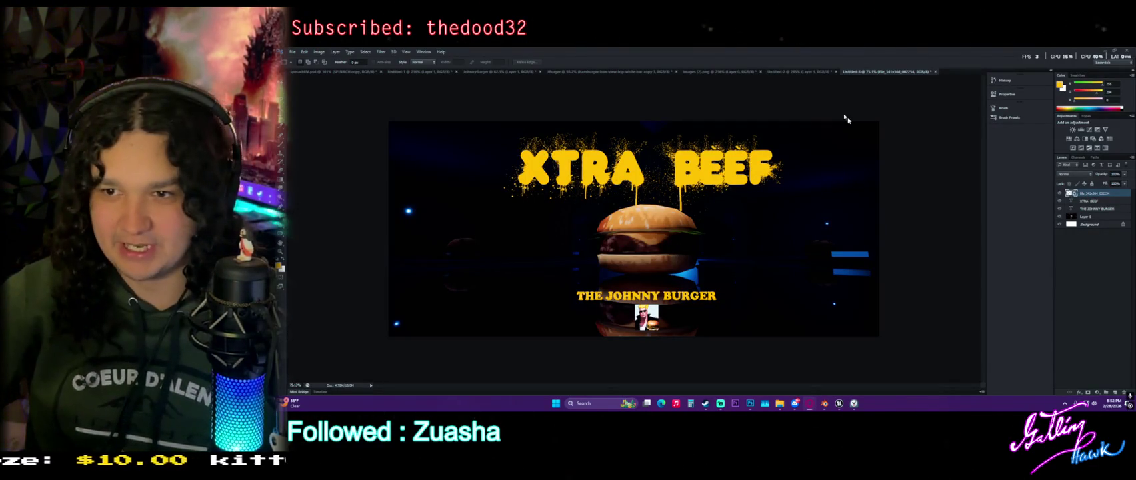
click(832, 72)
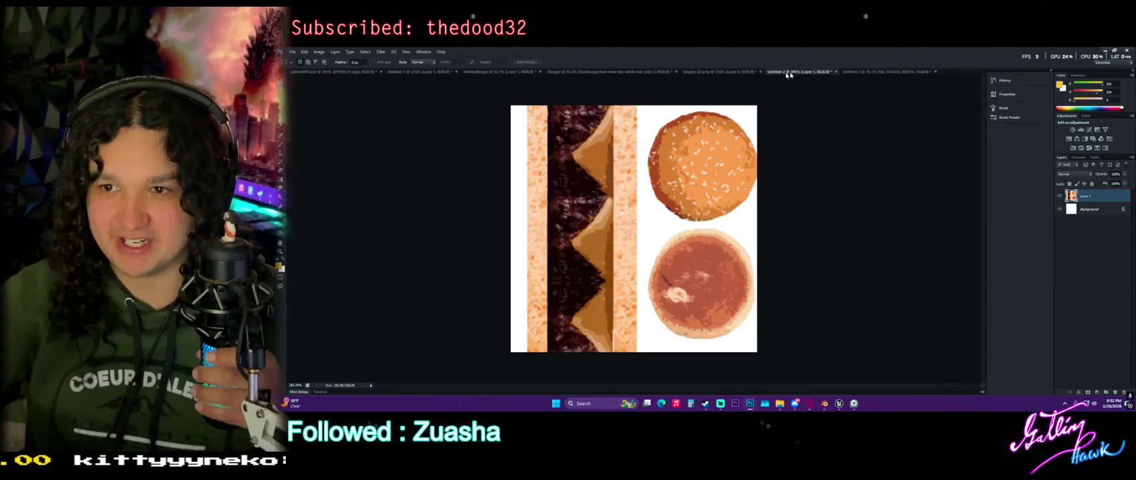
Save the Untitled-2 textures sheet as a PSD in the burgers folder and close it.
click(836, 71)
click(671, 176)
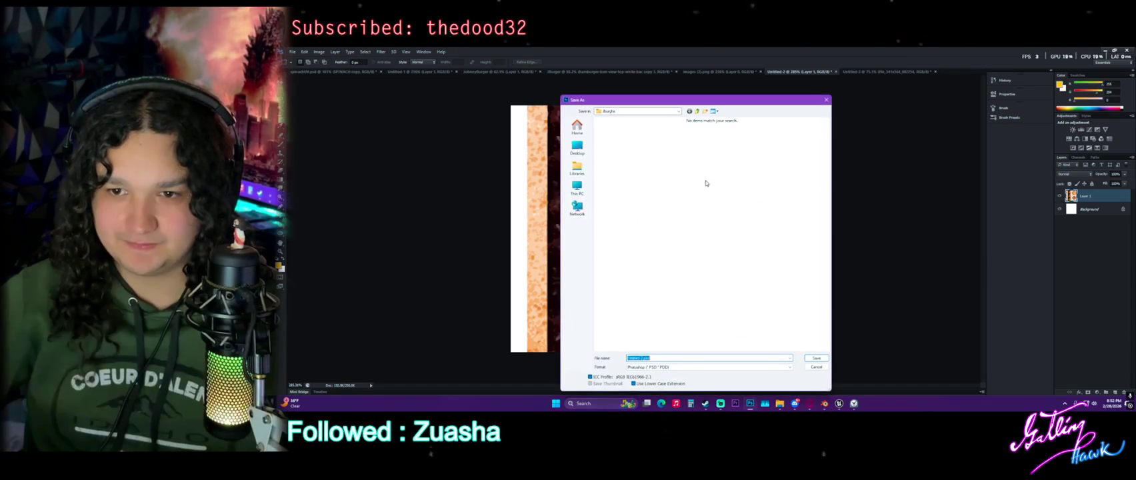
click(646, 367)
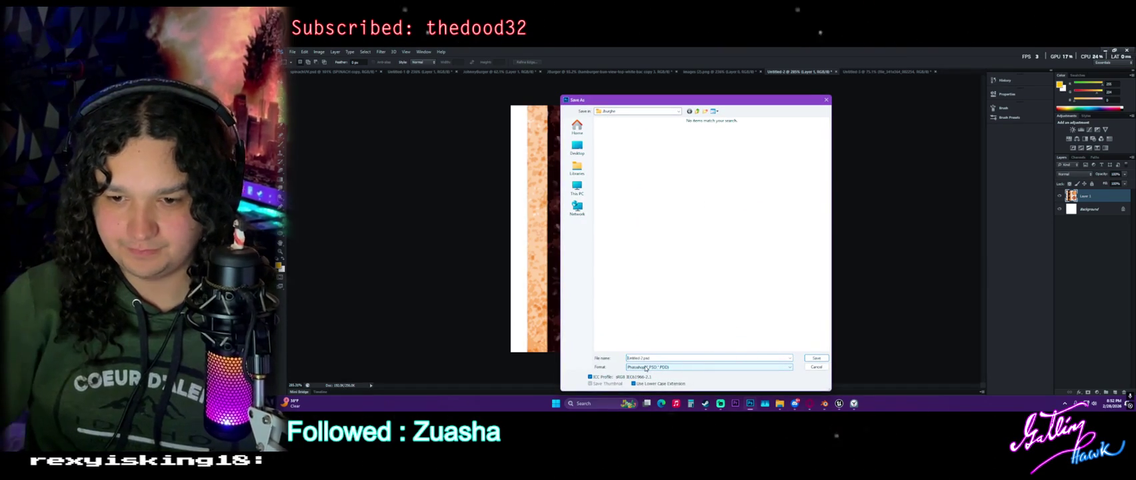
click(628, 358)
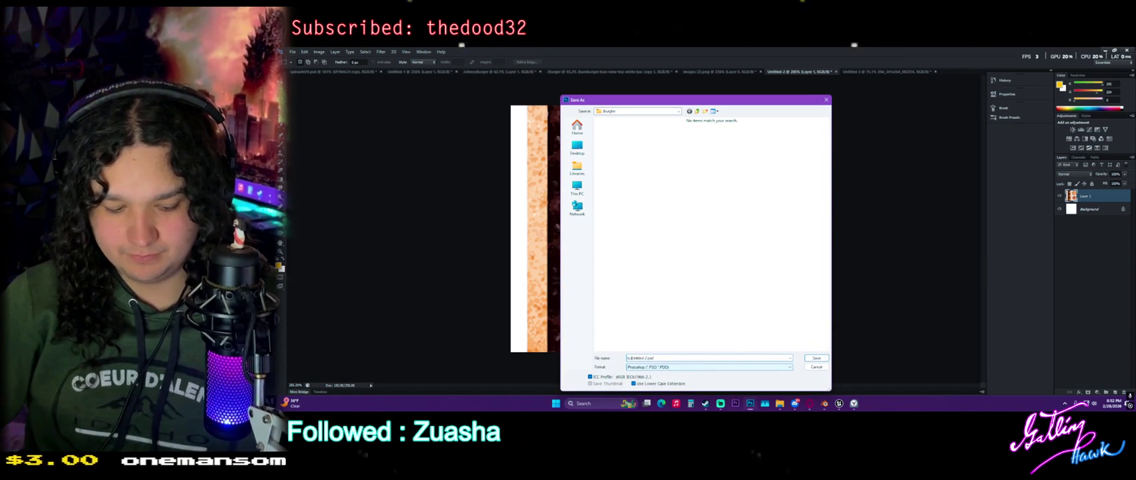
key(Return)
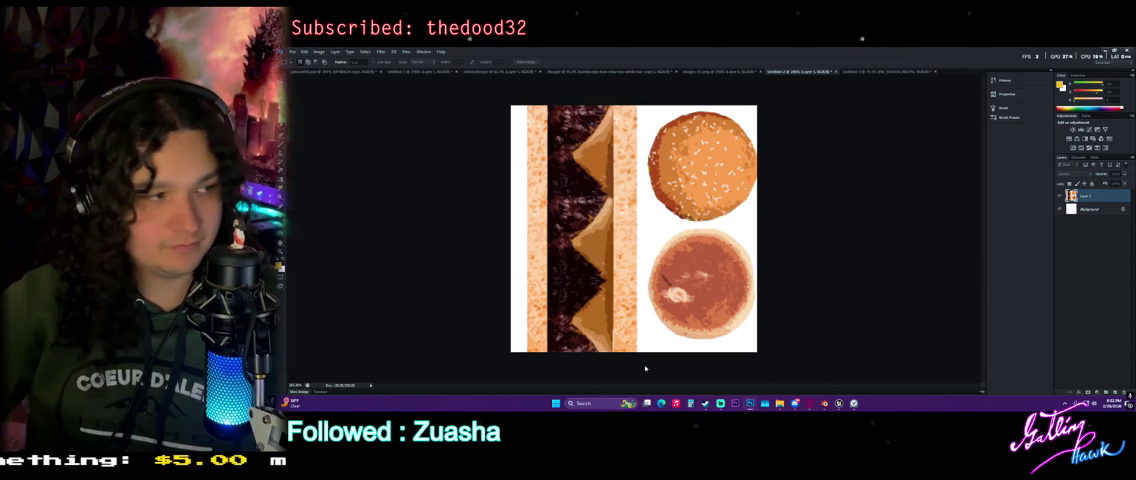
key(ctrl+w)
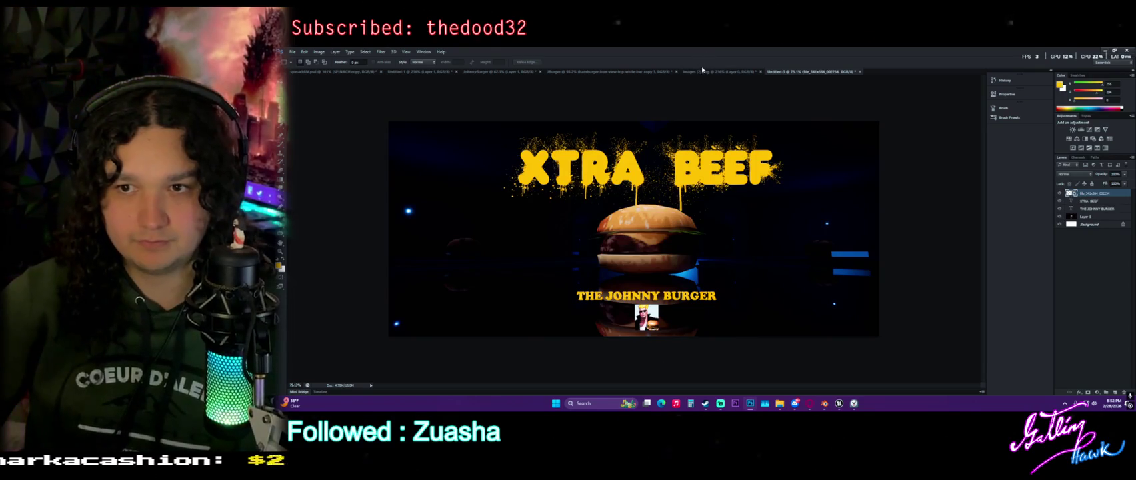
Close the images (2).png bacon image.
click(735, 73)
click(760, 71)
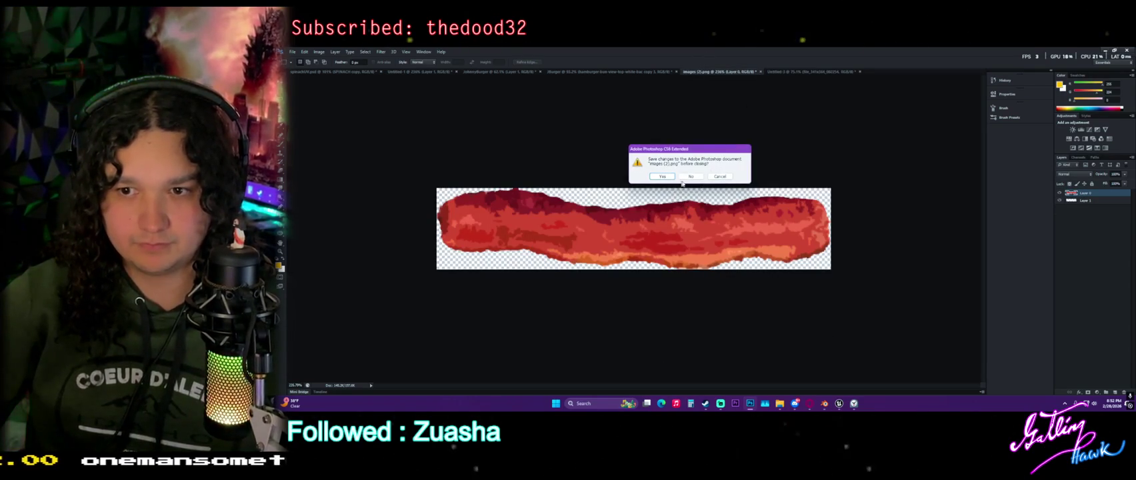
click(692, 181)
Close the Burger document, agree to save it, and begin editing its file name.
click(647, 73)
click(675, 72)
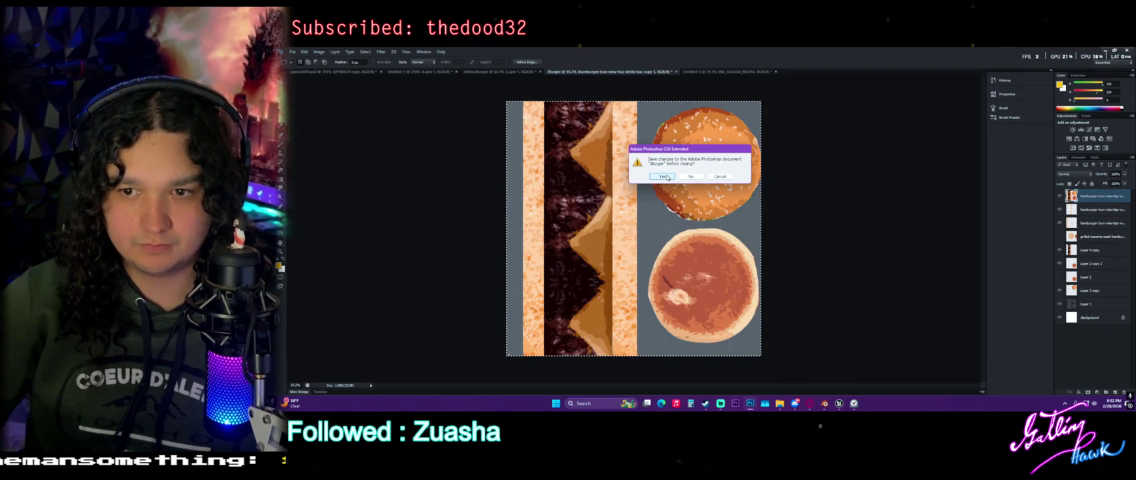
click(664, 176)
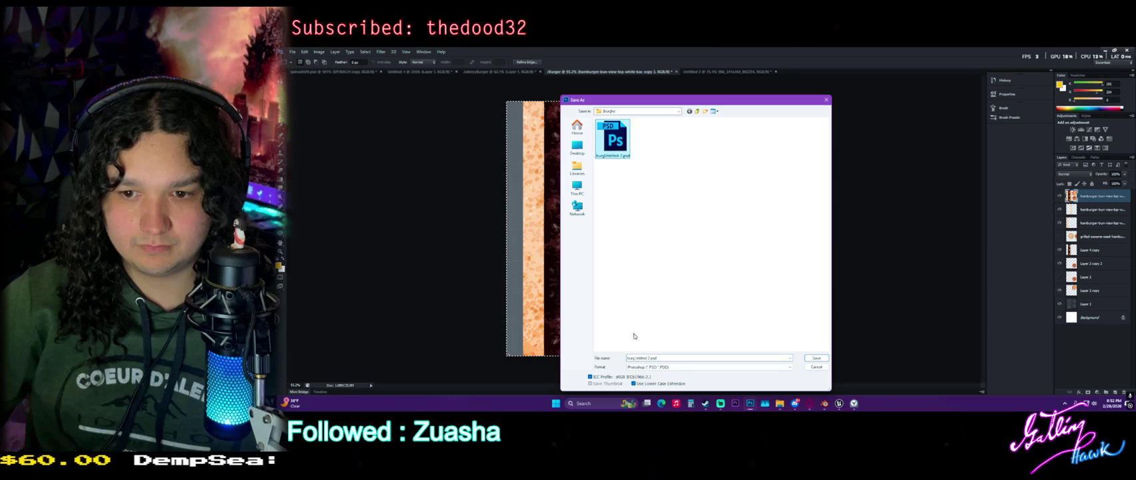
double_click(627, 358)
click(628, 358)
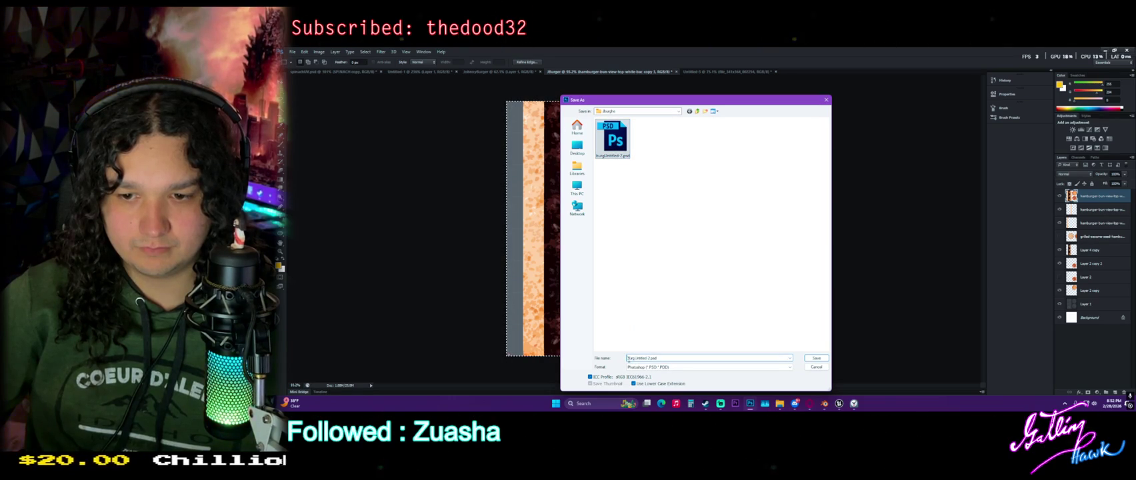